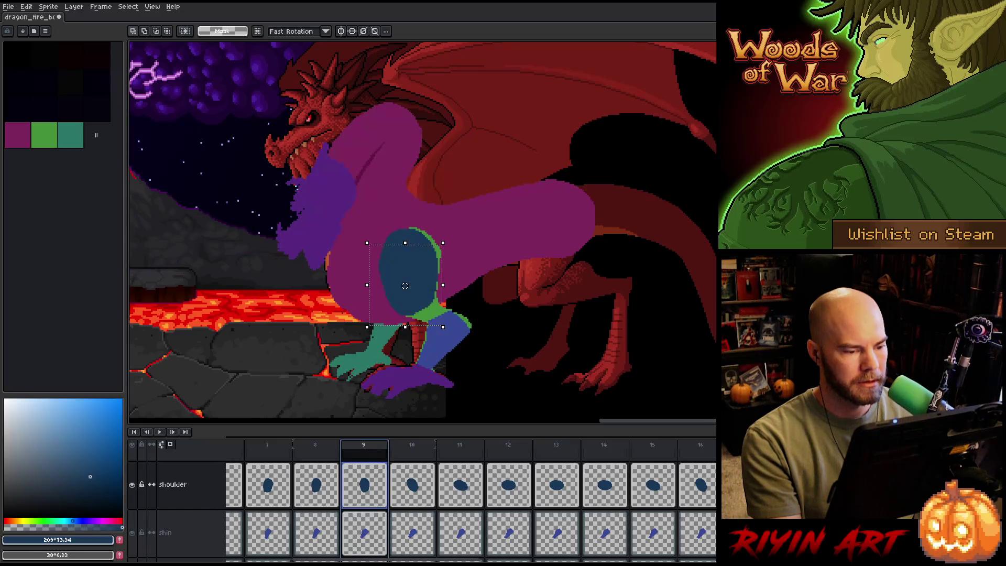
{"action": "key", "text": "period"}
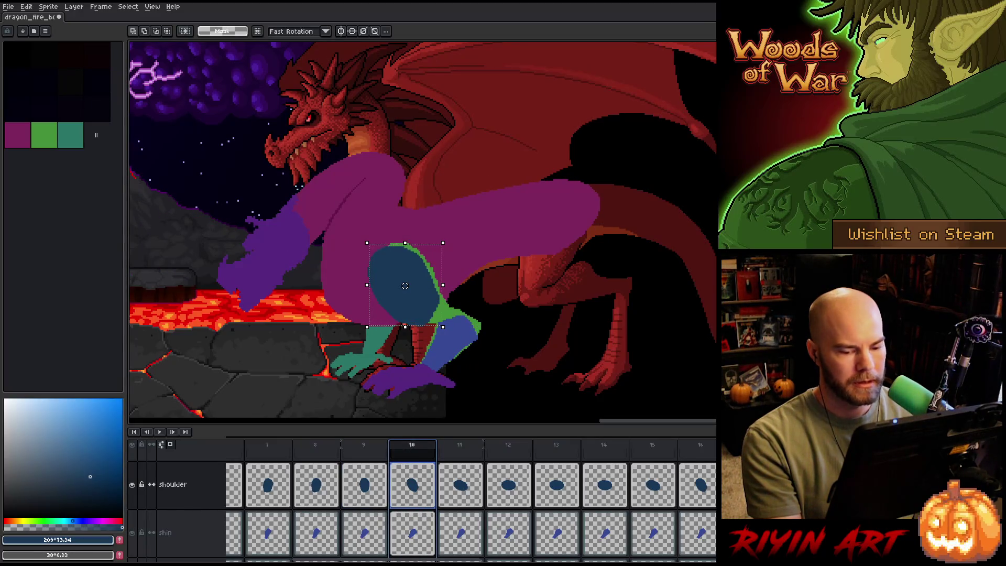
Compare the frame 9 and 10 poses, then select the shoulder layer's horizontal-arm frame.
{"action": "key", "text": "comma"}
{"action": "key", "text": "comma"}
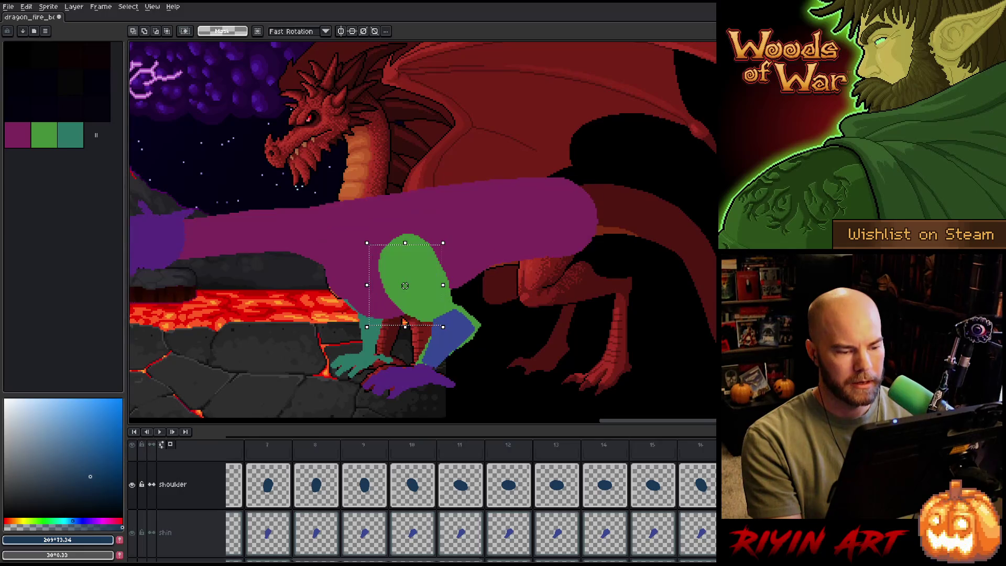
{"action": "left_click", "coordinate": [425, 449]}
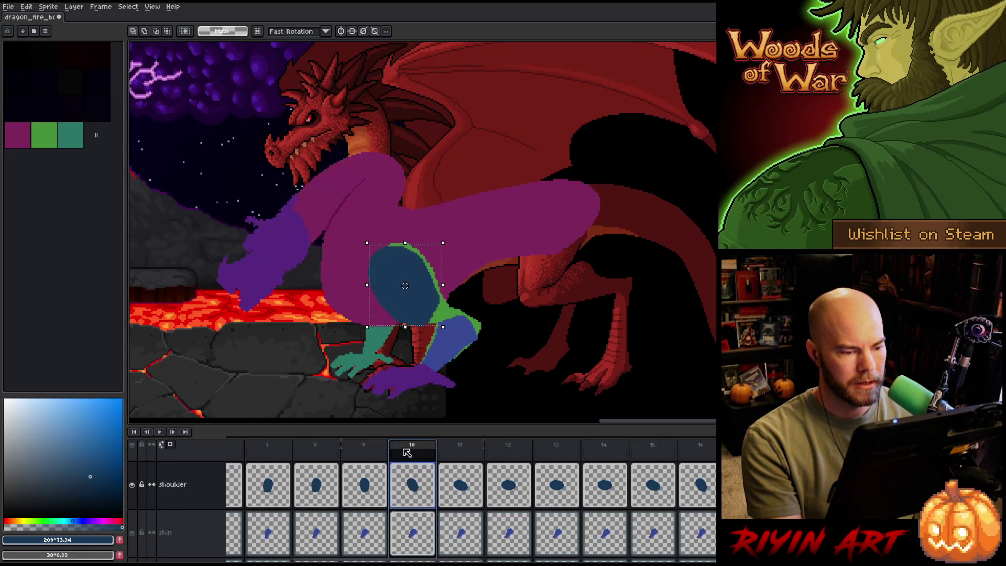
{"action": "left_click", "coordinate": [364, 448]}
{"action": "key", "text": "comma"}
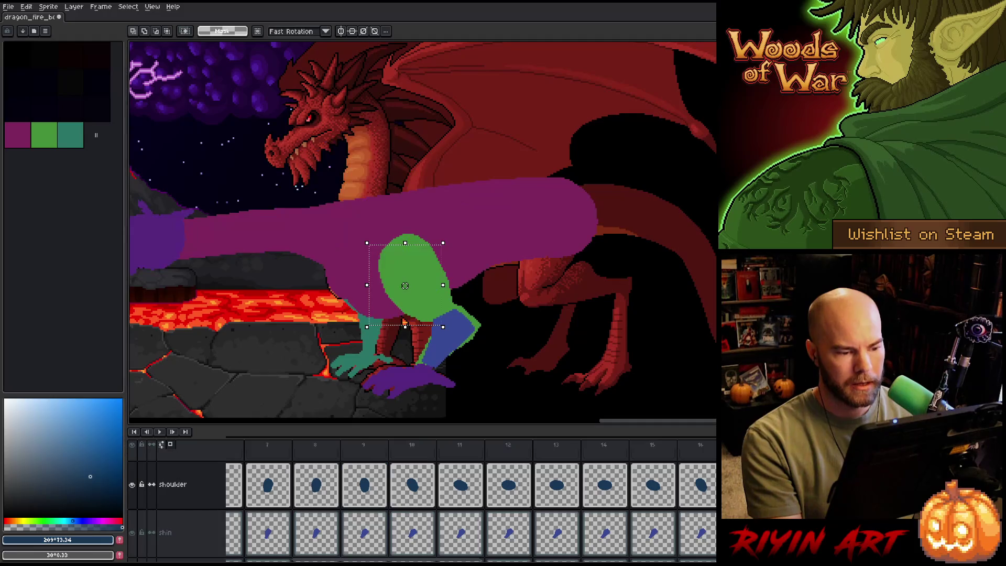
{"action": "key", "text": "period"}
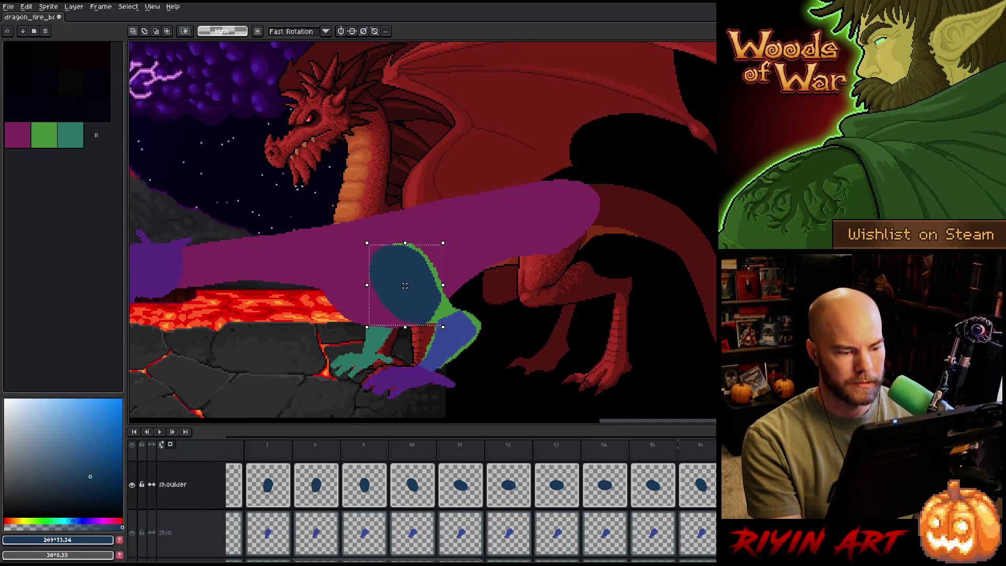
{"action": "left_click", "coordinate": [377, 457]}
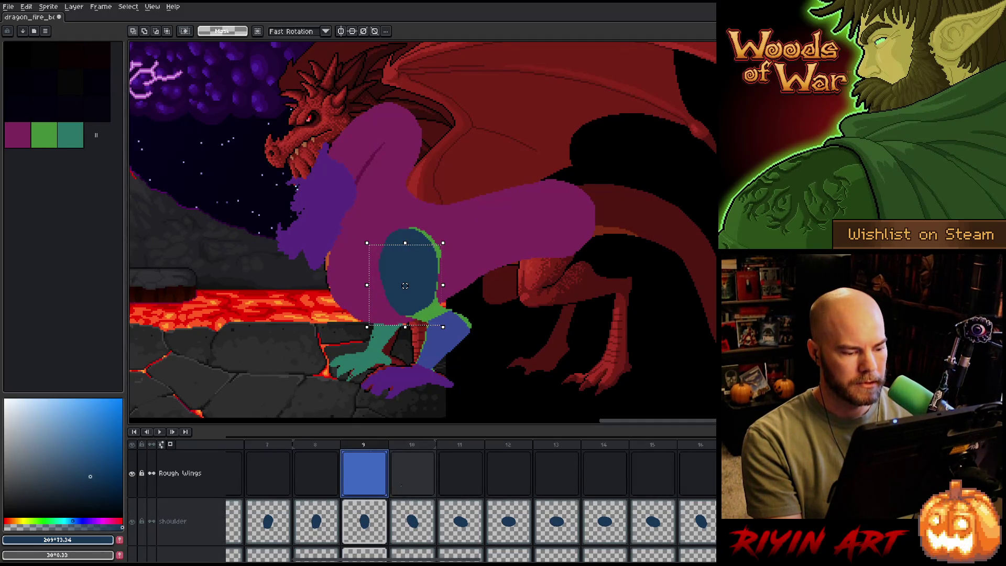
{"action": "left_click", "coordinate": [412, 519]}
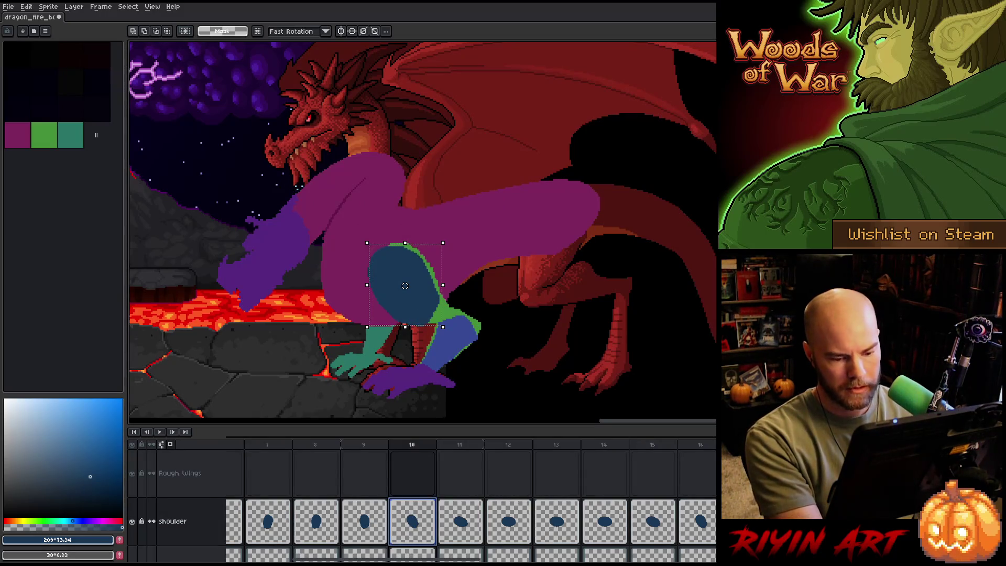
{"action": "scroll", "coordinate": [412, 518], "scroll_direction": "down", "scroll_amount": 1}
{"action": "key", "text": "Home"}
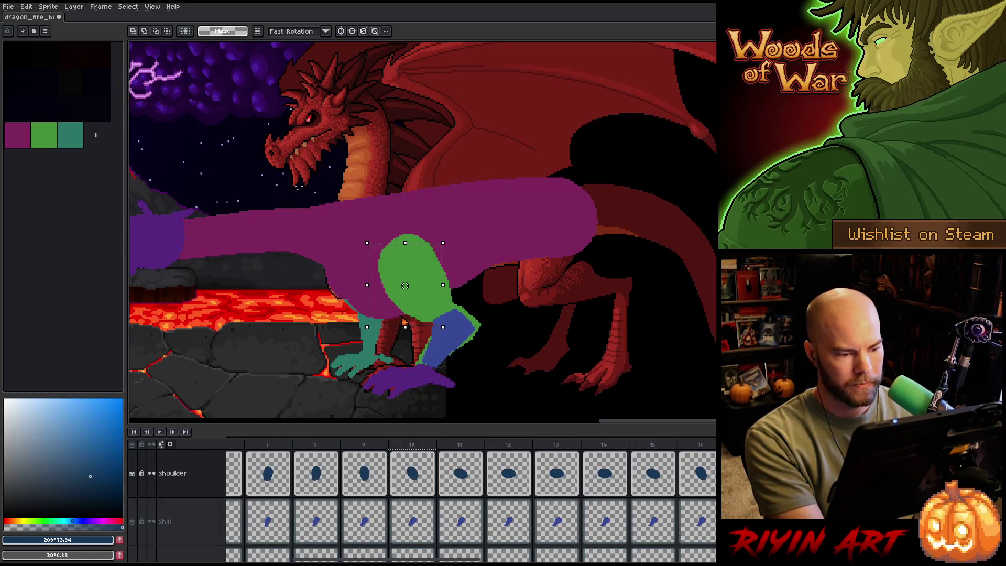
Move the blue shoulder shape up and slightly right, checking it against neighbouring frames.
{"action": "left_click_drag", "start_coordinate": [403, 305], "coordinate": [410, 289]}
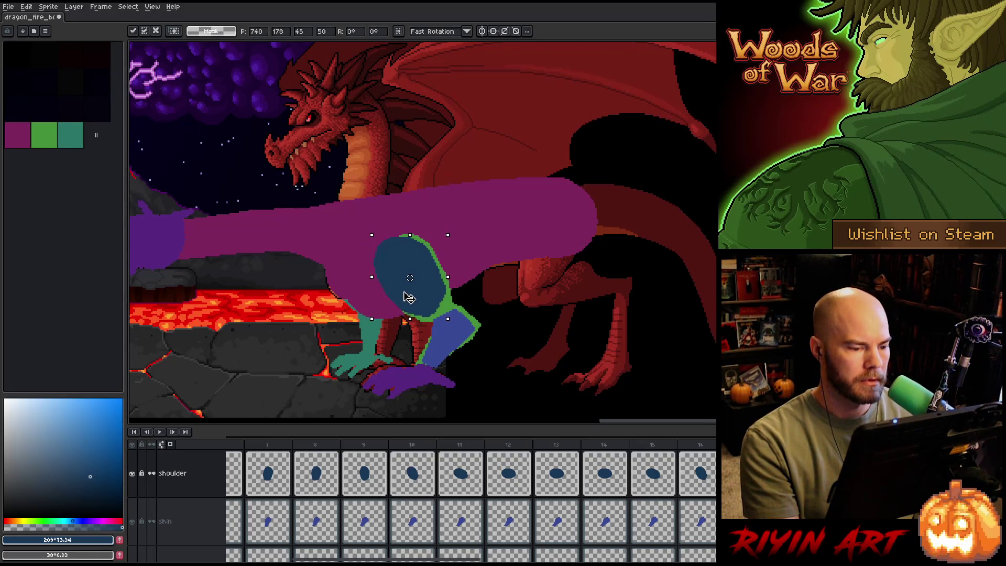
{"action": "key", "text": "period"}
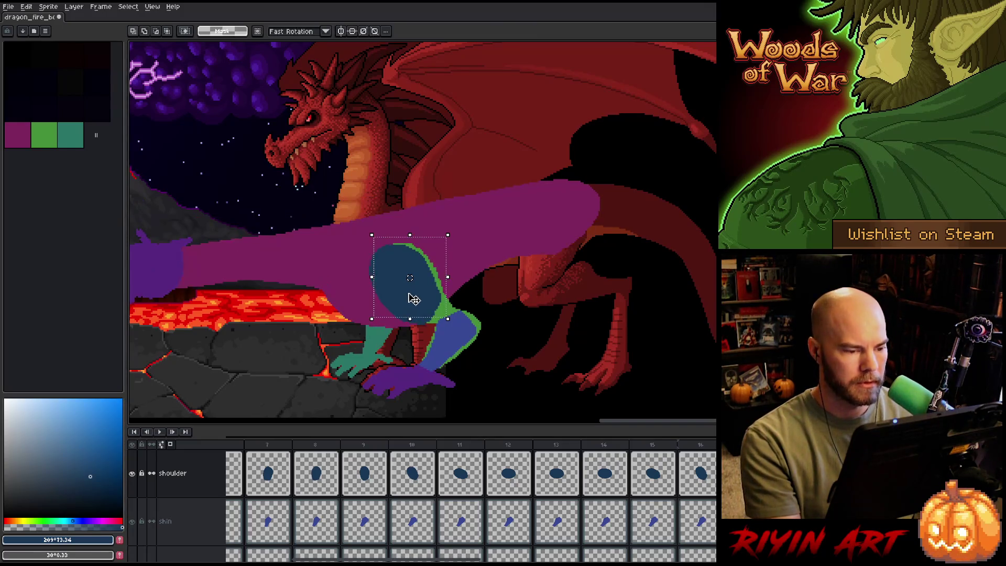
{"action": "key", "text": "comma"}
{"action": "key", "text": "period"}
{"action": "key", "text": "comma"}
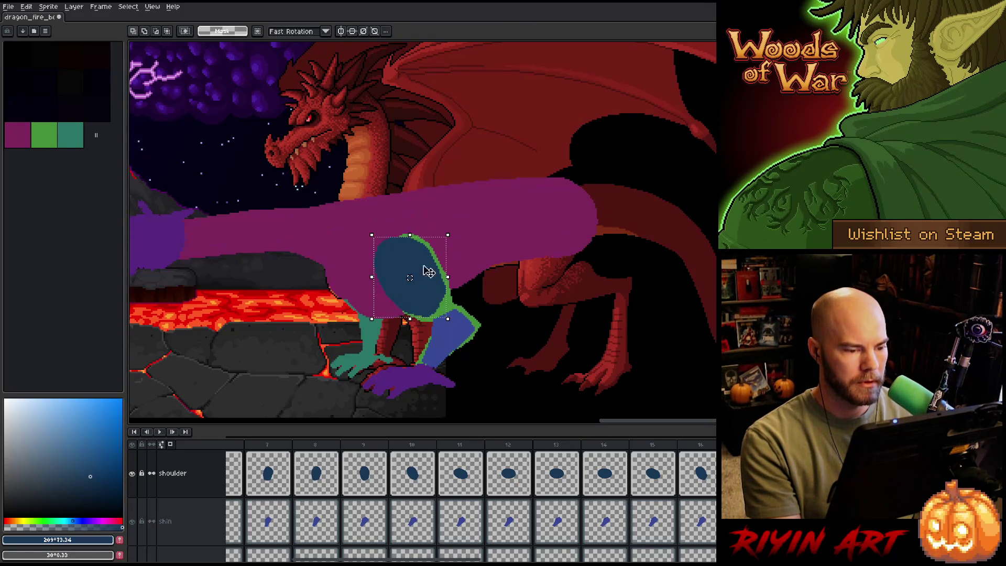
Tilt the shoulder shape about 10 degrees, then another 5.5 degrees, and apply the rotation.
{"action": "left_click_drag", "start_coordinate": [455, 228], "coordinate": [470, 240]}
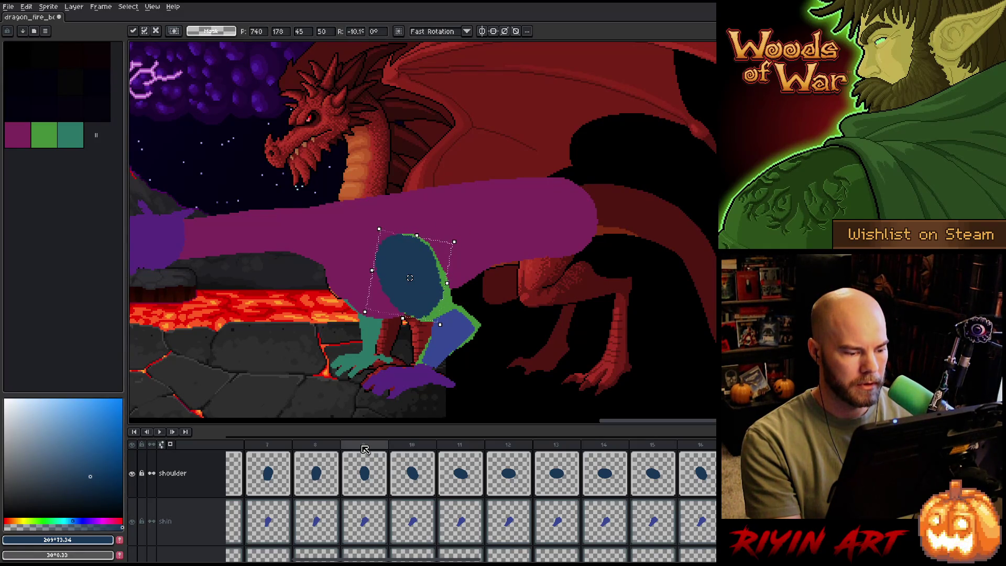
{"action": "left_click", "coordinate": [316, 448]}
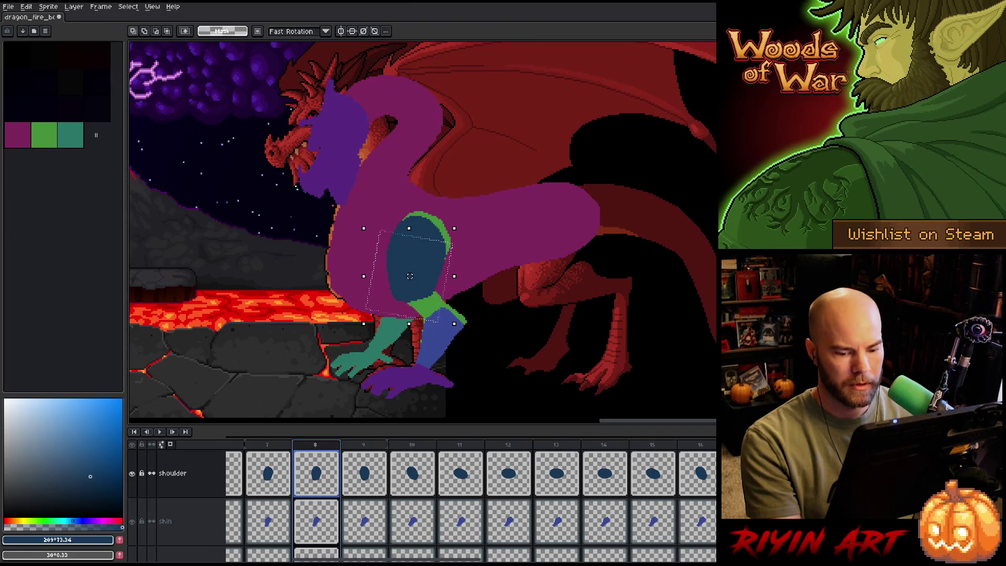
{"action": "key", "text": "comma"}
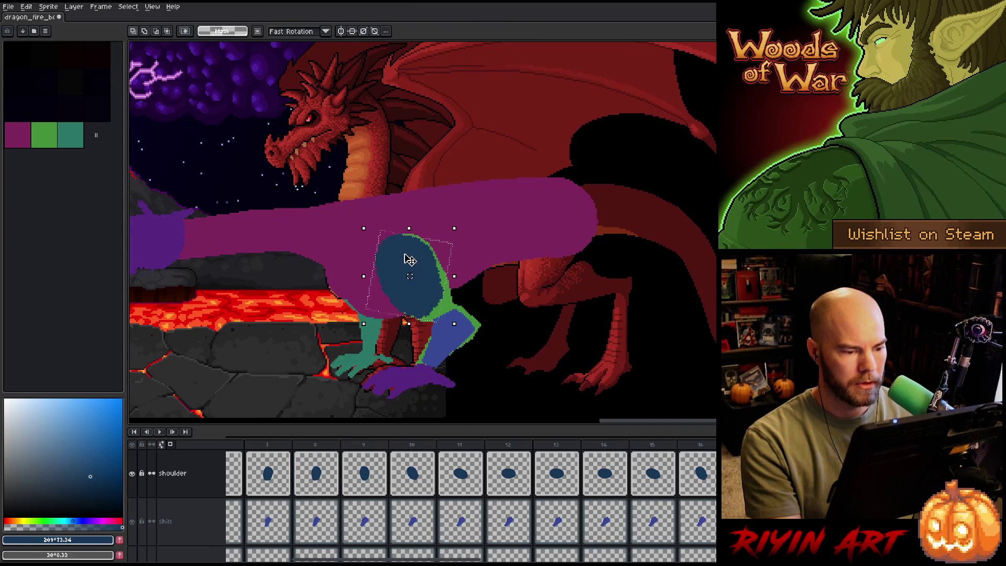
{"action": "left_click_drag", "start_coordinate": [463, 223], "coordinate": [473, 231]}
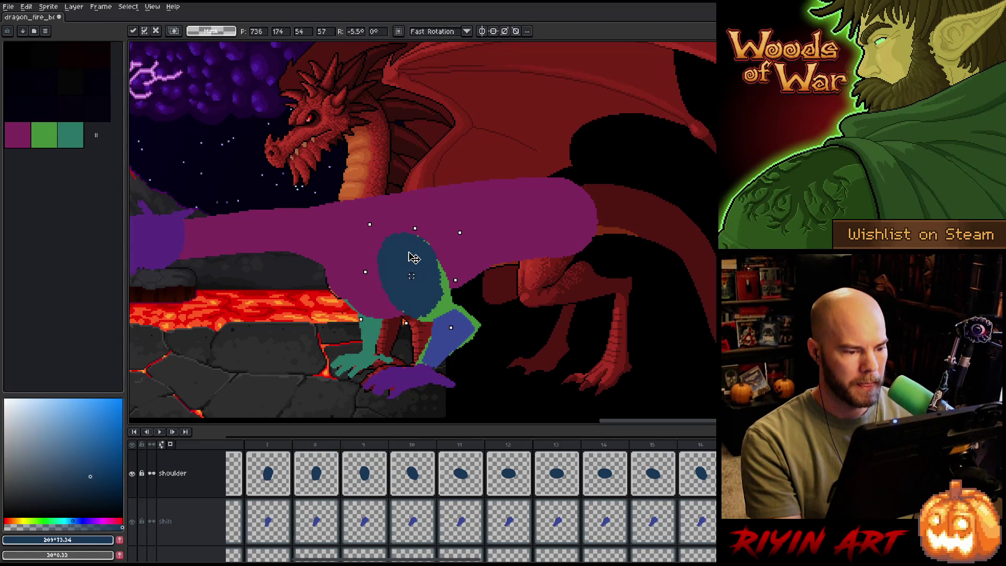
{"action": "key", "text": "Return"}
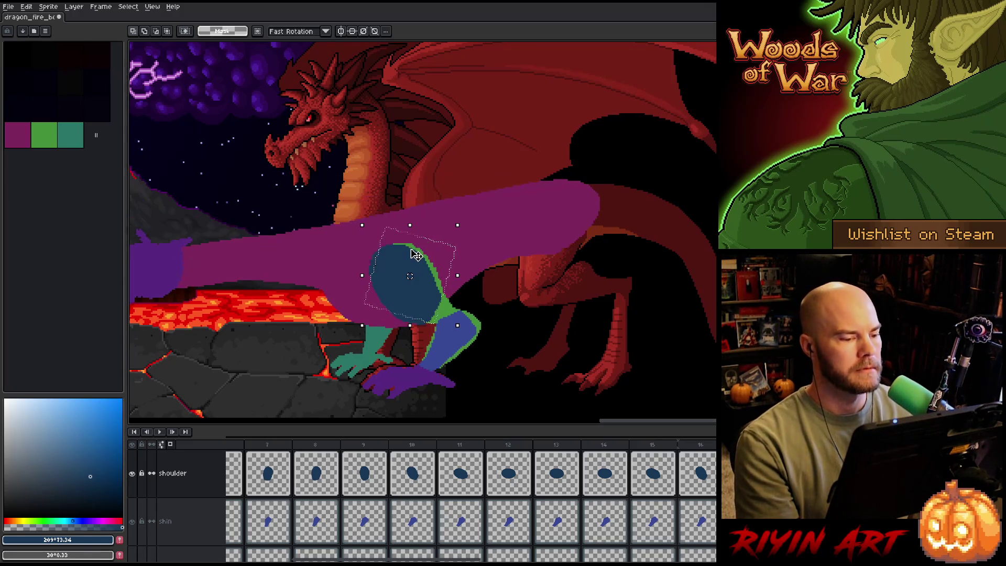
Nudge the shoulder shape down a few pixels, apply it, and deselect.
{"action": "left_click_drag", "start_coordinate": [415, 255], "coordinate": [415, 259]}
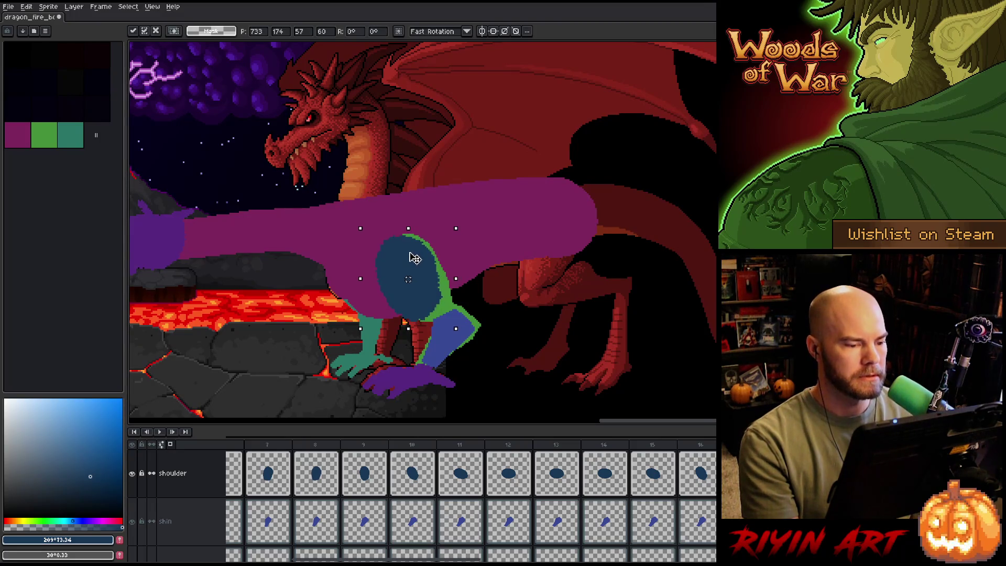
{"action": "key", "text": "Return"}
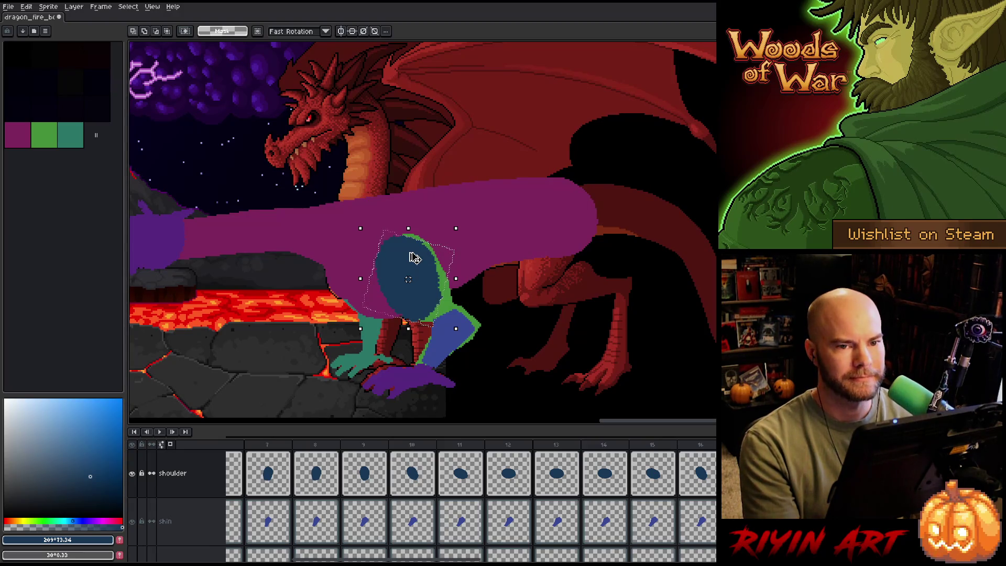
{"action": "key", "text": "ctrl+d"}
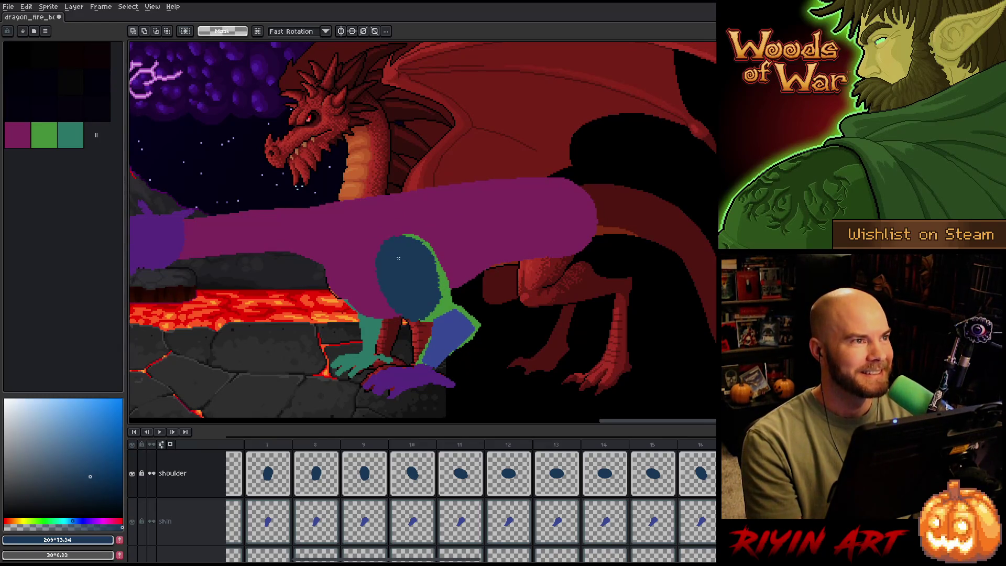
Scroll the canvas to view the repositioned blue shoulder under the purple arm.
{"action": "scroll", "coordinate": [398, 258], "scroll_direction": "up", "scroll_amount": 3}
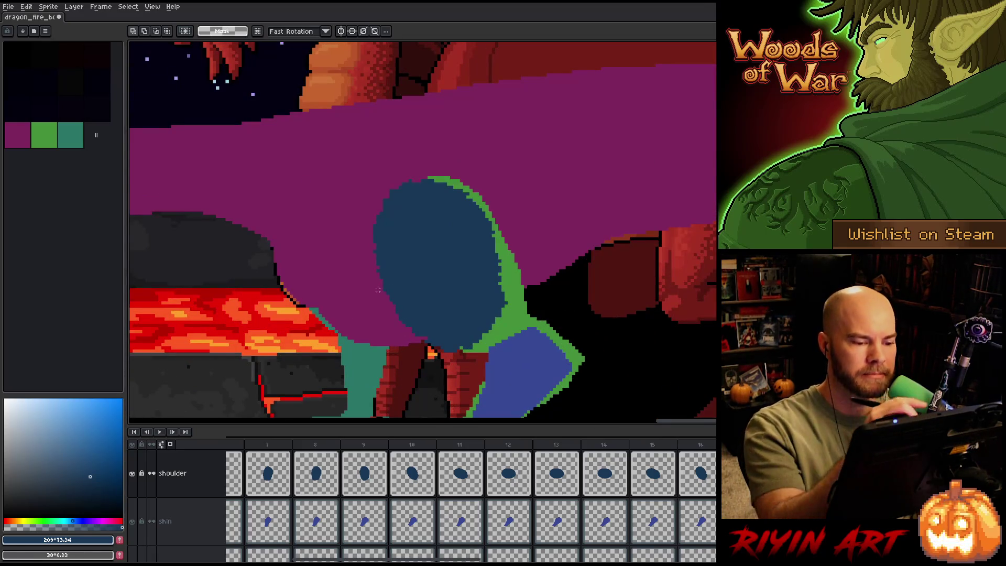
Clean up the blue shoulder's pixel edges, alternating between Pencil and Eraser.
{"action": "key", "text": "b"}
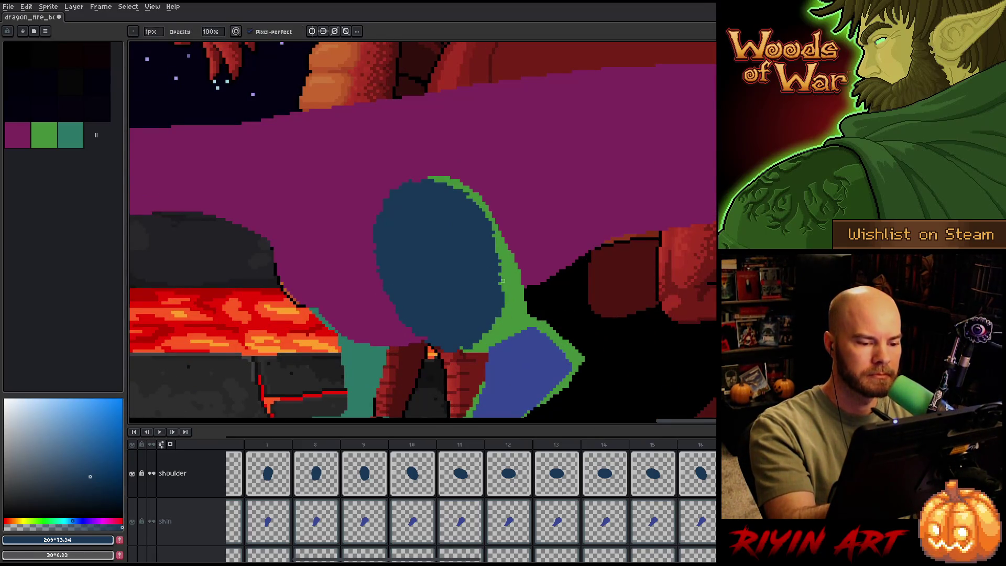
{"action": "key", "text": "e"}
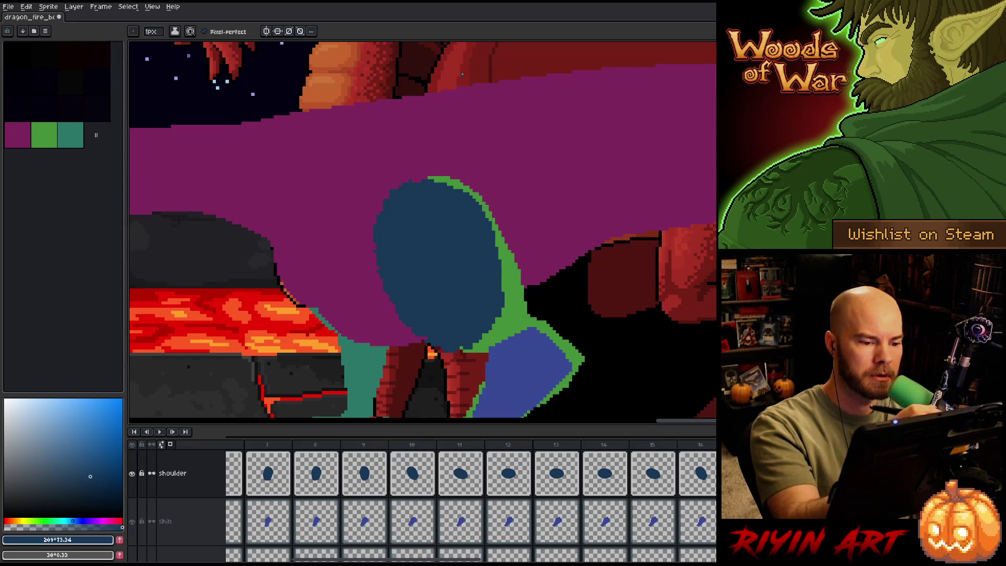
{"action": "key", "text": "b"}
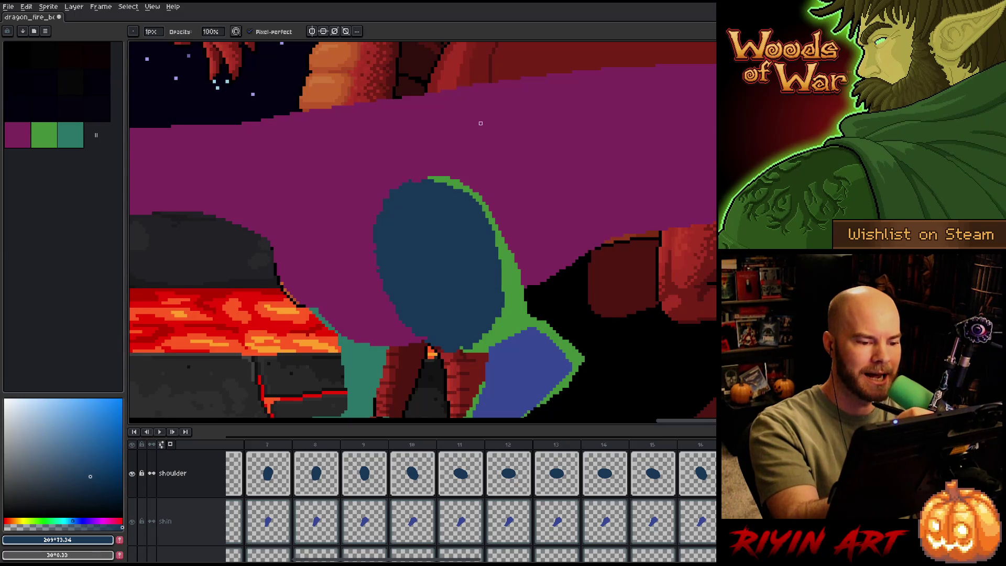
{"action": "key", "text": "e"}
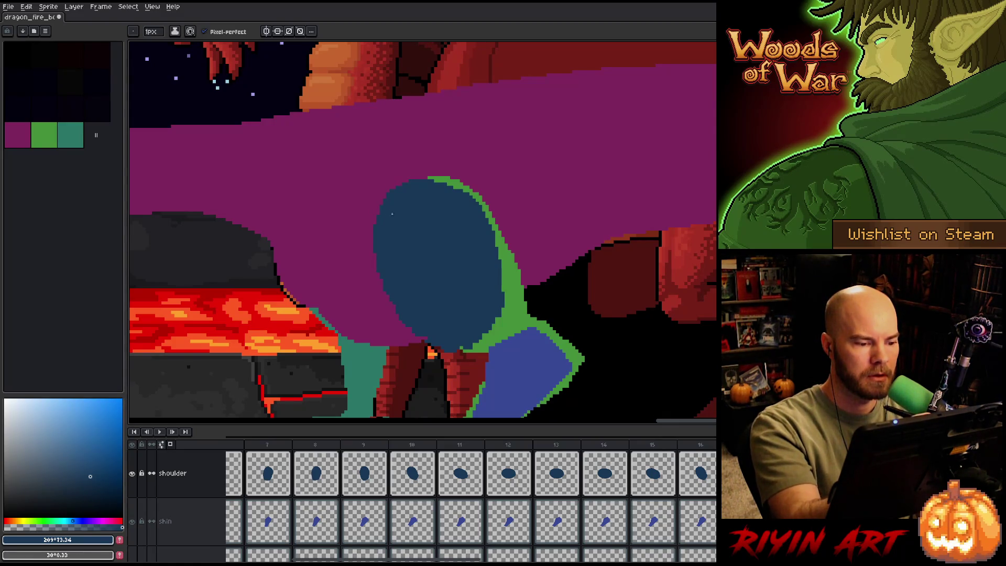
{"action": "key", "text": "b"}
Zoom in closer and refine the shoulder's green outline with Pencil and Eraser.
{"action": "scroll", "coordinate": [400, 254], "scroll_direction": "down", "scroll_amount": 2}
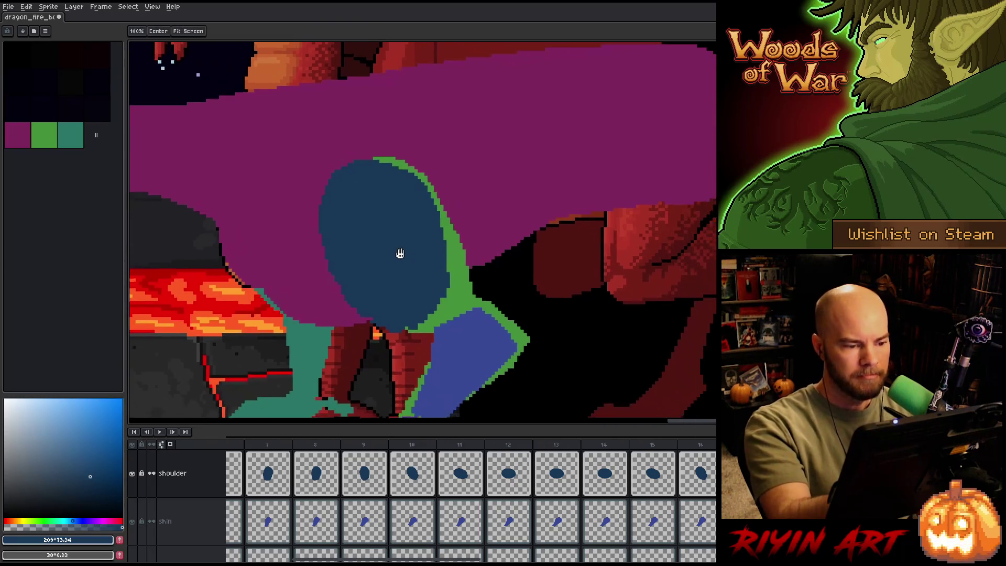
{"action": "key", "text": "e"}
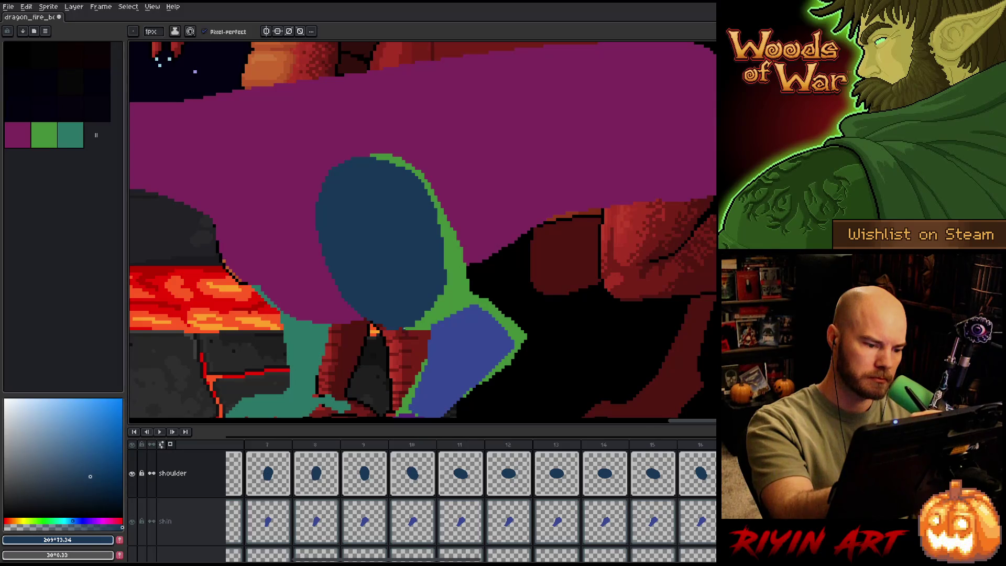
{"action": "key", "text": "e"}
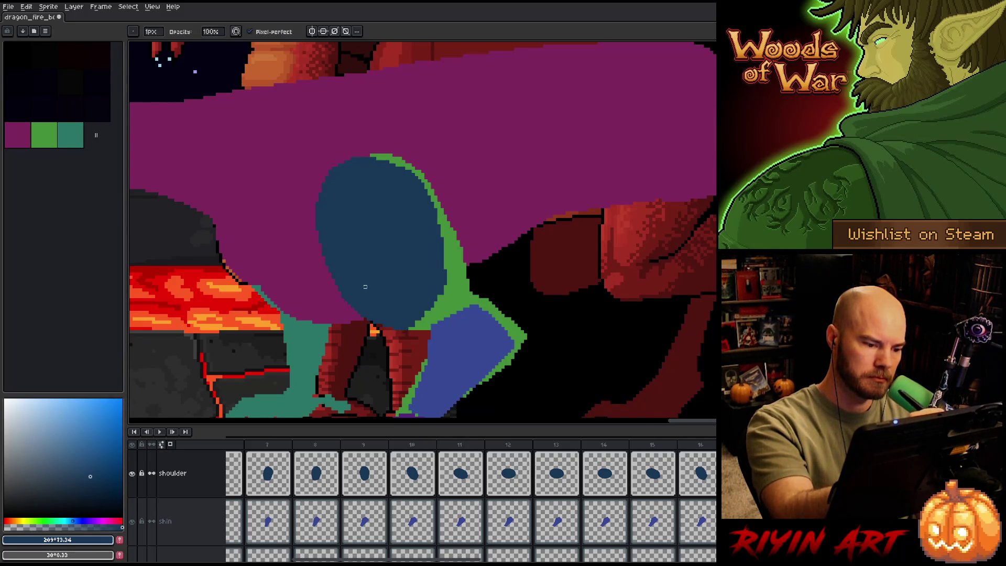
{"action": "key", "text": "b"}
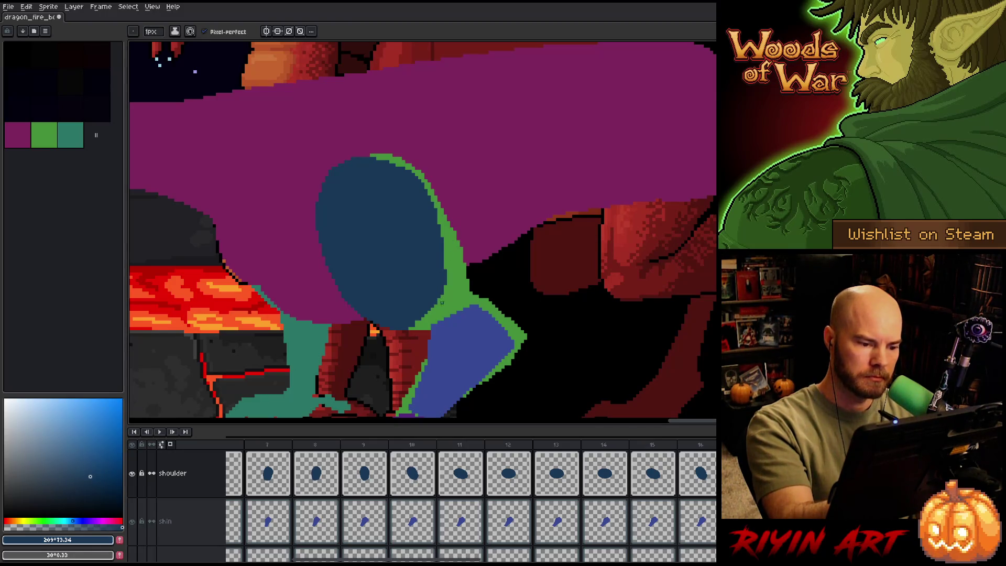
{"action": "key", "text": "e"}
{"action": "key", "text": "b"}
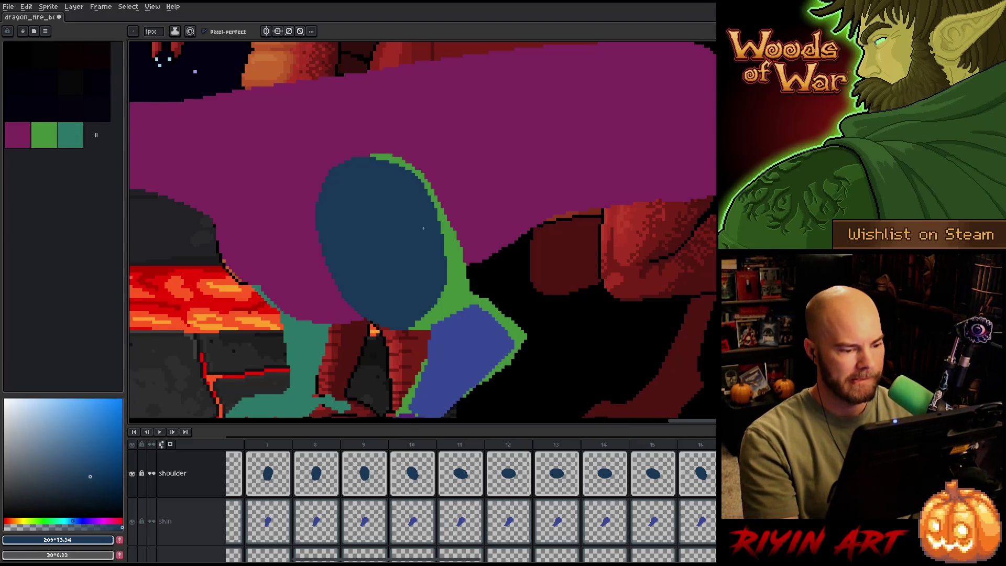
{"action": "scroll", "coordinate": [419, 231], "scroll_direction": "down", "scroll_amount": 2}
{"action": "scroll", "coordinate": [398, 278], "scroll_direction": "up", "scroll_amount": 1}
{"action": "scroll", "coordinate": [370, 273], "scroll_direction": "up", "scroll_amount": 2}
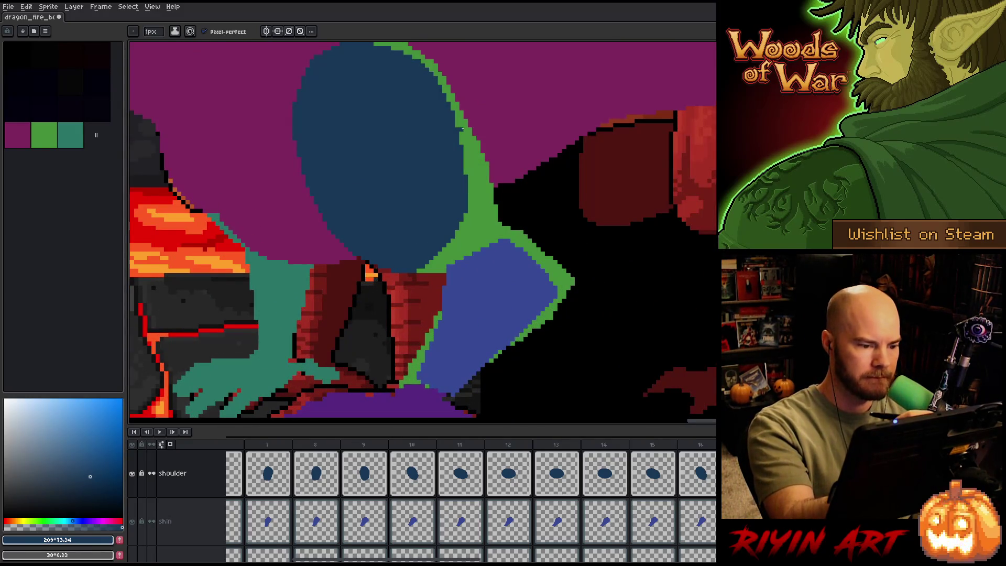
{"action": "scroll", "coordinate": [482, 169], "scroll_direction": "down", "scroll_amount": 2}
{"action": "scroll", "coordinate": [499, 197], "scroll_direction": "up", "scroll_amount": 2}
{"action": "scroll", "coordinate": [499, 197], "scroll_direction": "down", "scroll_amount": 3}
{"action": "left_click_drag", "start_coordinate": [496, 154], "coordinate": [400, 222]}
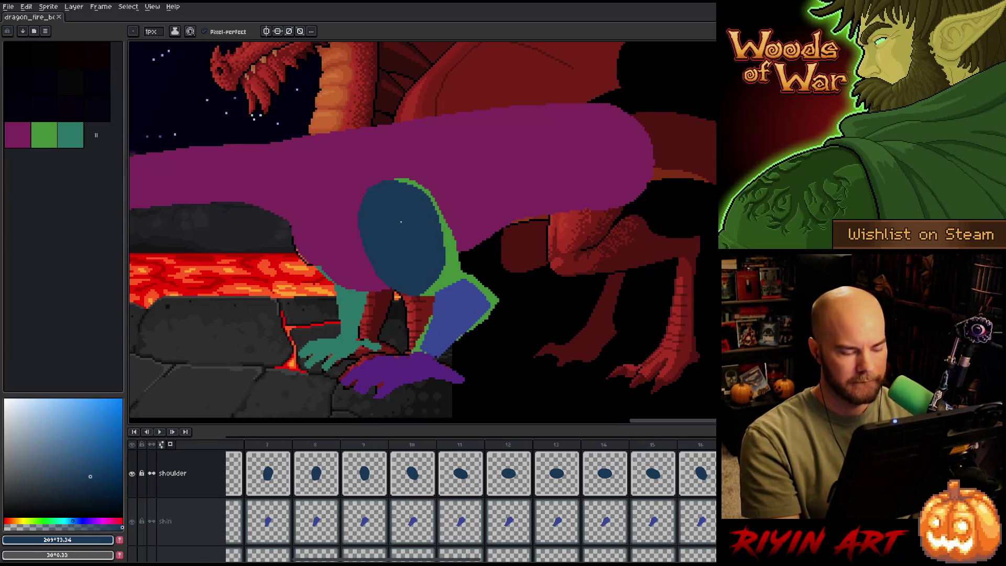
{"action": "key", "text": "Right"}
{"action": "key", "text": "Left"}
{"action": "key", "text": "Right"}
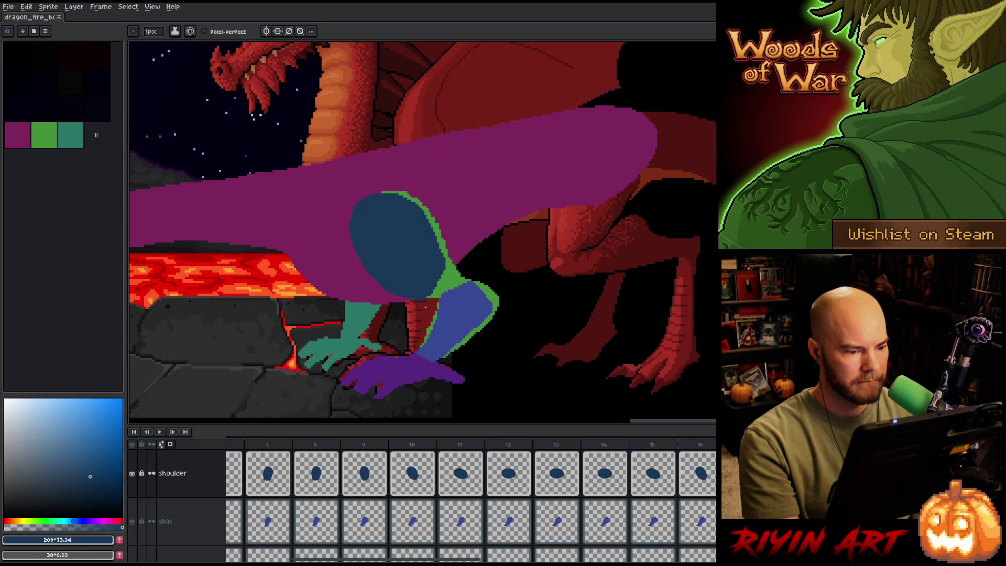
{"action": "scroll", "coordinate": [425, 307], "scroll_direction": "up", "scroll_amount": 2}
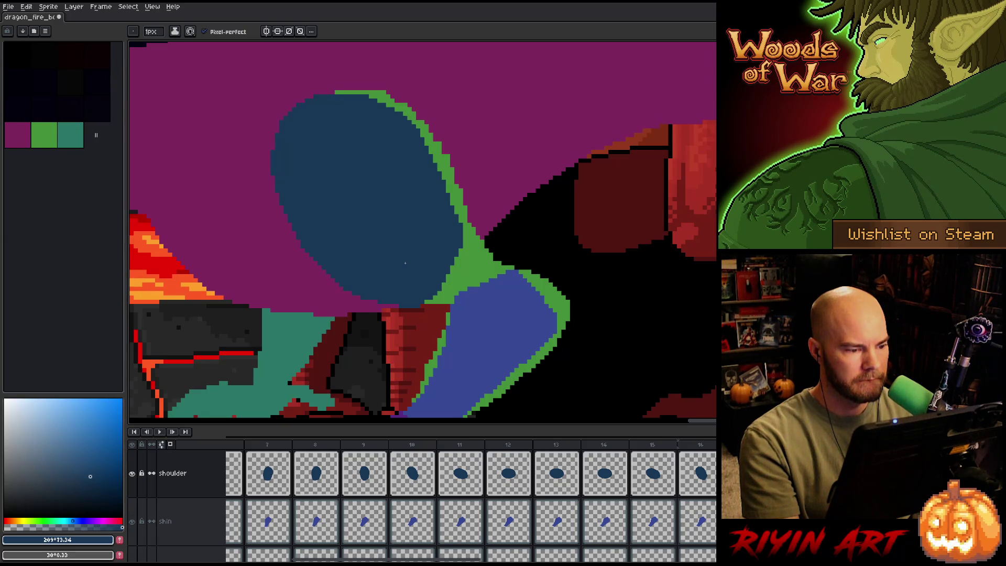
{"action": "key", "text": "Left"}
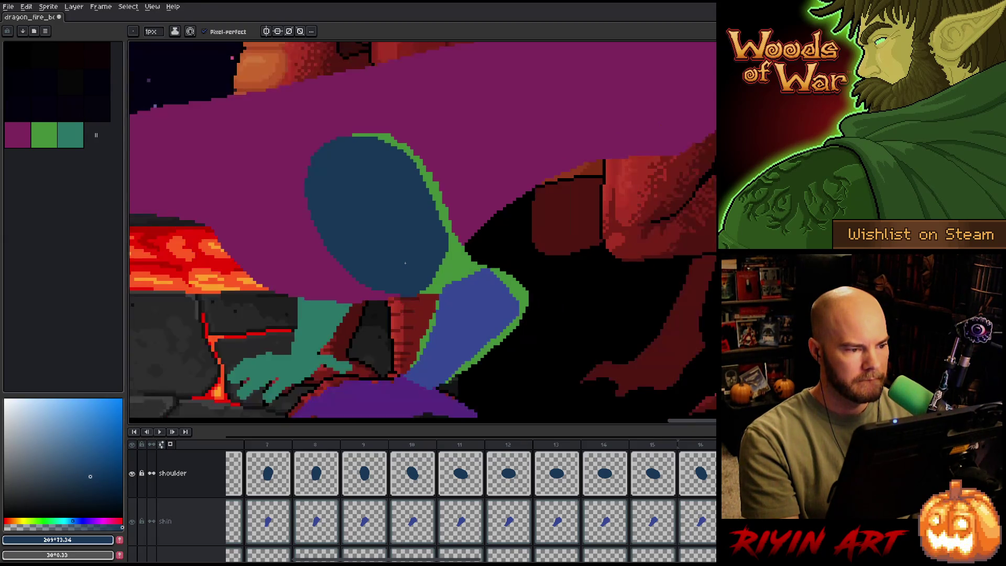
{"action": "key", "text": "Left"}
{"action": "key", "text": "Right"}
{"action": "key", "text": "Right"}
{"action": "key", "text": "Left"}
{"action": "key", "text": "Left"}
{"action": "key", "text": "Right"}
{"action": "key", "text": "Left"}
{"action": "key", "text": "Right"}
{"action": "key", "text": "Right"}
{"action": "key", "text": "Right"}
{"action": "key", "text": "Left"}
{"action": "scroll", "coordinate": [353, 287], "scroll_direction": "down", "scroll_amount": 2}
{"action": "key", "text": "Right"}
{"action": "key", "text": "Right"}
{"action": "key", "text": "Right"}
{"action": "key", "text": "Left"}
{"action": "key", "text": "Right"}
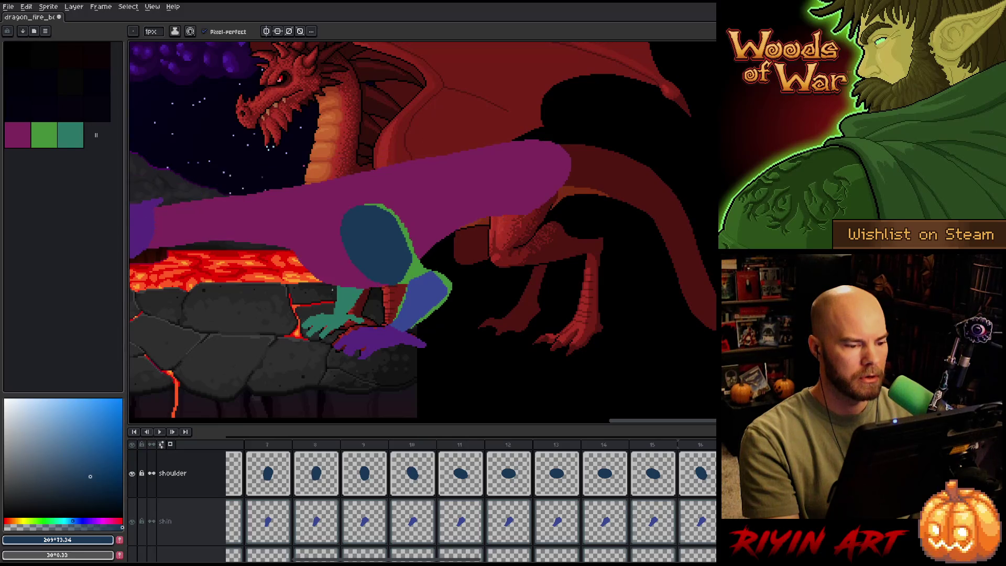
{"action": "key", "text": "Left"}
{"action": "key", "text": "Left"}
{"action": "key", "text": "Right"}
{"action": "key", "text": "Left"}
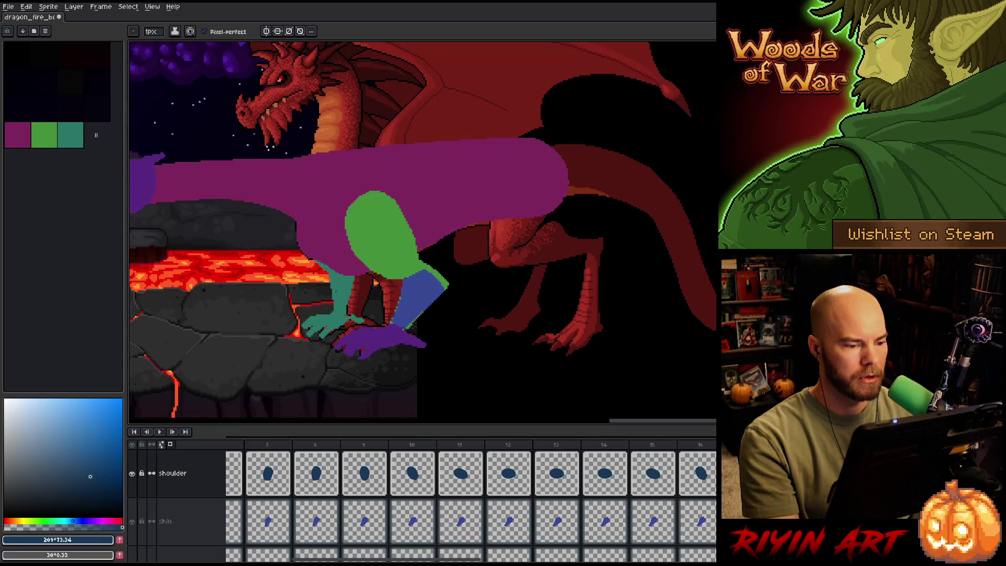
{"action": "key", "text": "Right"}
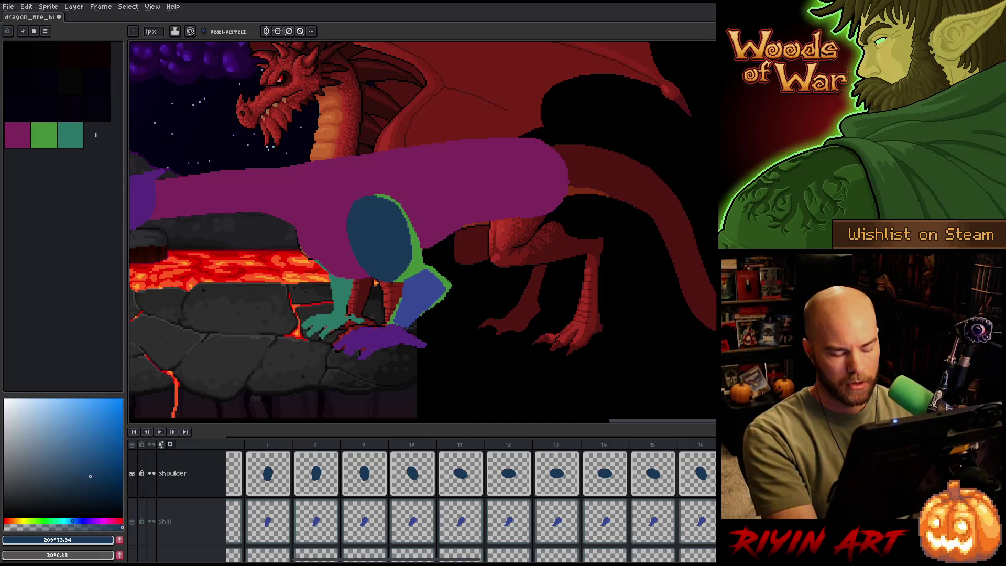
{"action": "scroll", "coordinate": [465, 461], "scroll_direction": "right", "scroll_amount": 7}
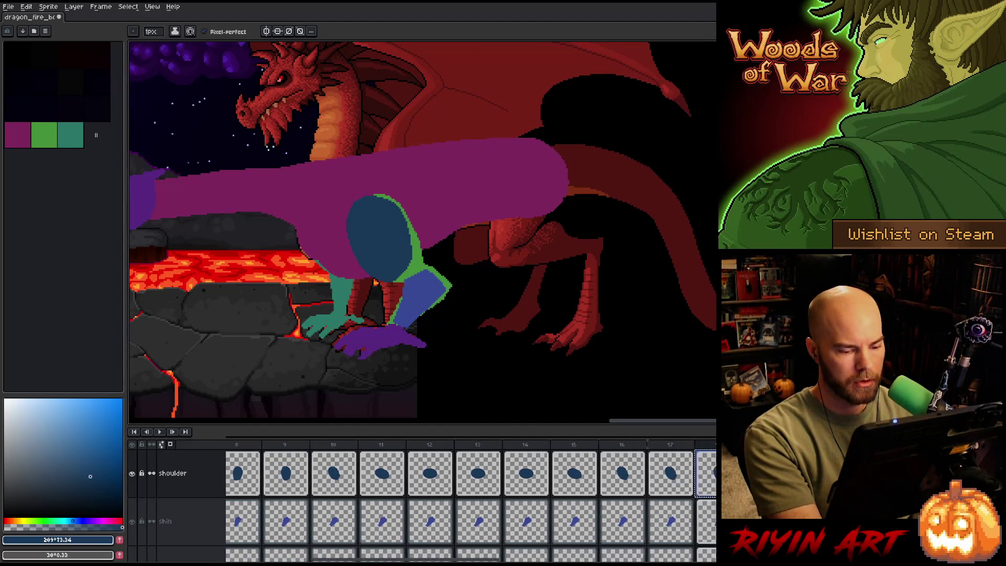
Paste the shoulder shape into frame 19 and compare it against frame 18.
{"action": "left_click", "coordinate": [465, 461]}
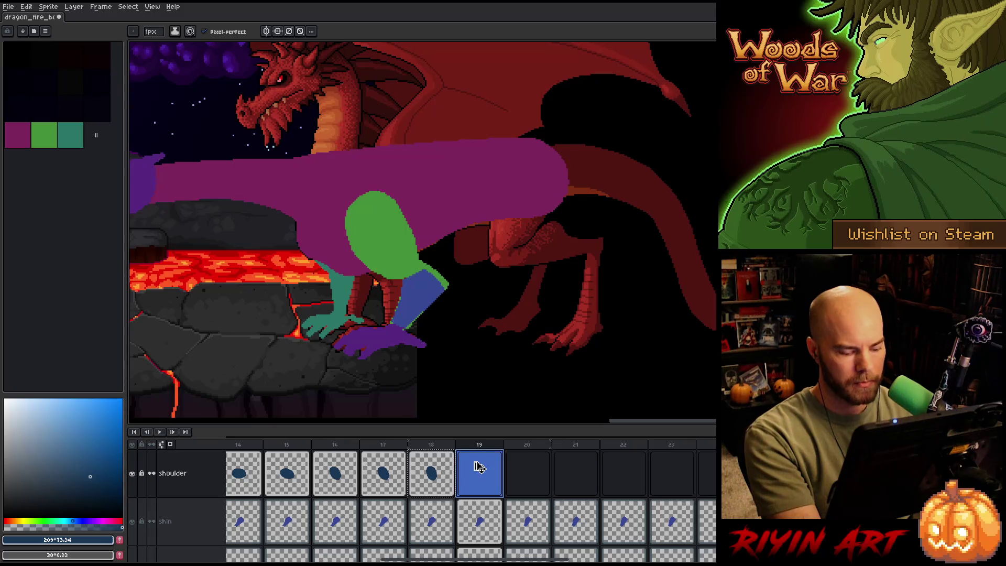
{"action": "key", "text": "ctrl+v"}
{"action": "key", "text": "ctrl+t"}
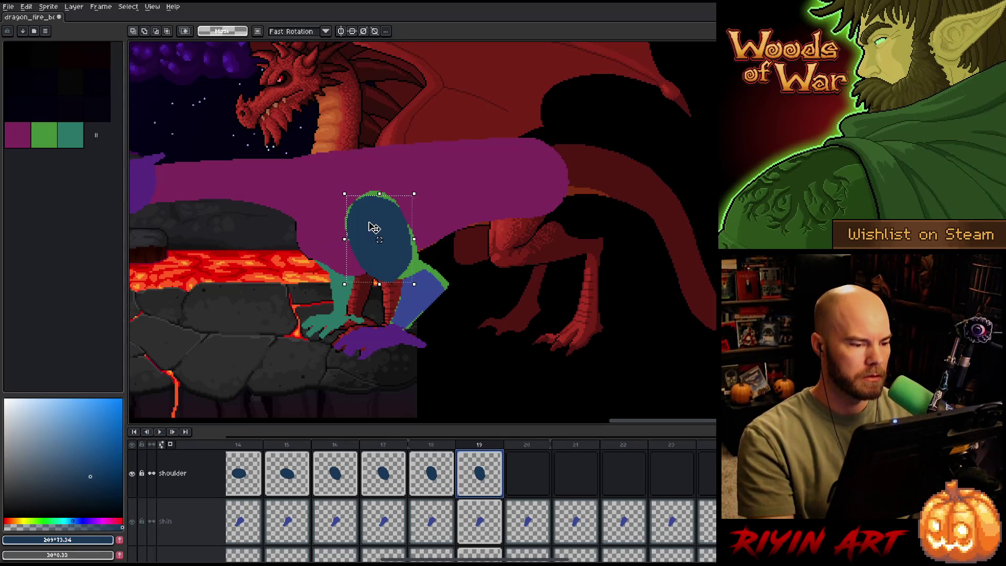
{"action": "key", "text": "comma"}
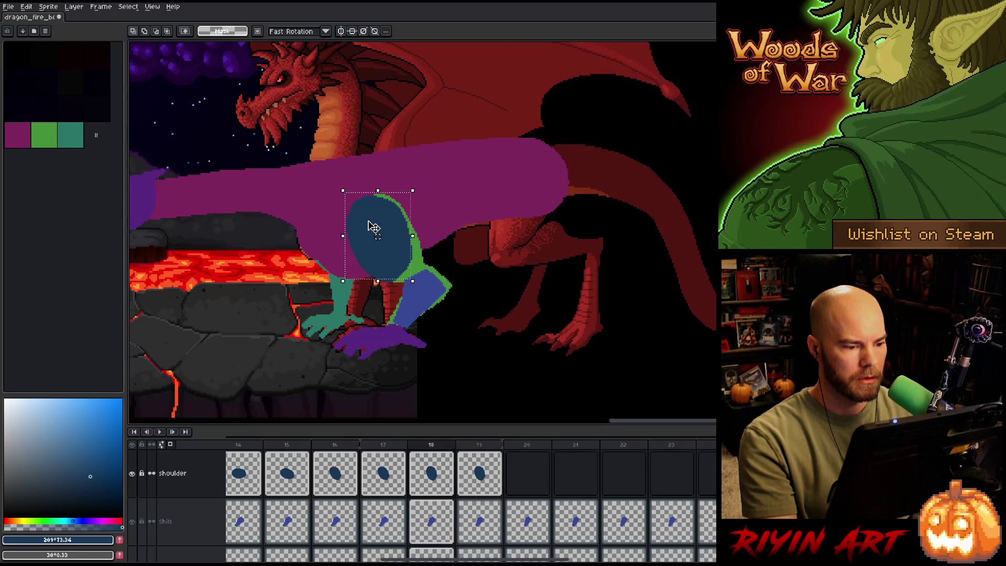
{"action": "key", "text": "period"}
{"action": "key", "text": "ctrl+t"}
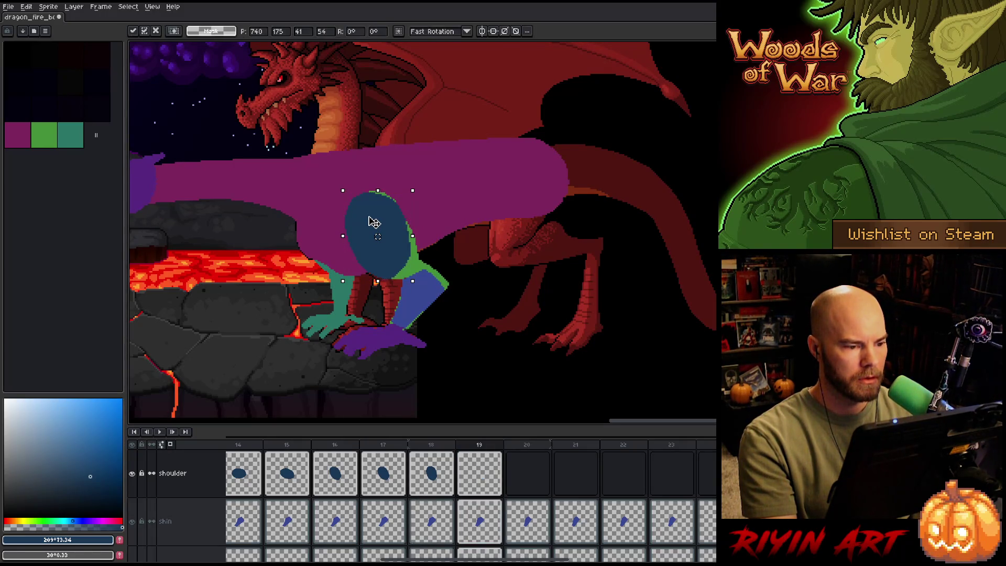
{"action": "key", "text": "Return"}
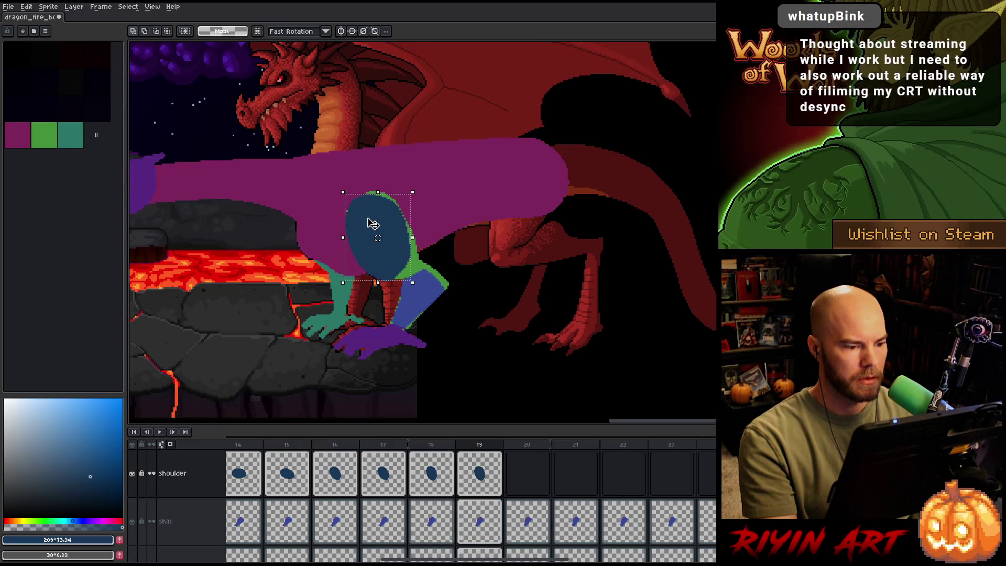
{"action": "key", "text": "comma"}
{"action": "key", "text": "period"}
{"action": "key", "text": "comma"}
{"action": "key", "text": "period"}
{"action": "key", "text": "comma"}
{"action": "key", "text": "period"}
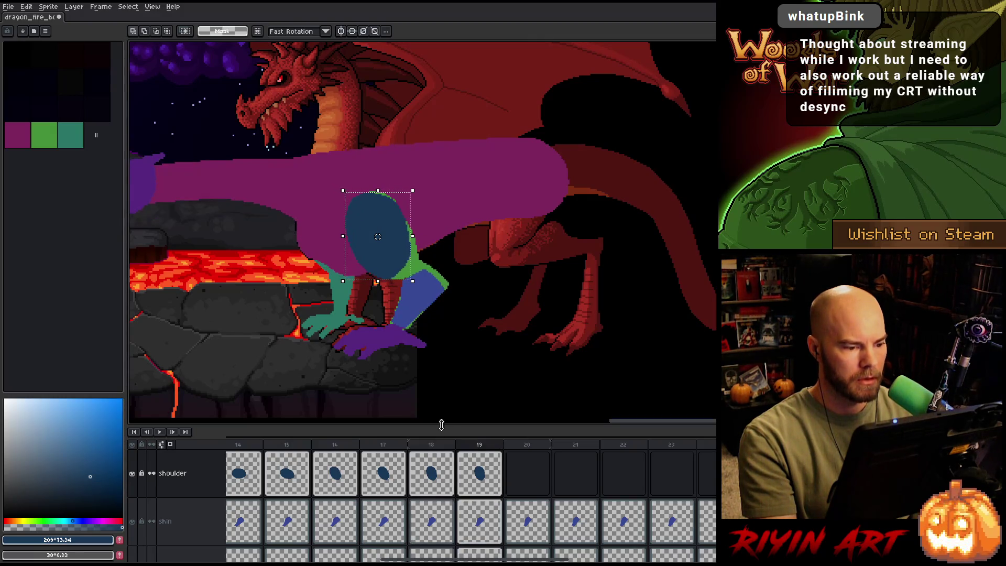
Paste the shoulder shape into frame 20 and check it against frame 19.
{"action": "left_click", "coordinate": [482, 480]}
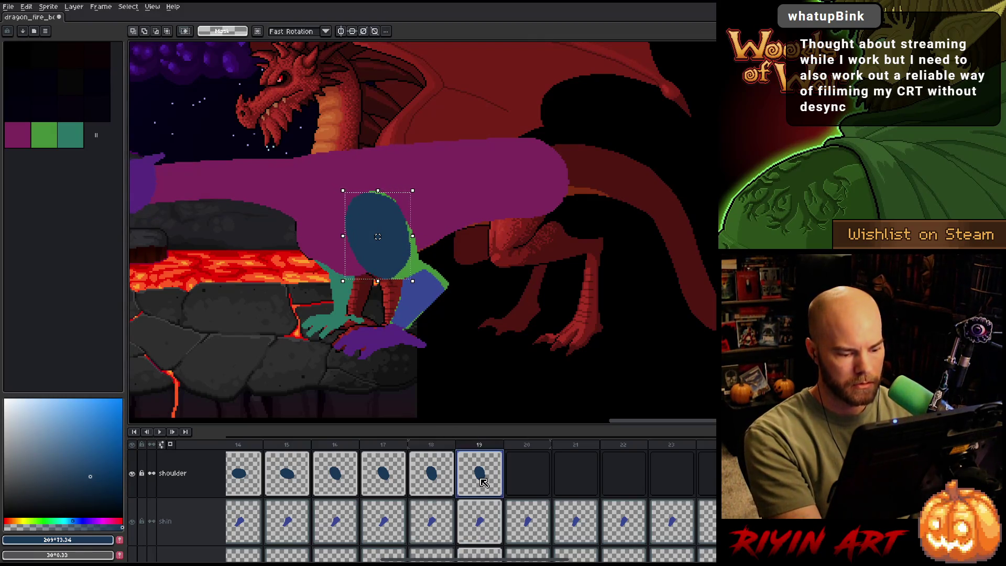
{"action": "left_click", "coordinate": [527, 483]}
{"action": "key", "text": "ctrl+v"}
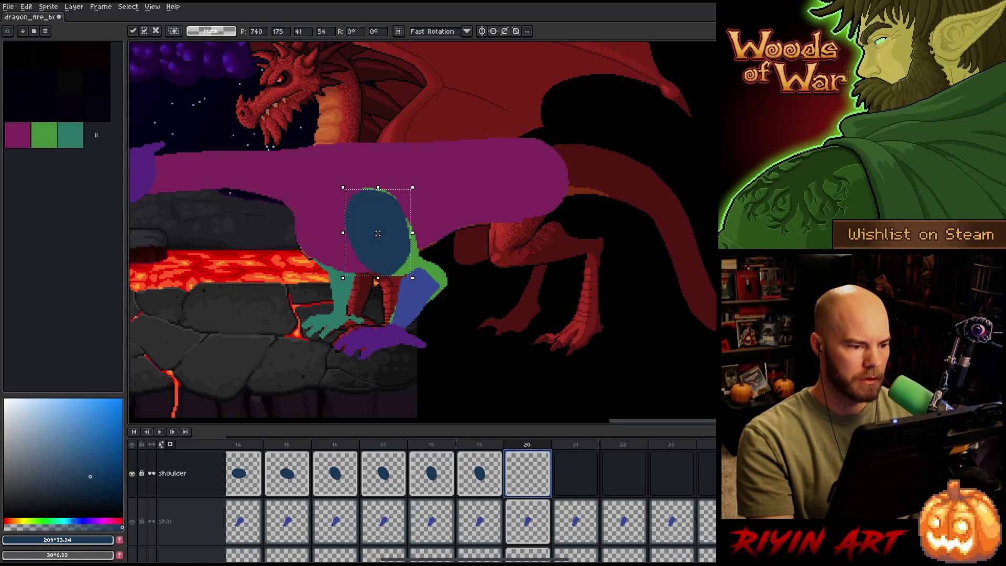
{"action": "key", "text": "comma"}
{"action": "key", "text": "period"}
{"action": "key", "text": "comma"}
{"action": "key", "text": "period"}
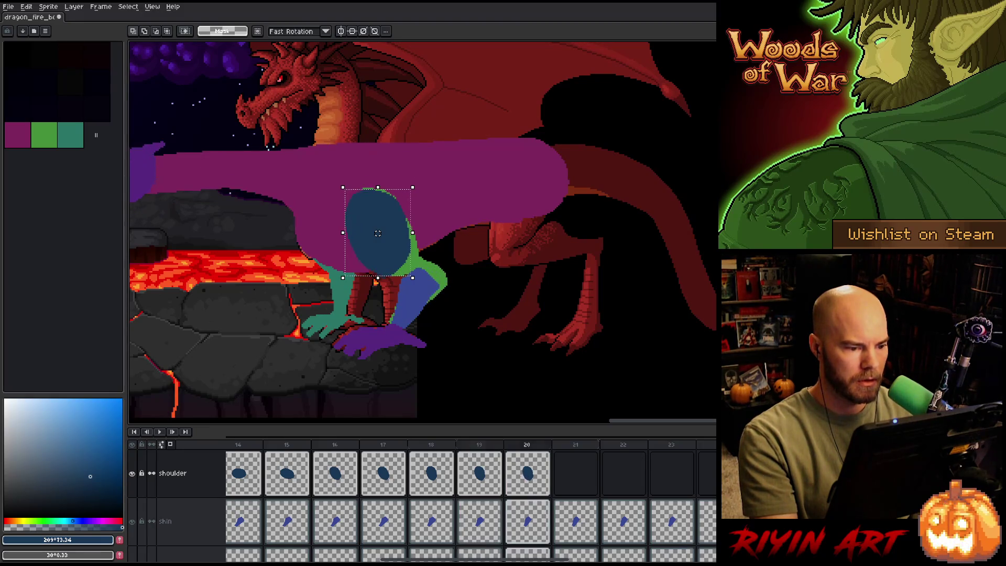
{"action": "key", "text": "comma"}
{"action": "key", "text": "period"}
Copy frame 20's shoulder cel into frame 21 and commit its placement.
{"action": "left_click", "coordinate": [529, 476]}
{"action": "left_click_drag", "start_coordinate": [531, 476], "coordinate": [571, 480]}
{"action": "left_click", "coordinate": [571, 480]}
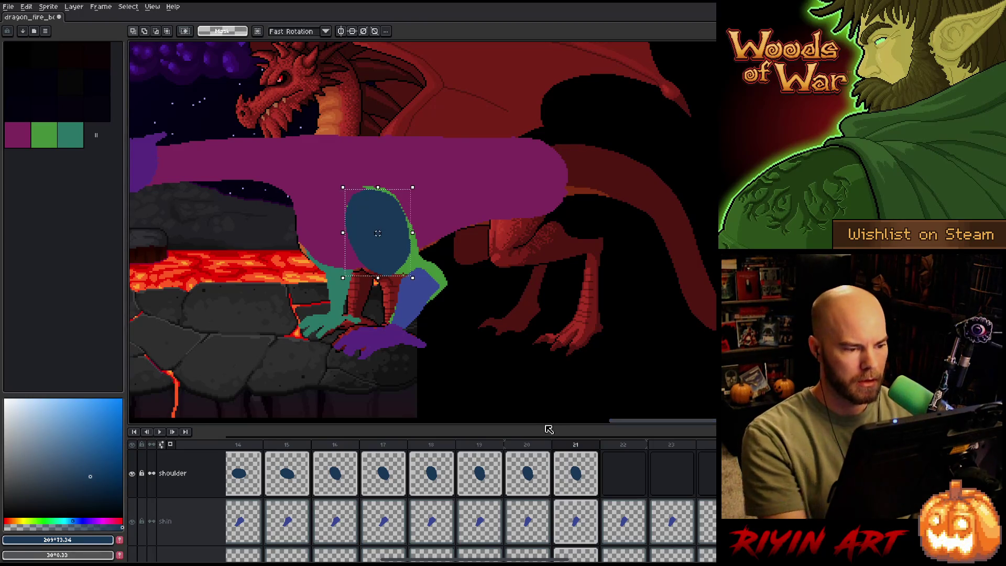
{"action": "left_click", "coordinate": [378, 231]}
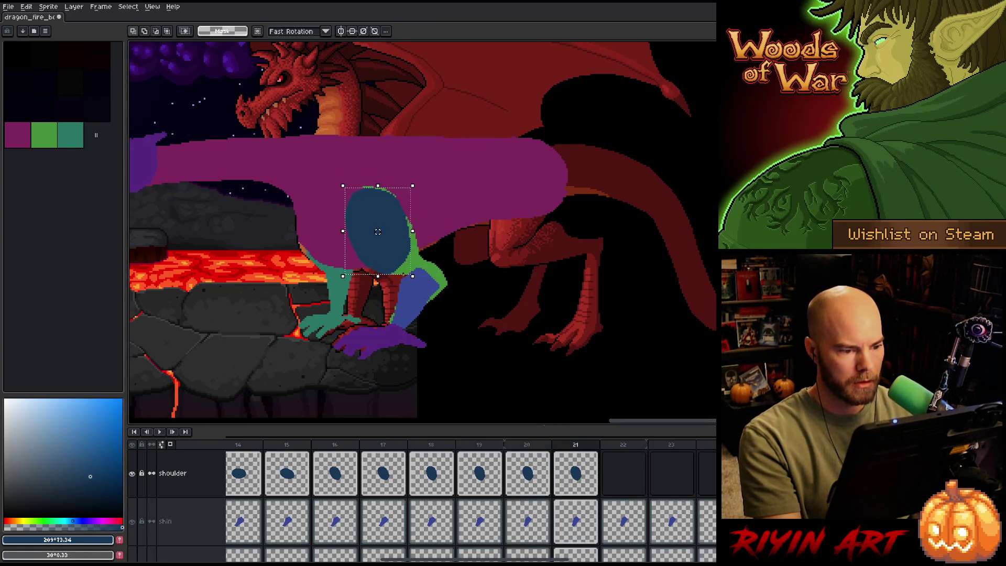
{"action": "key", "text": "Return"}
Paste the shoulder shape into frames 22 and 23 and review frames 21–23.
{"action": "left_click", "coordinate": [582, 482]}
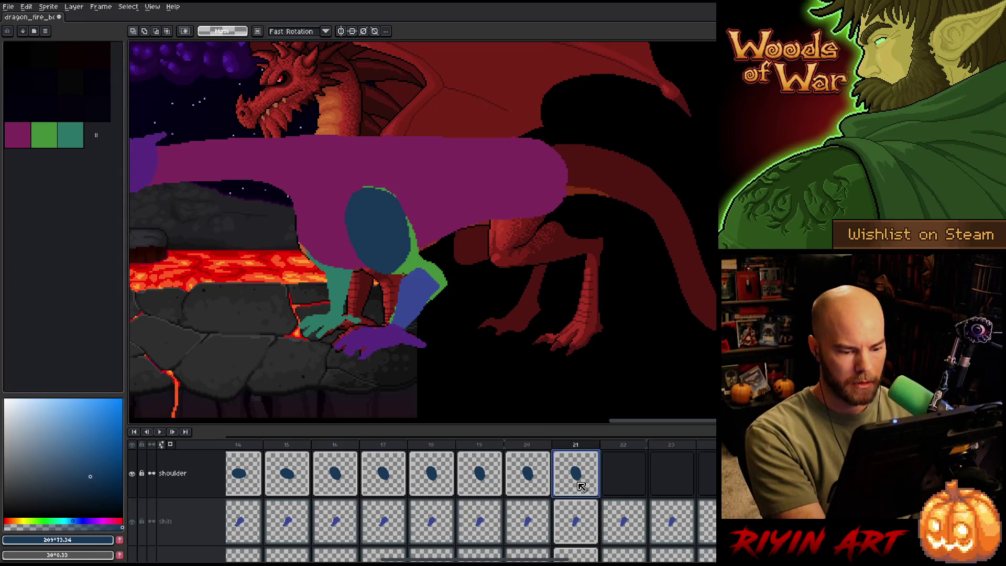
{"action": "left_click", "coordinate": [627, 474]}
{"action": "key", "text": "ctrl+v"}
{"action": "left_click", "coordinate": [665, 473]}
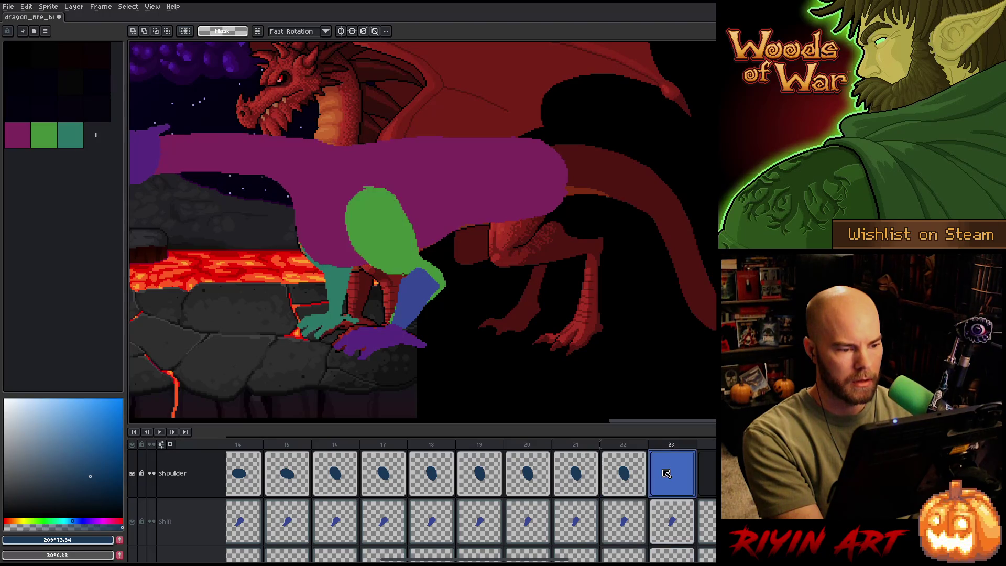
{"action": "key", "text": "ctrl+v"}
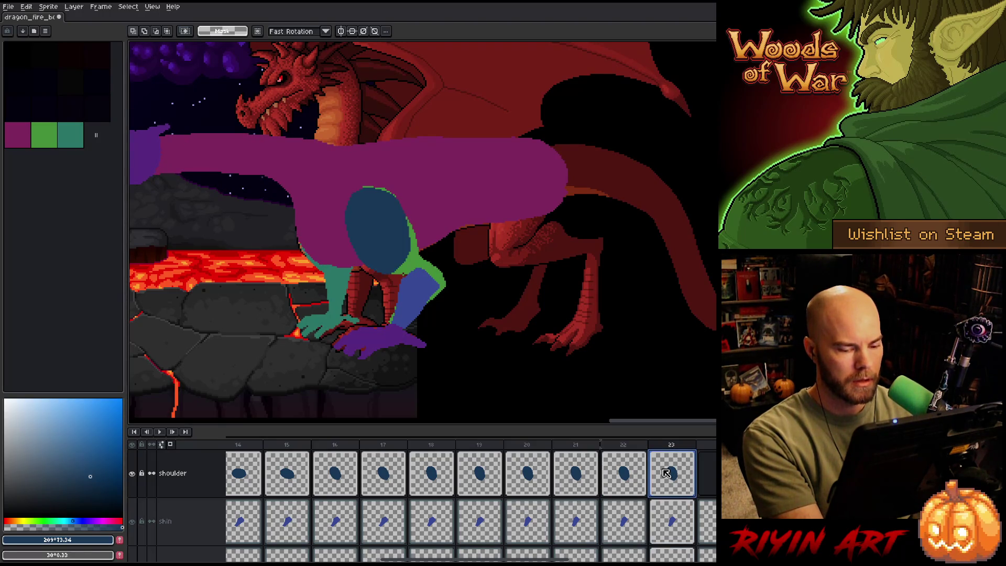
{"action": "left_click", "coordinate": [585, 473]}
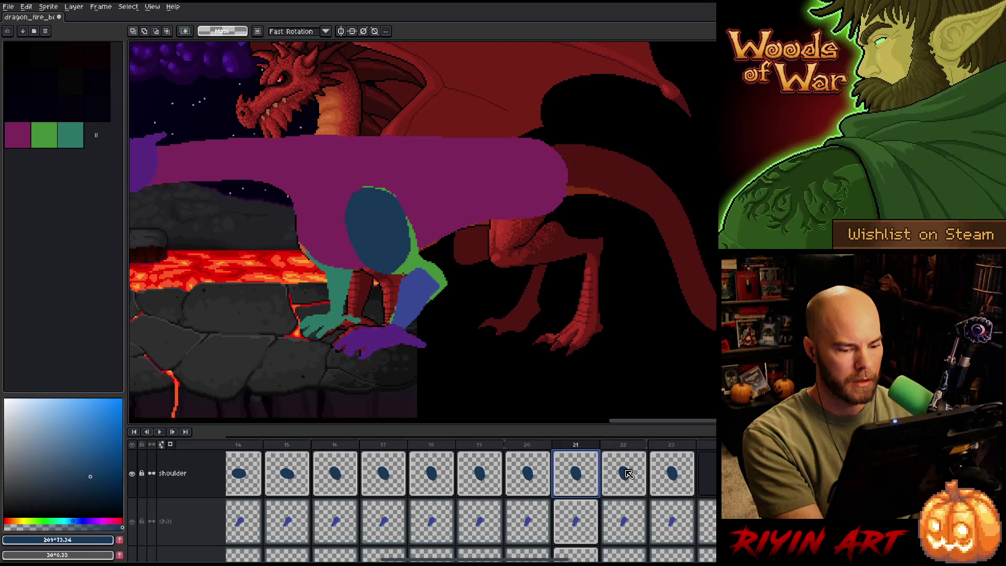
{"action": "left_click", "coordinate": [625, 473]}
{"action": "left_click", "coordinate": [673, 476]}
Paste the shoulder into frame 24 and move it down about 3 px.
{"action": "left_click", "coordinate": [691, 480]}
{"action": "key", "text": "ctrl+v"}
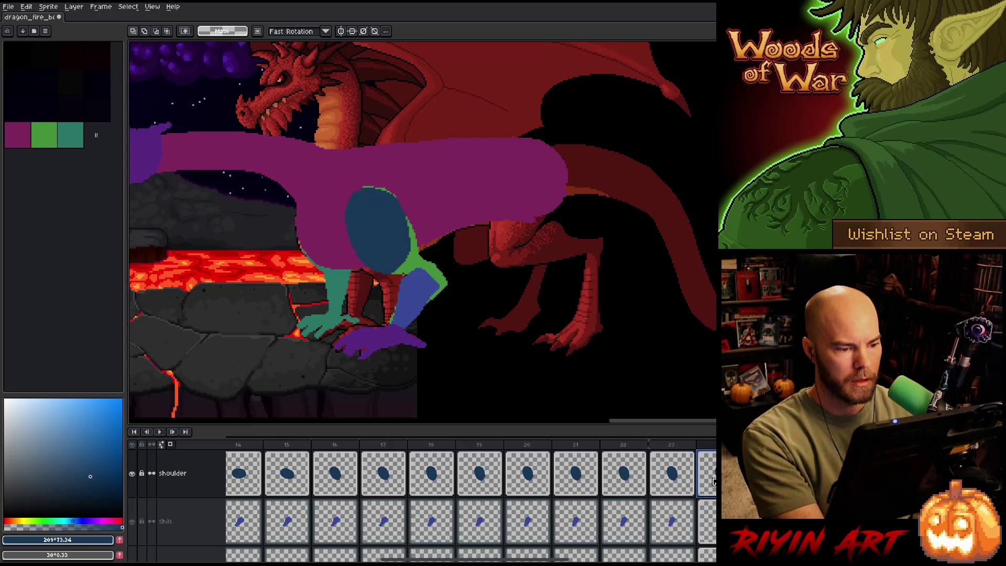
{"action": "key", "text": "Right"}
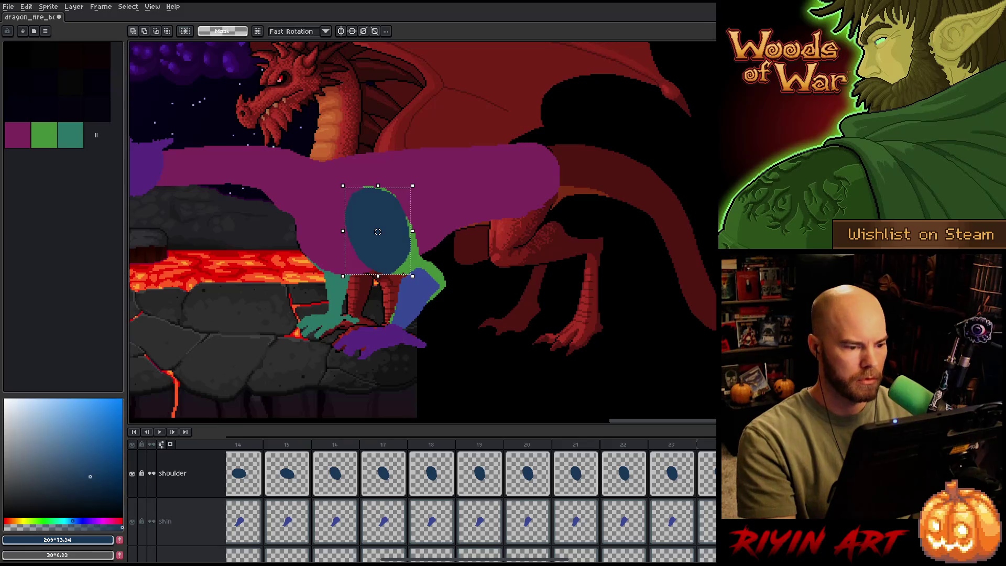
{"action": "left_click_drag", "start_coordinate": [377, 231], "coordinate": [378, 233]}
{"action": "key", "text": "Return"}
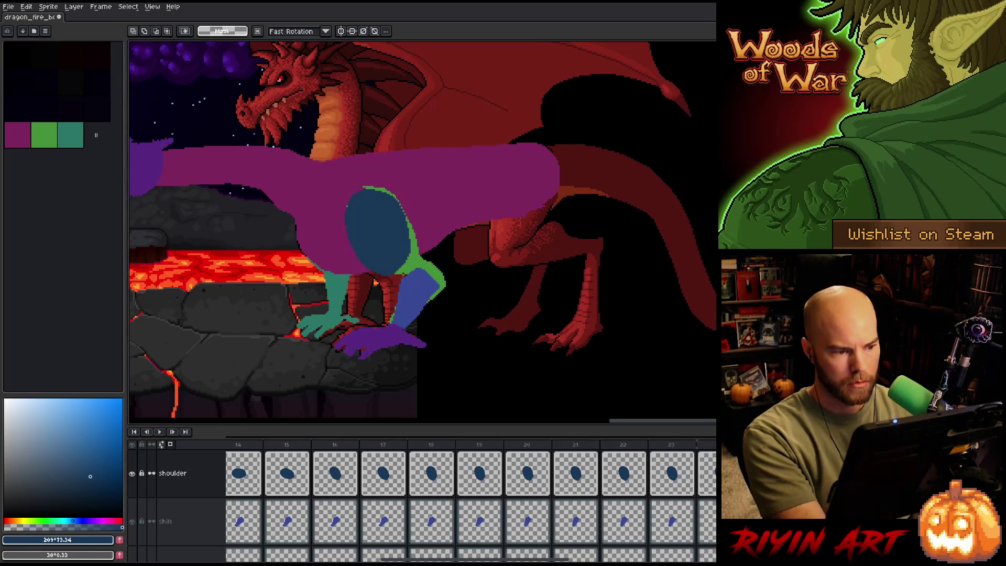
Lower the shoulder about 3 px more in each following frame, comparing neighbouring frames.
{"action": "key", "text": "Right"}
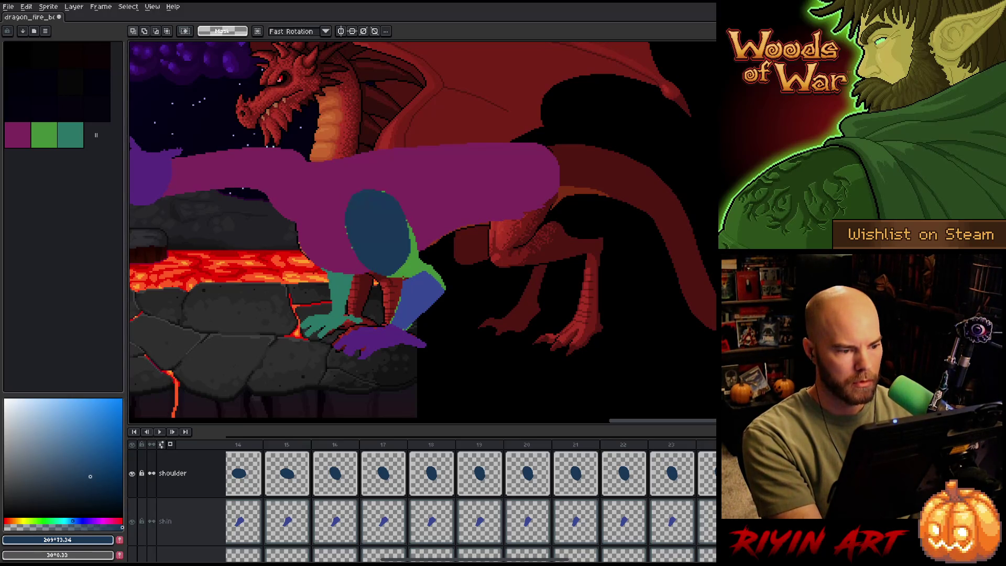
{"action": "left_click_drag", "start_coordinate": [378, 233], "coordinate": [377, 235]}
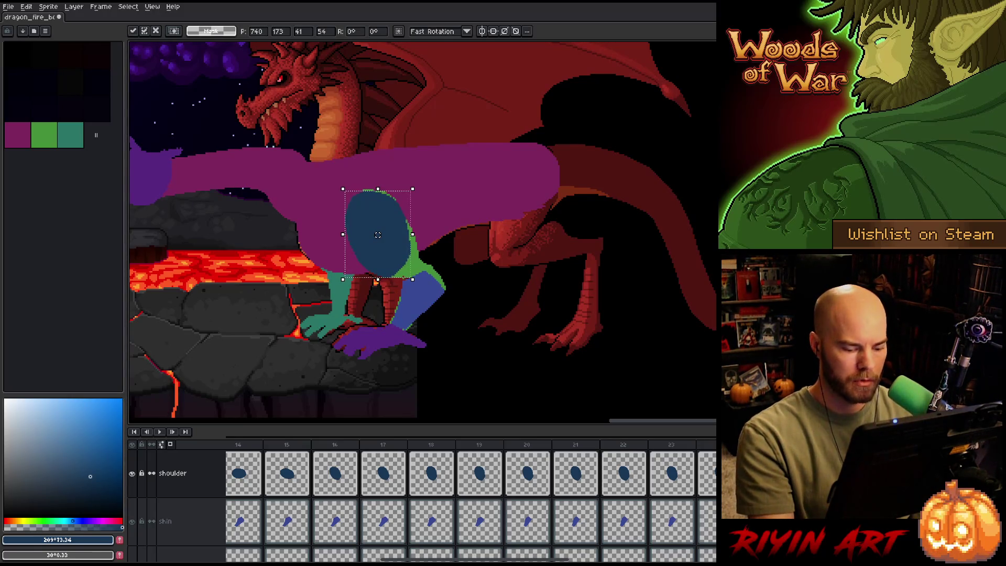
{"action": "key", "text": "Left"}
{"action": "key", "text": "Right"}
{"action": "key", "text": "Left"}
{"action": "key", "text": "Right"}
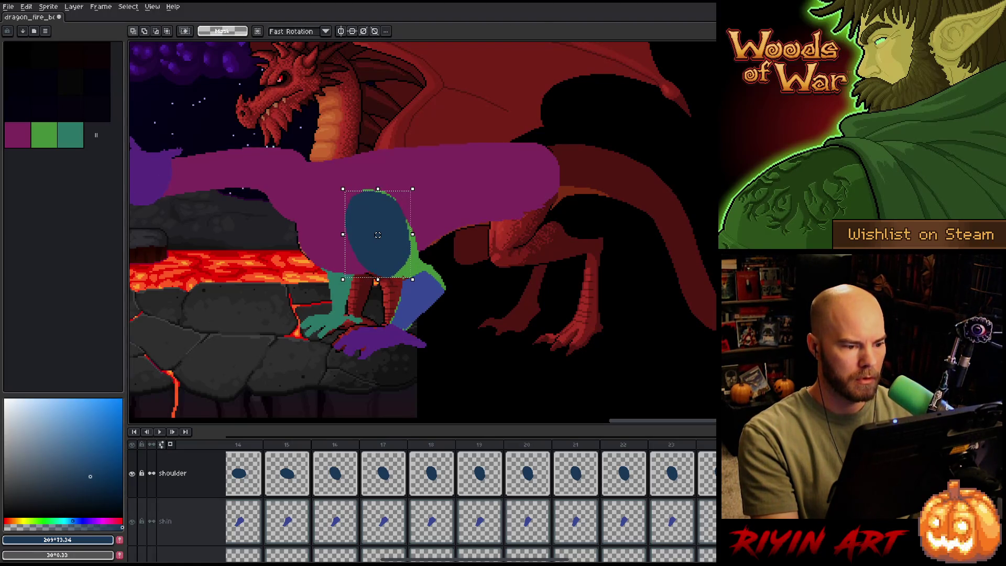
{"action": "left_click_drag", "start_coordinate": [378, 234], "coordinate": [378, 236]}
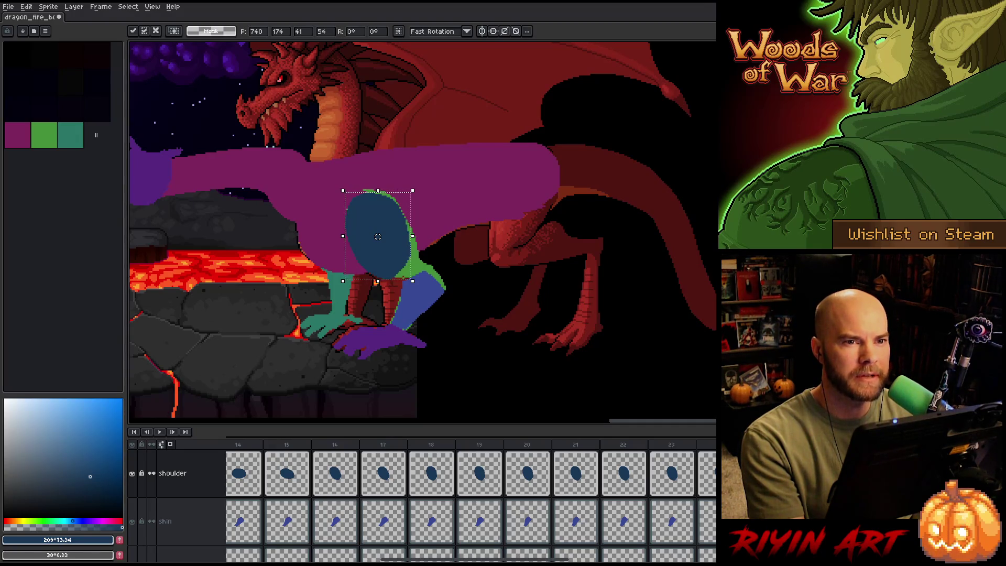
{"action": "scroll", "coordinate": [470, 500], "scroll_direction": "right", "scroll_amount": 5}
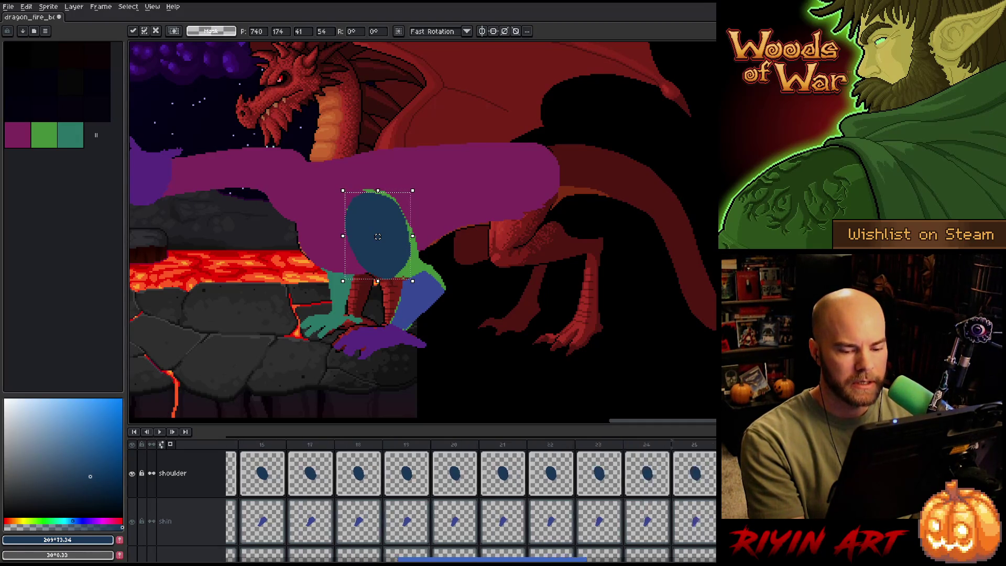
Commit frame 26's shoulder, then paste a copy into frame 27 and fit it to the arm.
{"action": "key", "text": "Return"}
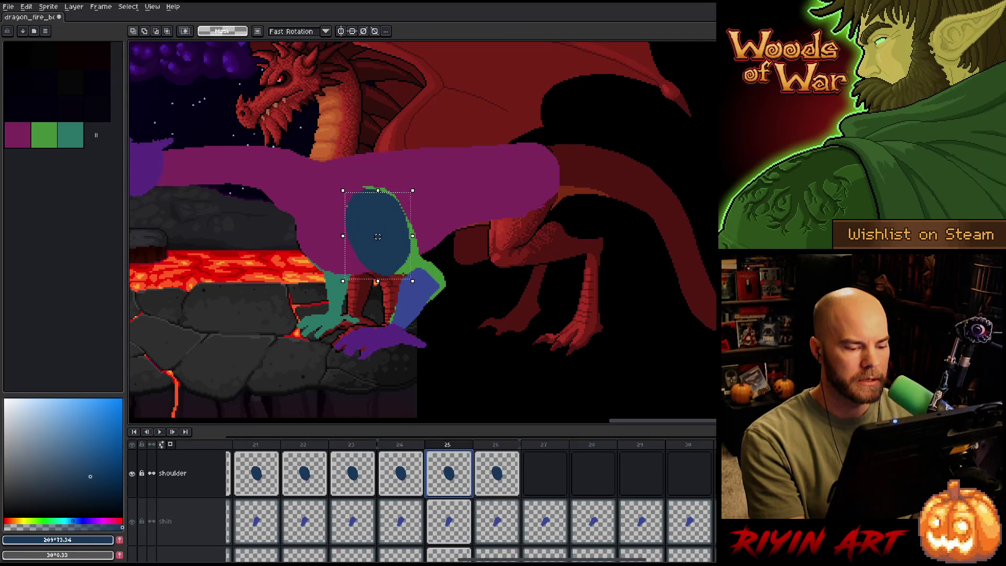
{"action": "key", "text": "ctrl+d"}
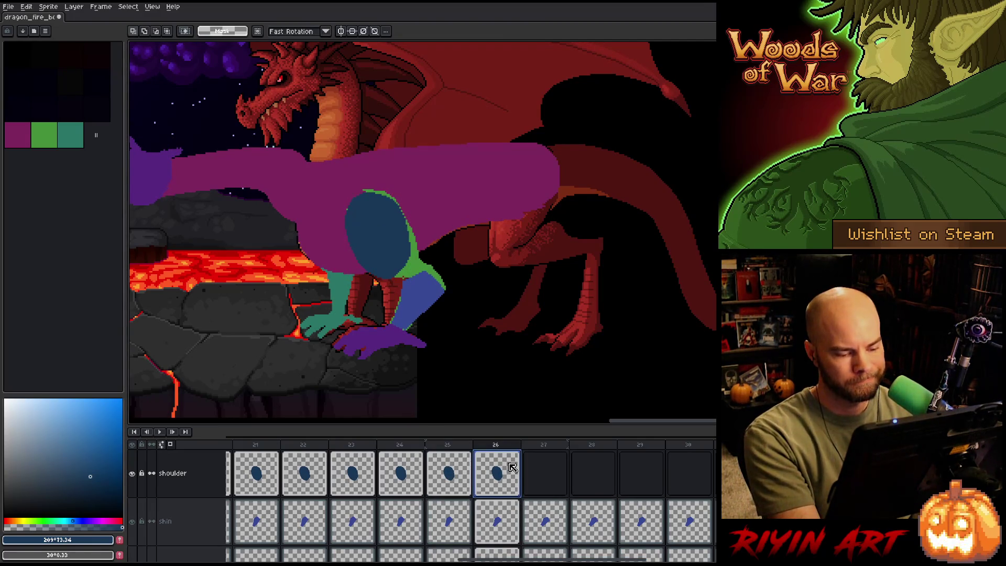
{"action": "left_click", "coordinate": [539, 479]}
{"action": "key", "text": "ctrl+v"}
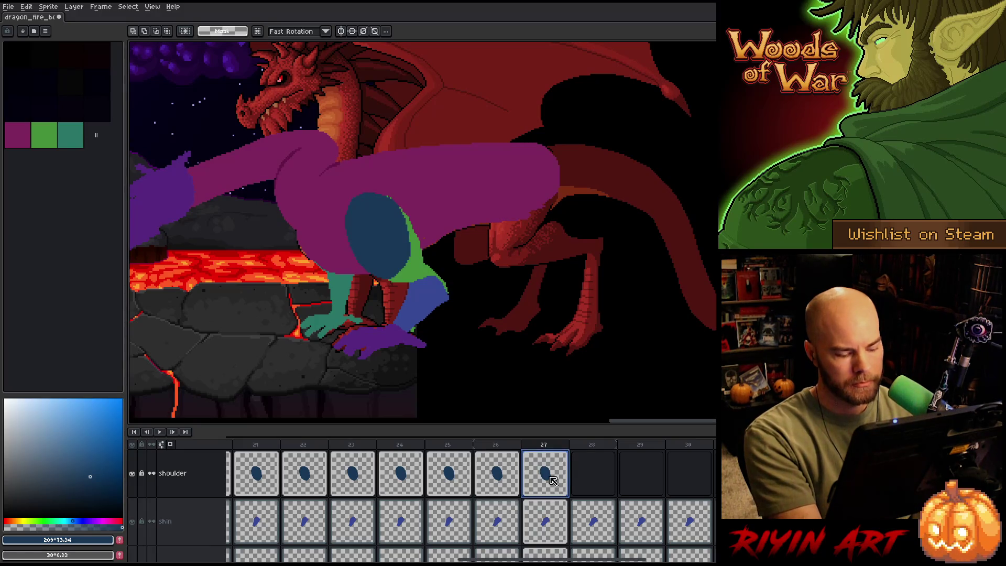
{"action": "key", "text": "ctrl+shift+d"}
{"action": "left_click_drag", "start_coordinate": [371, 264], "coordinate": [377, 268]}
Flip between frames 26 and 27 to compare the shoulder placement.
{"action": "key", "text": "Left"}
{"action": "key", "text": "Right"}
{"action": "key", "text": "Left"}
{"action": "key", "text": "Right"}
{"action": "key", "text": "Left"}
{"action": "key", "text": "Right"}
{"action": "key", "text": "Left"}
{"action": "key", "text": "Right"}
{"action": "key", "text": "Left"}
{"action": "key", "text": "Right"}
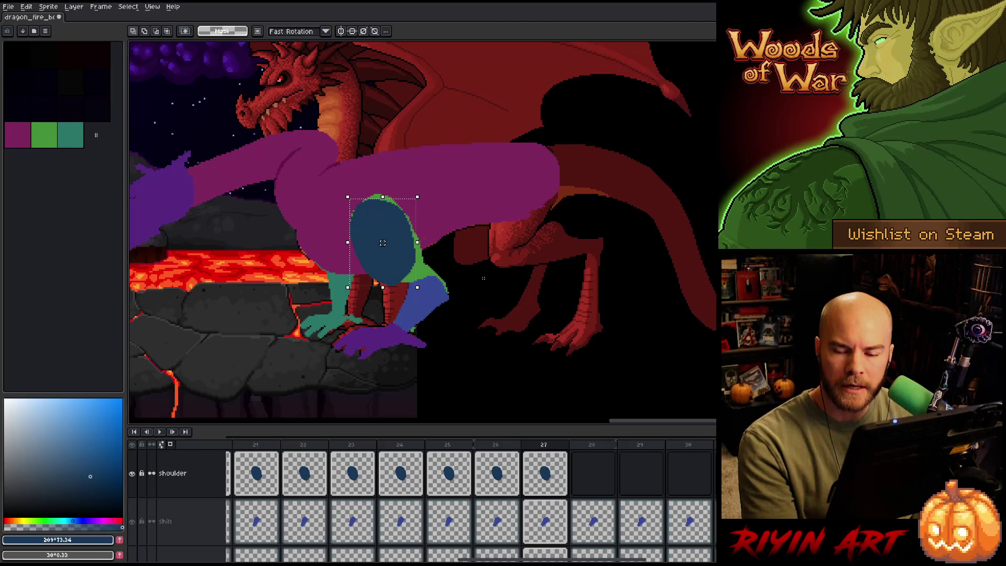
{"action": "key", "text": "Left"}
{"action": "key", "text": "Right"}
{"action": "key", "text": "Left"}
{"action": "key", "text": "Right"}
{"action": "key", "text": "Left"}
{"action": "key", "text": "Right"}
{"action": "key", "text": "Right"}
{"action": "key", "text": "Left"}
{"action": "key", "text": "Left"}
{"action": "key", "text": "Right"}
{"action": "left_click", "coordinate": [502, 482]}
{"action": "key", "text": "Right"}
{"action": "key", "text": "Right"}
{"action": "key", "text": "Left"}
{"action": "key", "text": "Right"}
{"action": "key", "text": "Left"}
Copy frame 27's shoulder cel into frame 28, nudge it up-right, then down, and commit.
{"action": "left_click", "coordinate": [547, 482]}
{"action": "left_click_drag", "start_coordinate": [548, 481], "coordinate": [588, 485]}
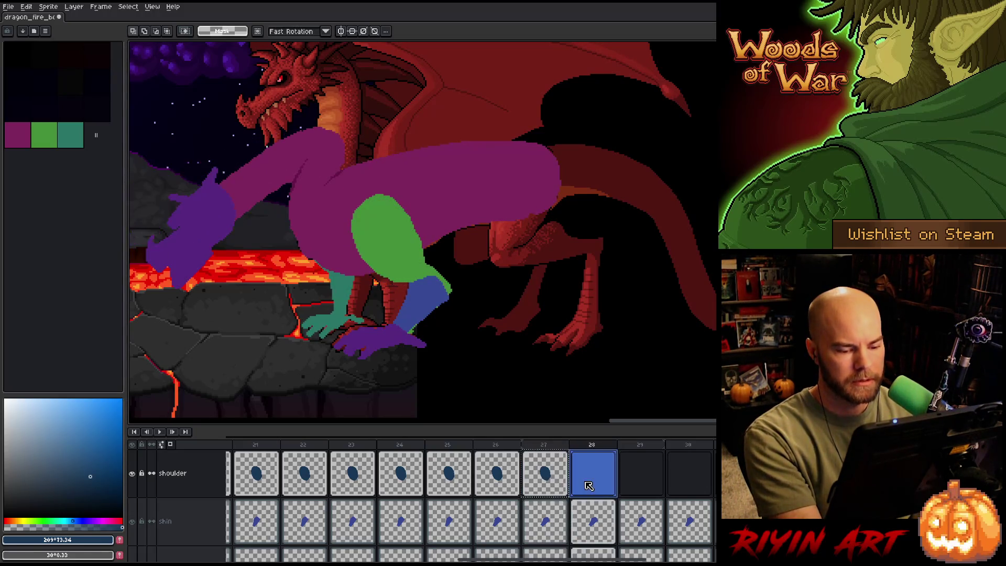
{"action": "left_click", "coordinate": [588, 485]}
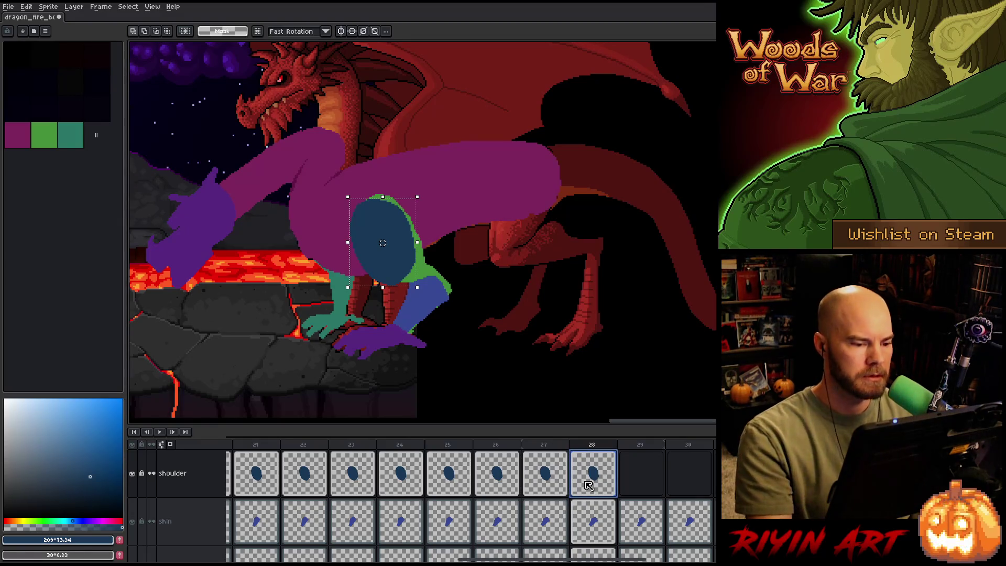
{"action": "key", "text": "Right"}
{"action": "key", "text": "Up"}
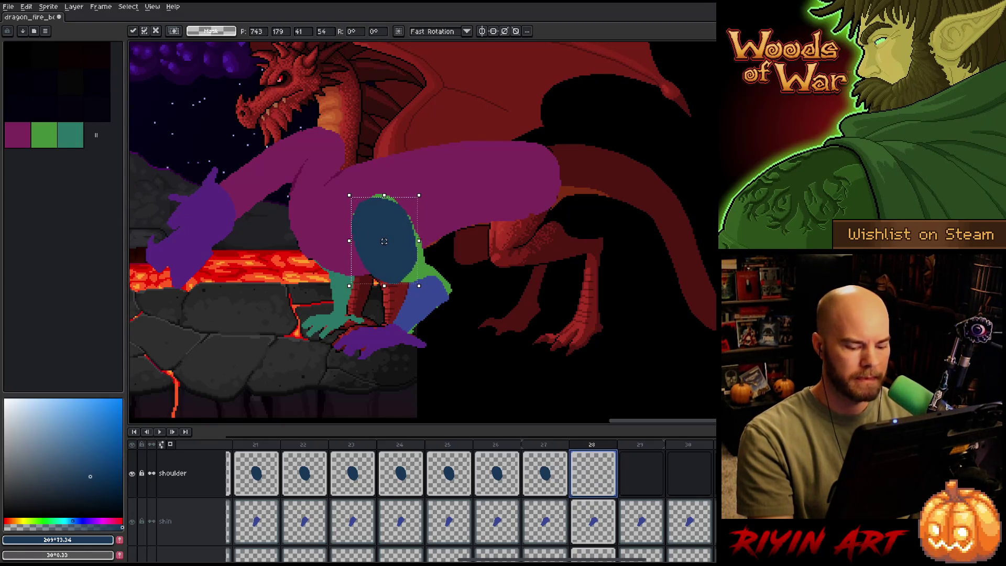
{"action": "key", "text": "Return"}
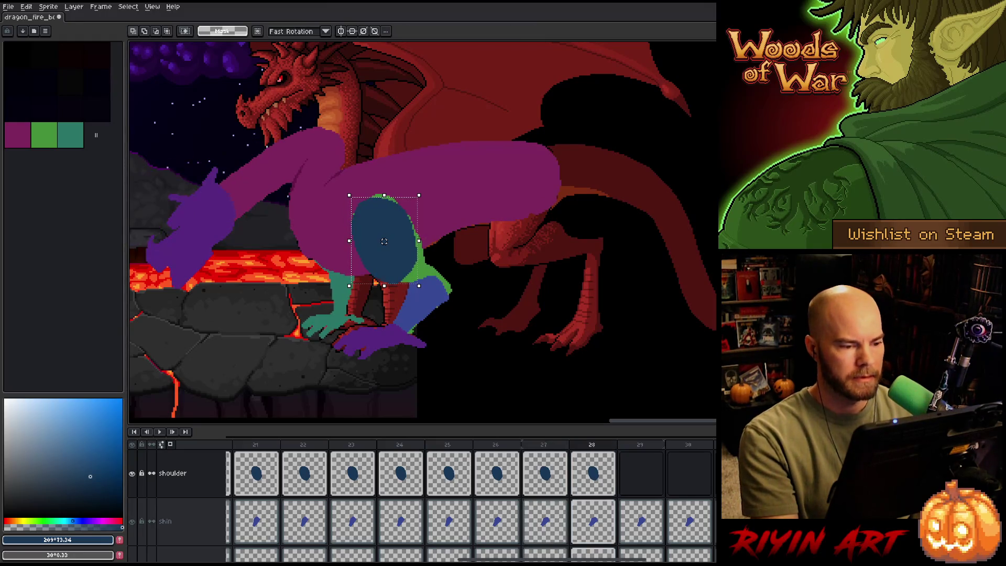
{"action": "left_click_drag", "start_coordinate": [384, 241], "coordinate": [384, 242]}
{"action": "key", "text": "Return"}
Flip between frames 27 and 28 to check the shoulder follows the arm.
{"action": "key", "text": "Left"}
{"action": "key", "text": "Right"}
{"action": "key", "text": "Left"}
{"action": "key", "text": "Right"}
{"action": "key", "text": "Left"}
{"action": "key", "text": "Right"}
{"action": "key", "text": "Left"}
{"action": "key", "text": "Right"}
{"action": "key", "text": "Left"}
{"action": "key", "text": "Right"}
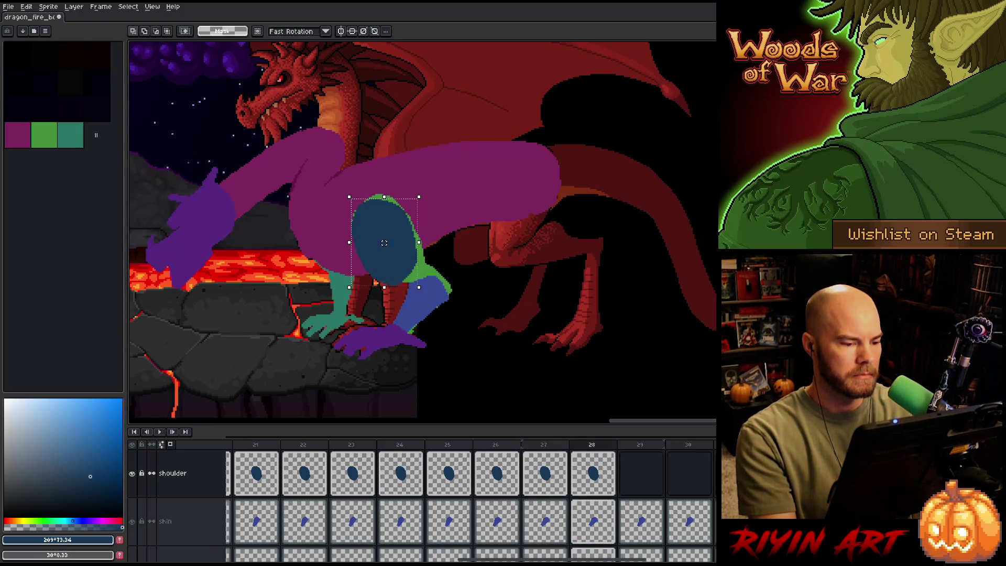
{"action": "key", "text": "Left"}
{"action": "key", "text": "Right"}
{"action": "key", "text": "Left"}
{"action": "key", "text": "Right"}
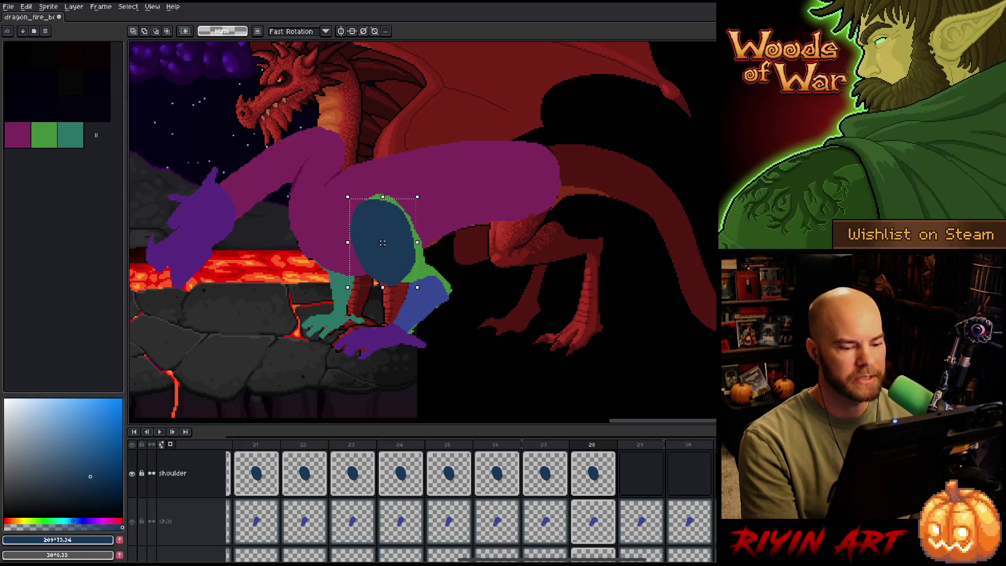
Flip between frames 27 and 28 to check the shoulder motion.
{"action": "key", "text": "Left"}
{"action": "key", "text": "Right"}
{"action": "key", "text": "Left"}
{"action": "key", "text": "Right"}
{"action": "key", "text": "Left"}
{"action": "key", "text": "Right"}
{"action": "key", "text": "Left"}
{"action": "key", "text": "Right"}
{"action": "key", "text": "Left"}
{"action": "key", "text": "Right"}
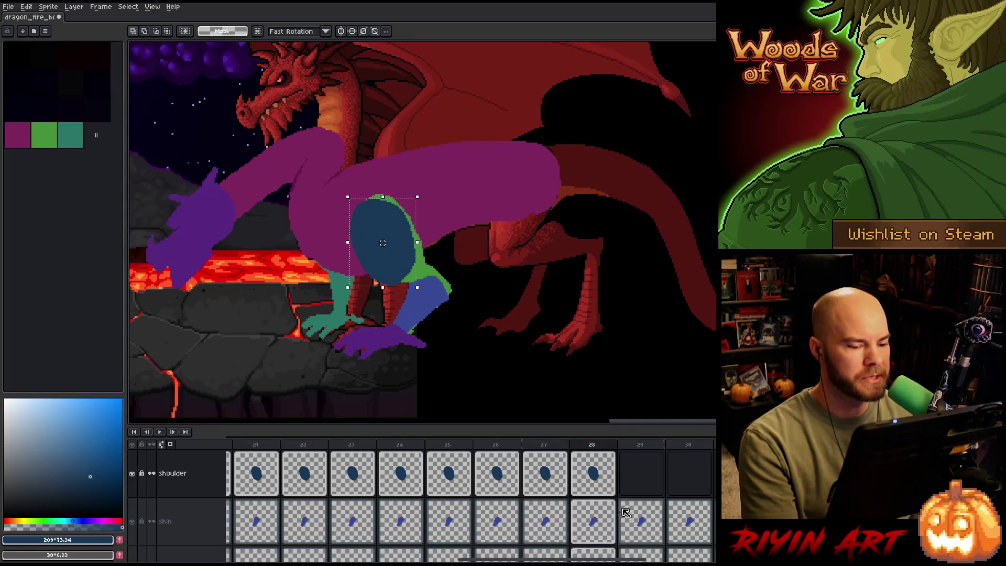
{"action": "key", "text": "Left"}
{"action": "key", "text": "Right"}
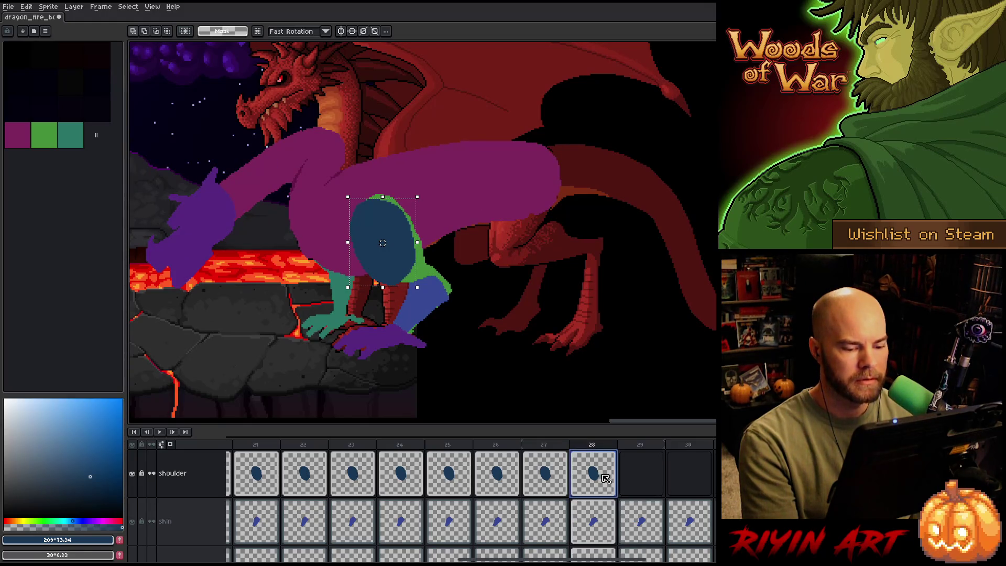
Paste the frame 28 shoulder shape into frame 29 and play back the animation.
{"action": "left_click", "coordinate": [605, 474]}
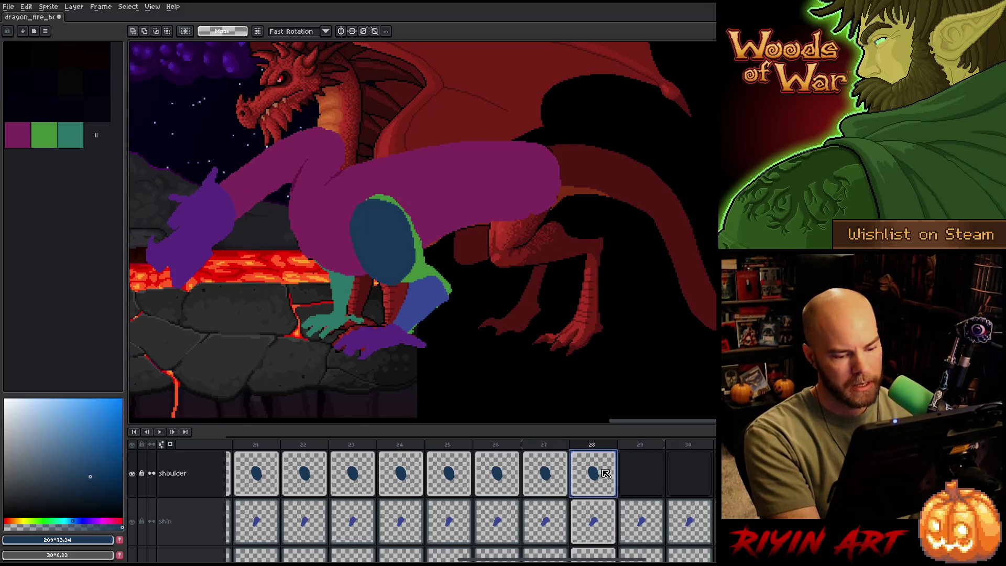
{"action": "left_click", "coordinate": [642, 475]}
{"action": "key", "text": "ctrl+v"}
{"action": "key", "text": "Return"}
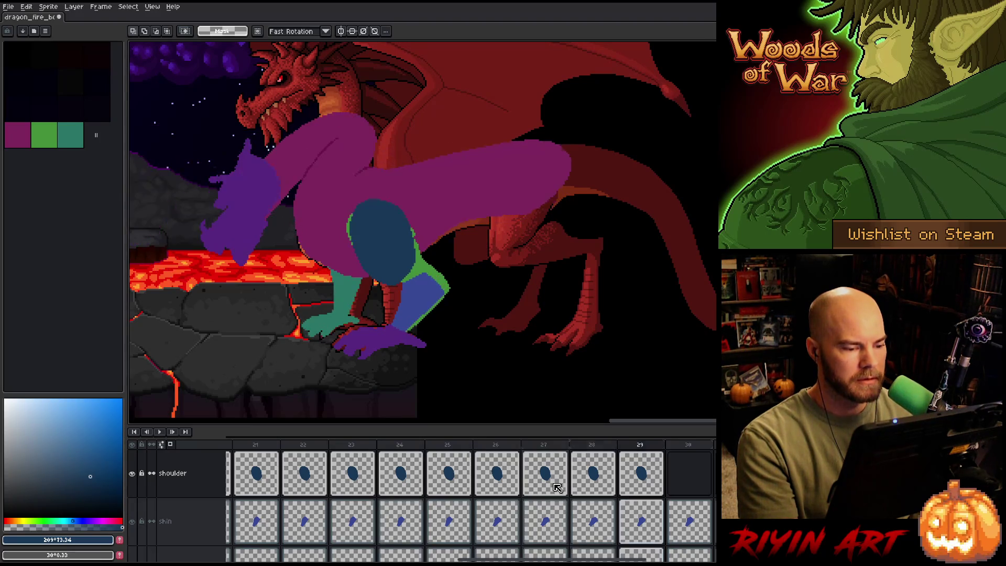
{"action": "left_click", "coordinate": [304, 521]}
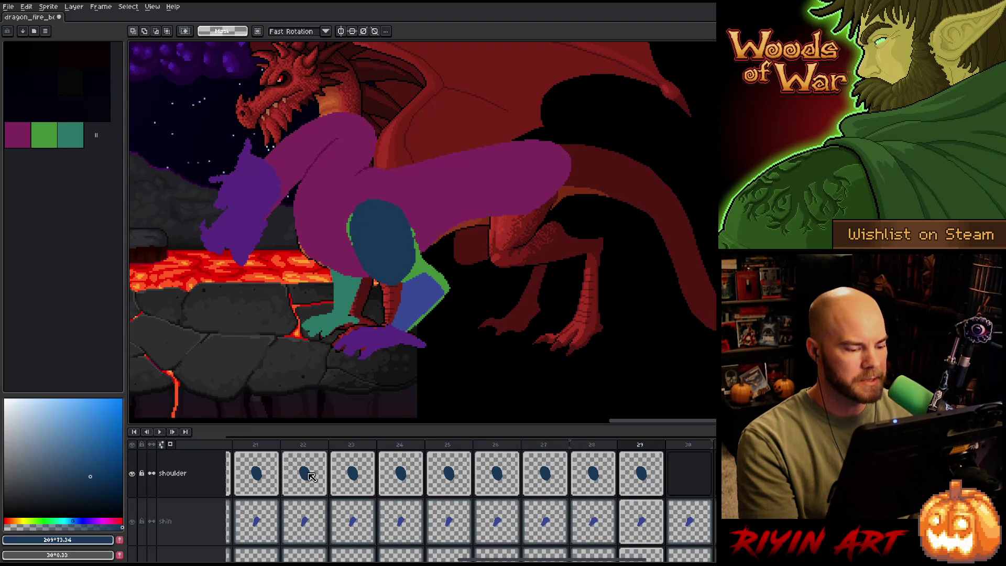
Copy the shoulder cel from frame 17 and paste the copied shape.
{"action": "key", "text": "Left"}
{"action": "key", "text": "Left"}
{"action": "key", "text": "Left"}
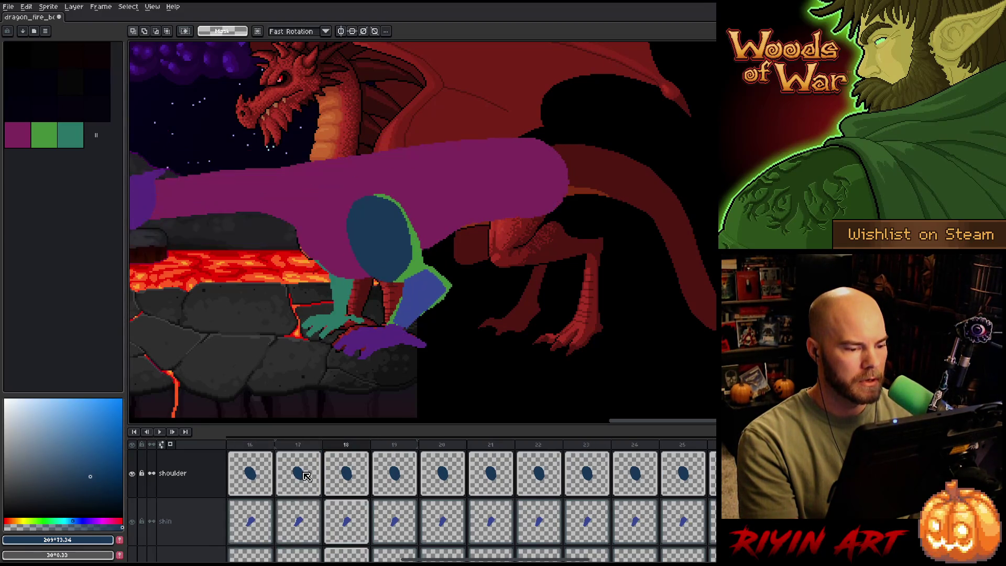
{"action": "left_click", "coordinate": [299, 482]}
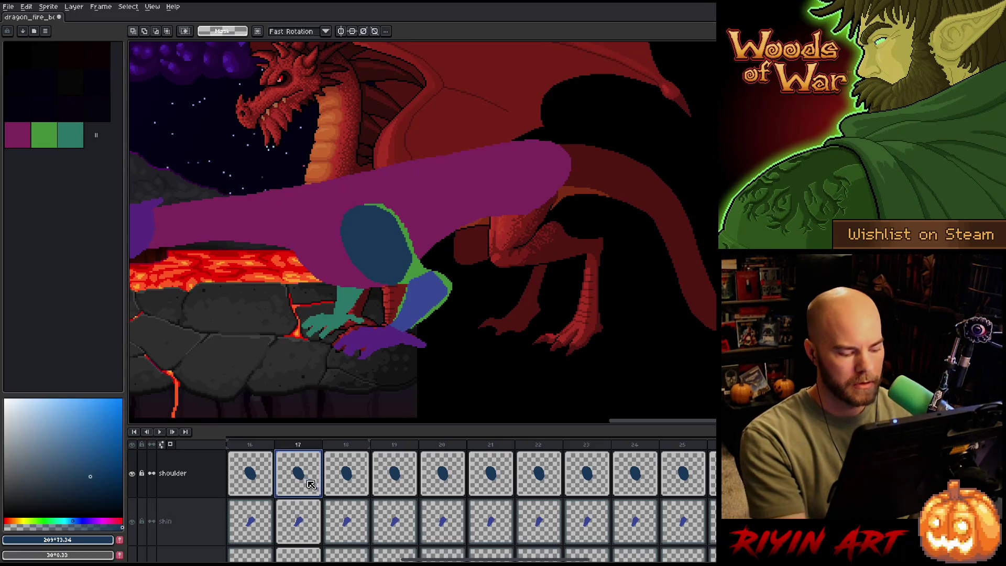
{"action": "key", "text": "ctrl+c"}
{"action": "key", "text": "ctrl+v"}
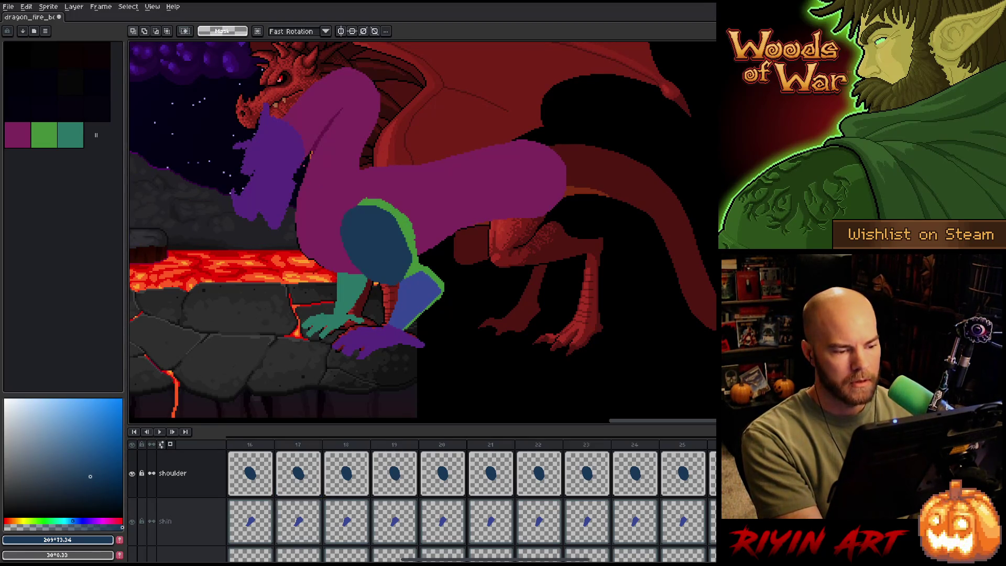
{"action": "scroll", "coordinate": [471, 497], "scroll_direction": "right", "scroll_amount": 3}
{"action": "scroll", "coordinate": [498, 472], "scroll_direction": "right", "scroll_amount": 5}
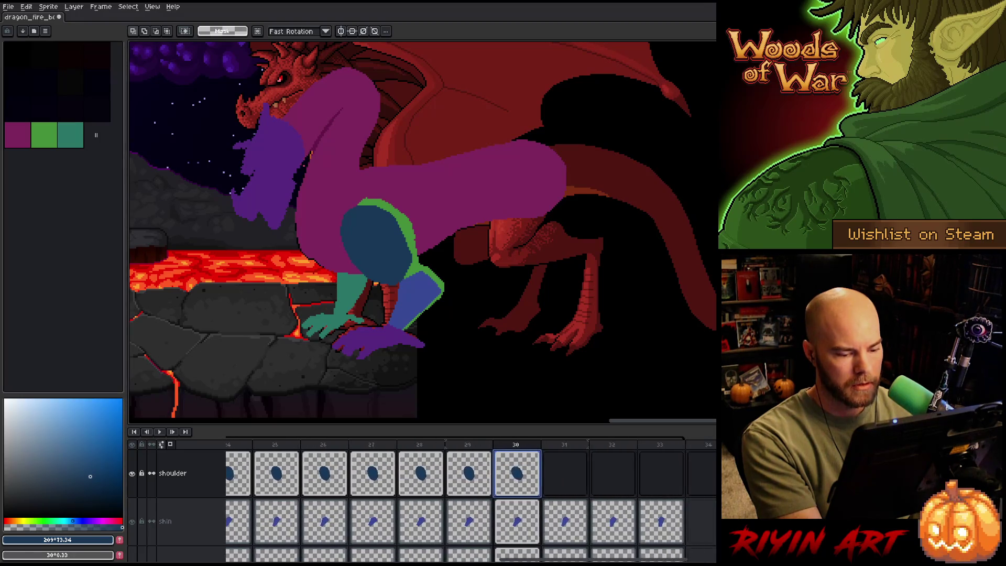
Step through frames 28–30 to compare the shoulder poses.
{"action": "left_click", "coordinate": [482, 448]}
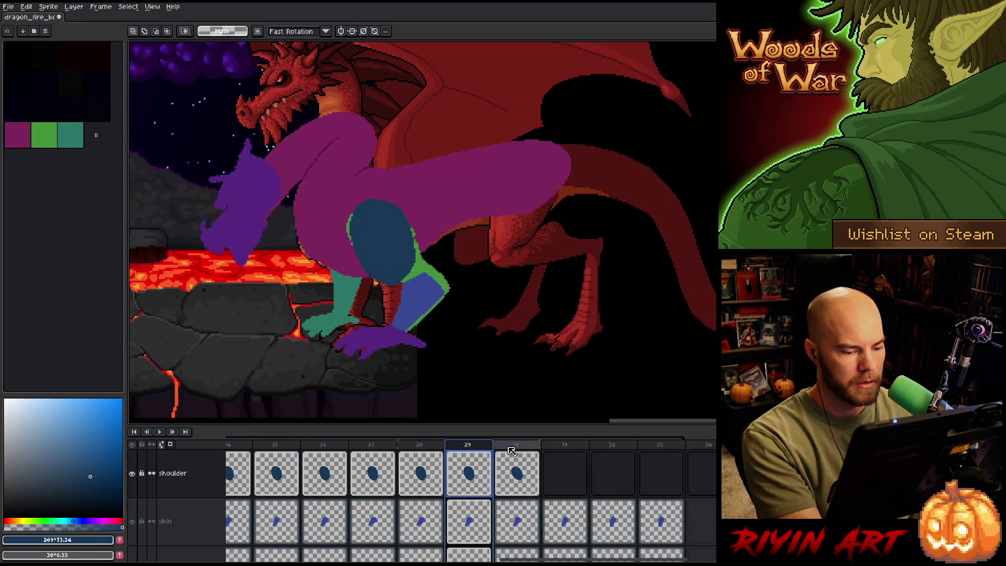
{"action": "left_click", "coordinate": [429, 448]}
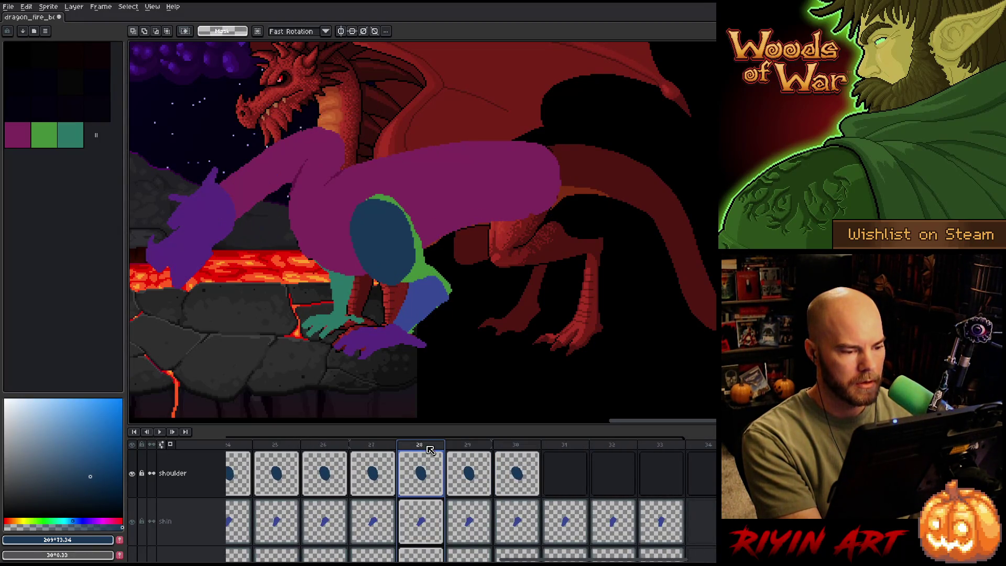
{"action": "left_click", "coordinate": [468, 472]}
{"action": "left_click", "coordinate": [496, 474]}
{"action": "left_click", "coordinate": [474, 477]}
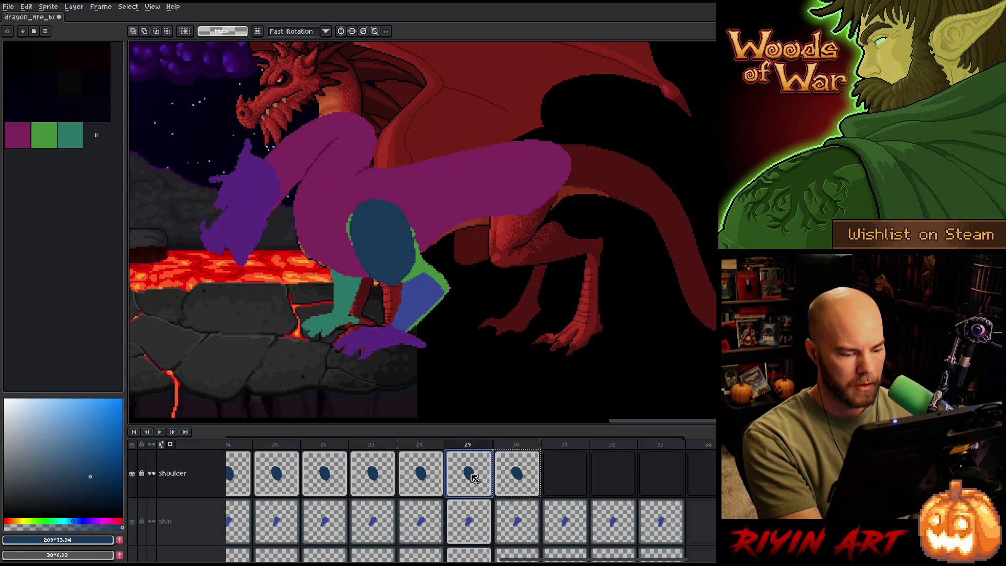
{"action": "key", "text": "Left"}
{"action": "key", "text": "Right"}
{"action": "key", "text": "Left"}
{"action": "key", "text": "Right"}
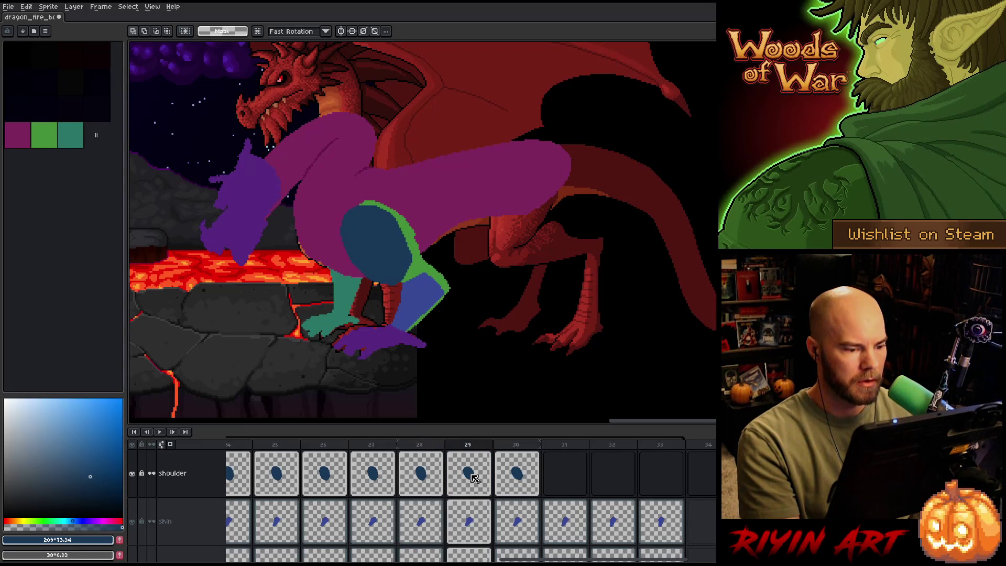
{"action": "key", "text": "Left"}
{"action": "key", "text": "Right"}
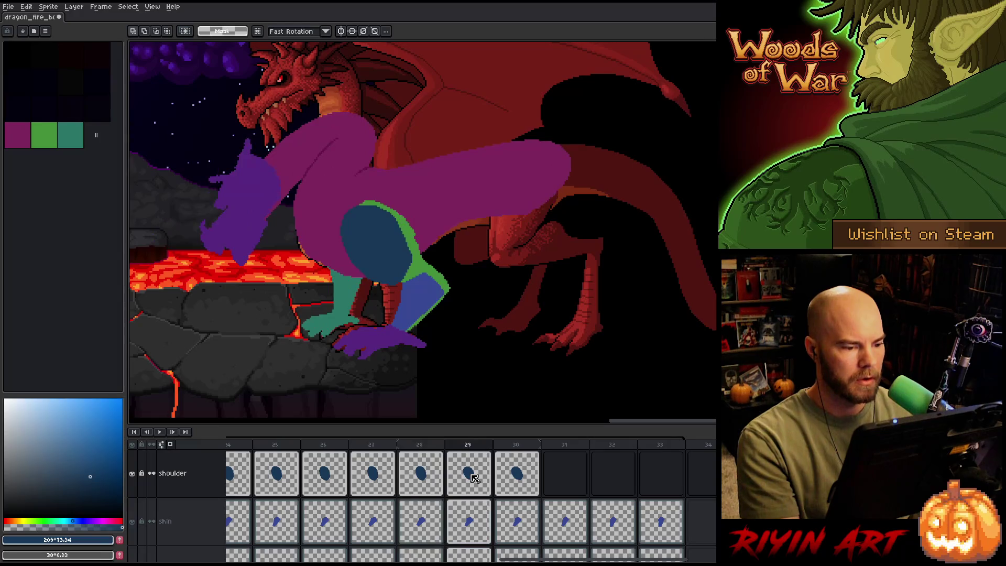
{"action": "left_click", "coordinate": [473, 479]}
{"action": "left_click", "coordinate": [516, 476]}
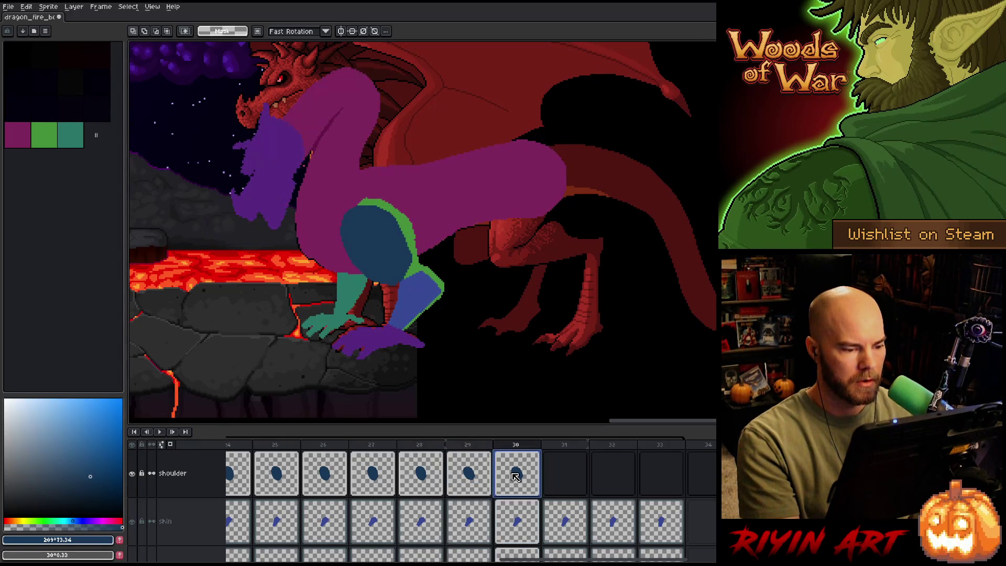
Raise frame 30's shoulder shape about 9 px, commit it, and deselect.
{"action": "key", "text": "ctrl+t"}
{"action": "key", "text": "Up"}
{"action": "key", "text": "Up"}
{"action": "key", "text": "Up"}
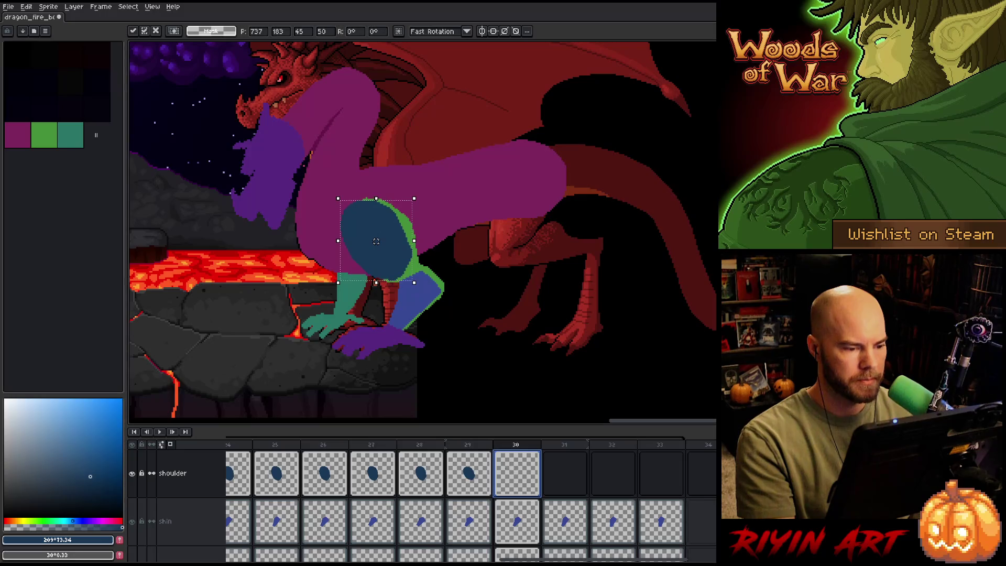
{"action": "key", "text": "Left"}
{"action": "key", "text": "Right"}
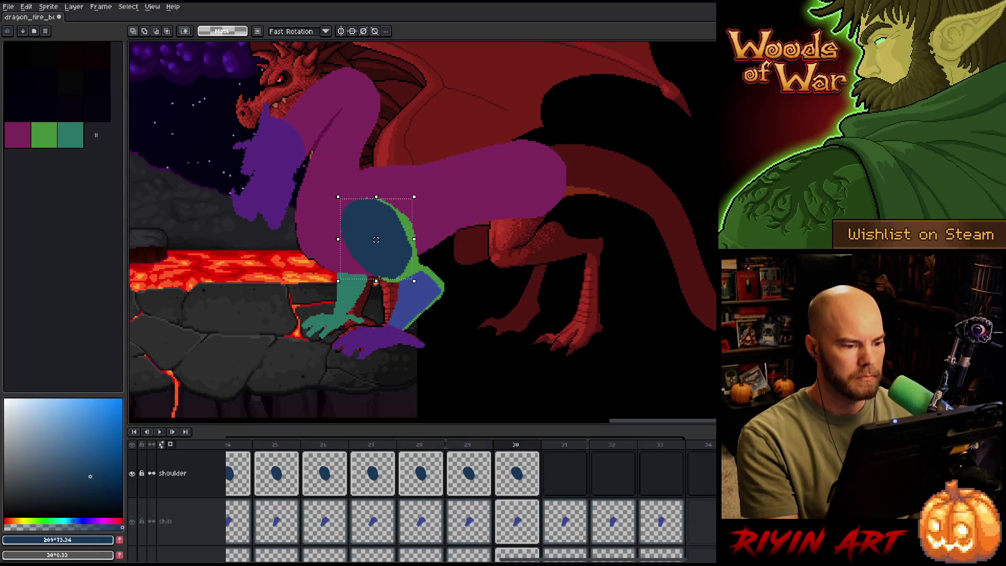
{"action": "key", "text": "ctrl+d"}
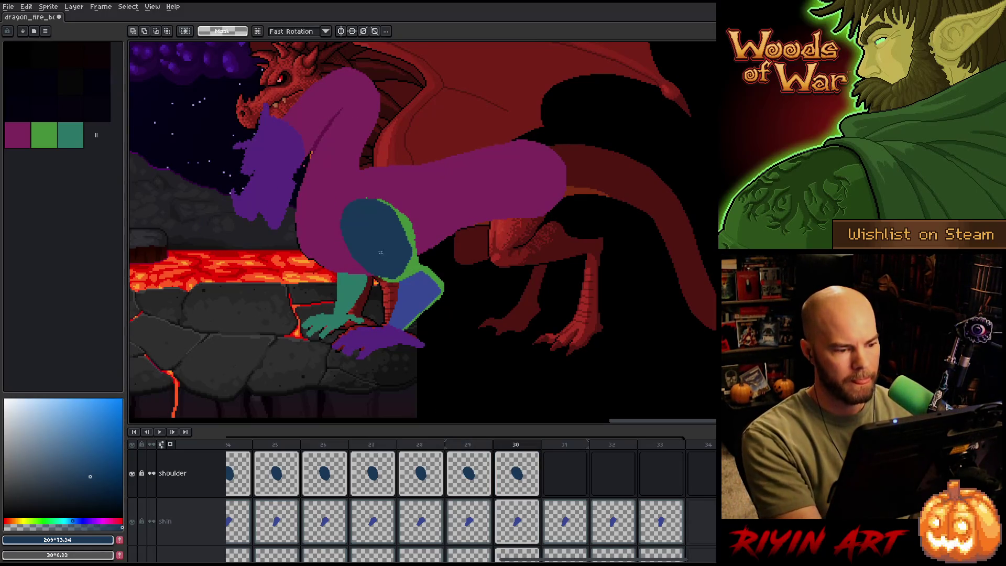
{"action": "key", "text": "v"}
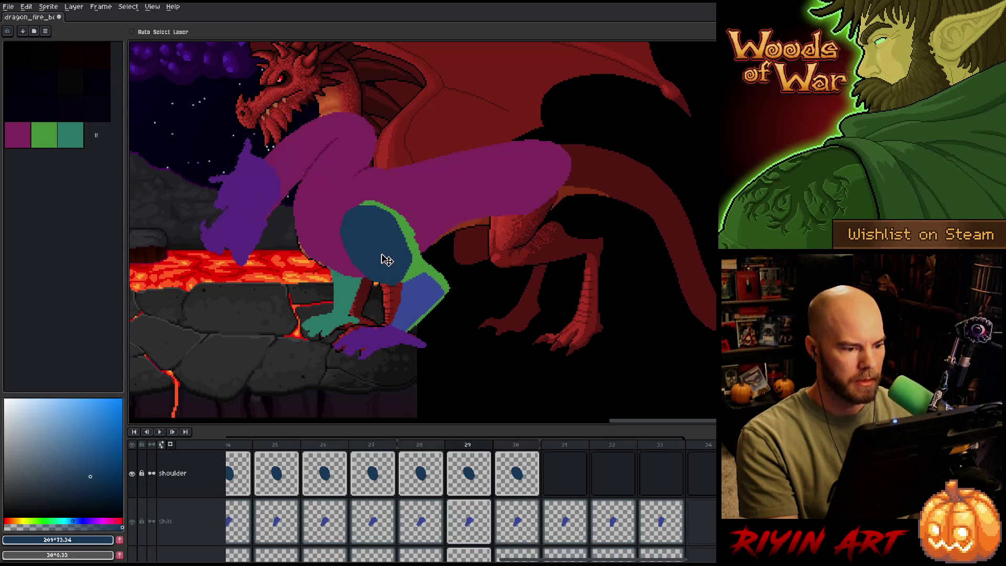
Review frames 27–28, then paste the shoulder shape into empty frame 31.
{"action": "left_click", "coordinate": [418, 477]}
{"action": "left_click", "coordinate": [391, 475]}
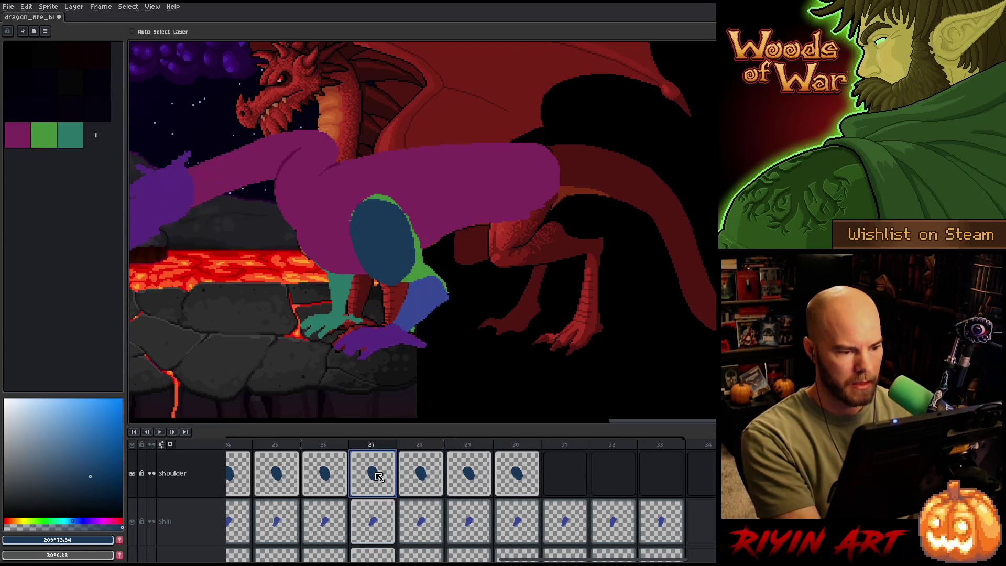
{"action": "left_click", "coordinate": [557, 474]}
{"action": "key", "text": "ctrl+v"}
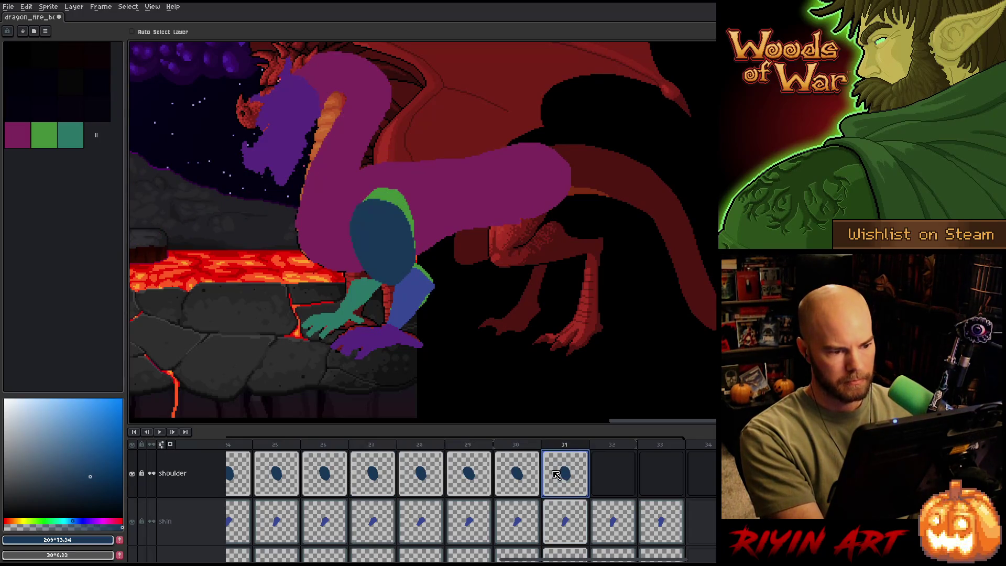
Move the pasted shoulder up onto the arm in frame 31 and compare with frame 30.
{"action": "left_click_drag", "start_coordinate": [367, 246], "coordinate": [365, 237]}
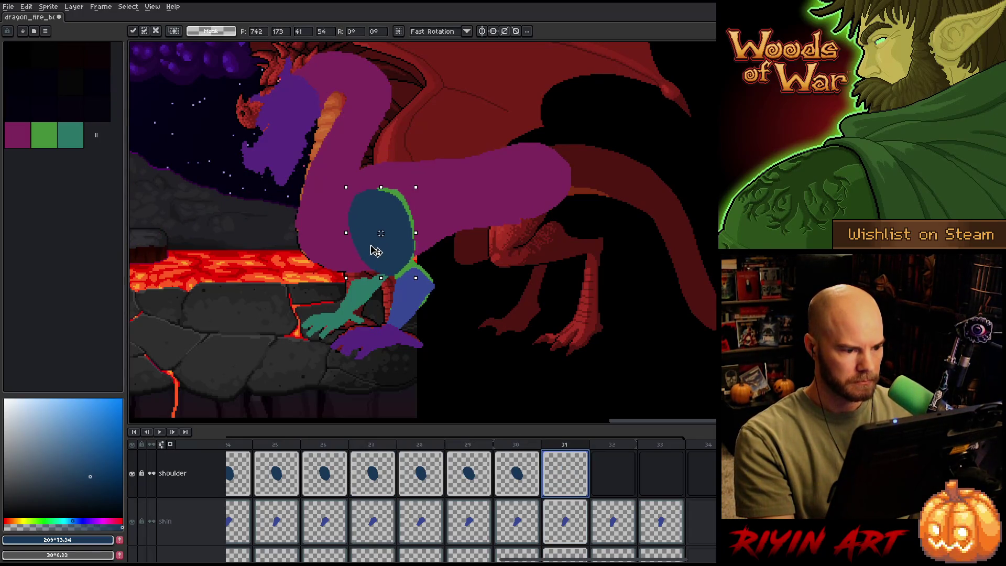
{"action": "key", "text": "Return"}
{"action": "key", "text": "Left"}
{"action": "key", "text": "Right"}
{"action": "key", "text": "Left"}
Nudge the shoulder slightly left and flip around frame 31 to check the pose.
{"action": "key", "text": "Right"}
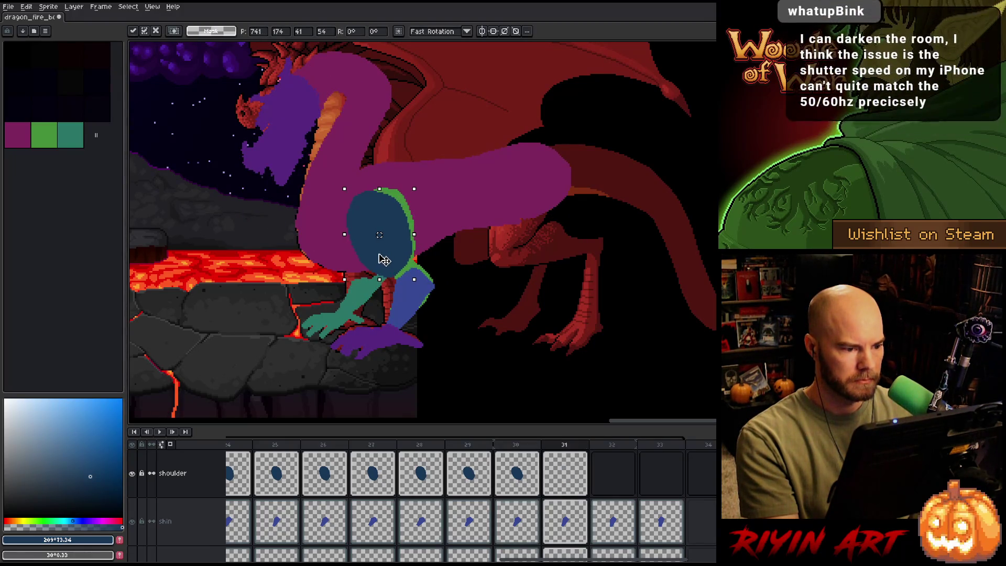
{"action": "key", "text": "Left"}
{"action": "key", "text": "Right"}
{"action": "key", "text": "Left"}
{"action": "key", "text": "Right"}
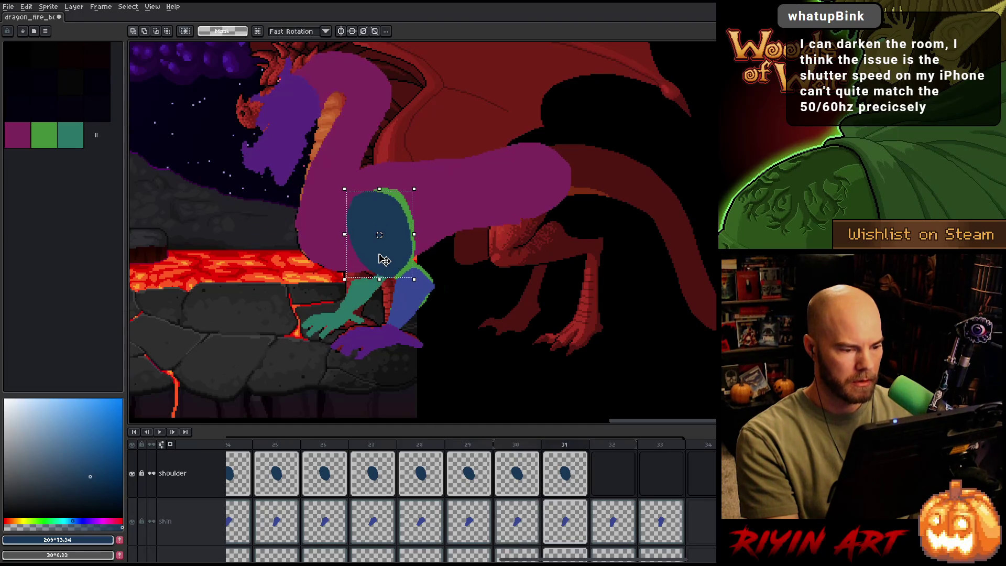
{"action": "key", "text": "Left"}
{"action": "key", "text": "Right"}
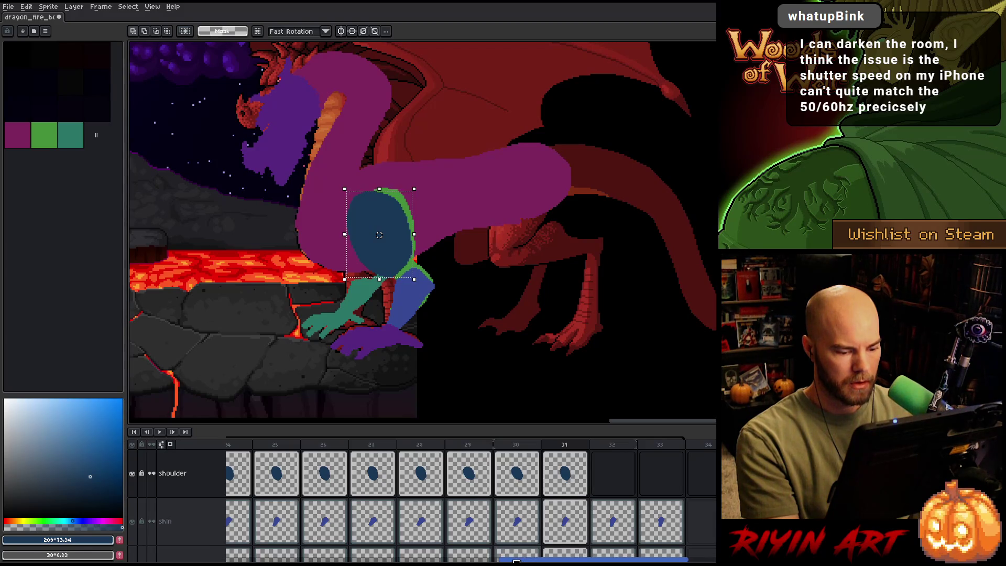
{"action": "key", "text": "Right"}
{"action": "key", "text": "Right"}
{"action": "key", "text": "Left"}
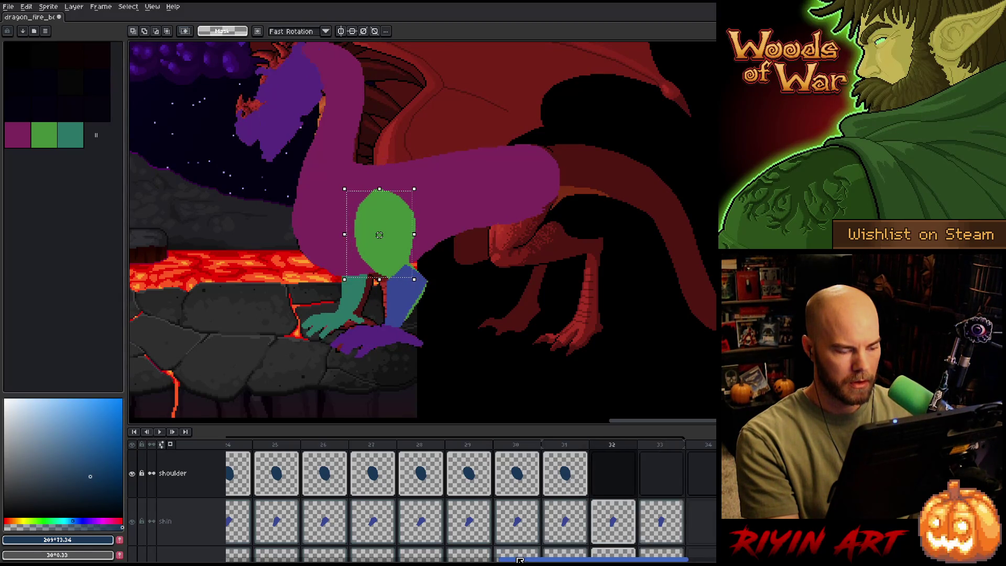
Tilt frame 31's shoulder shape about -5.6° and check it against frame 32.
{"action": "left_click", "coordinate": [566, 481]}
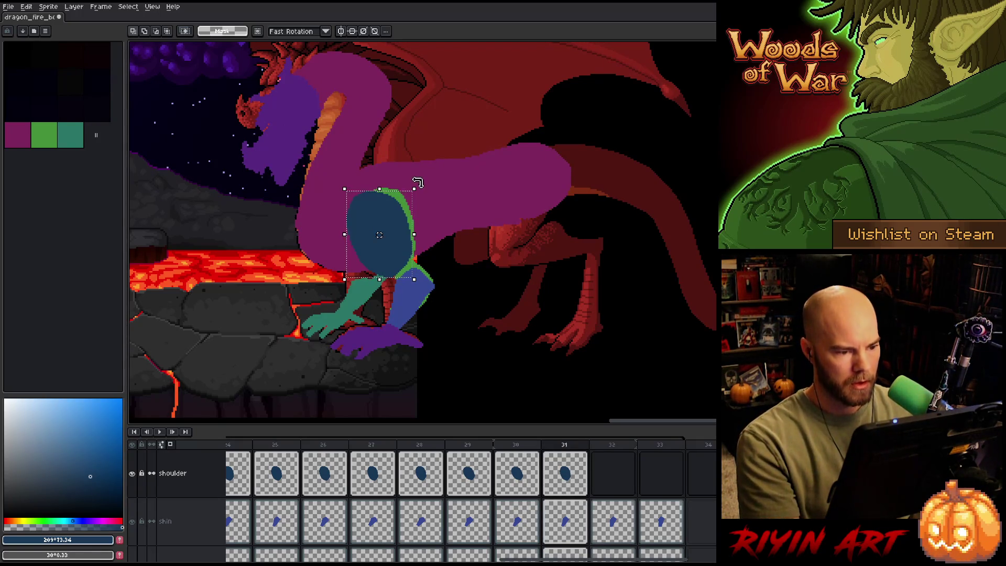
{"action": "left_click_drag", "start_coordinate": [418, 181], "coordinate": [430, 189]}
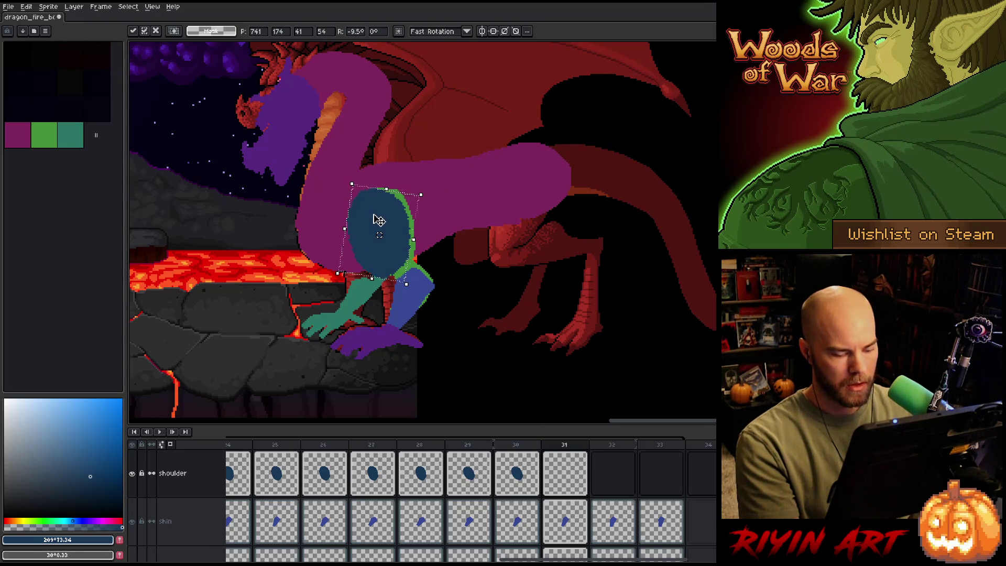
{"action": "key", "text": "Return"}
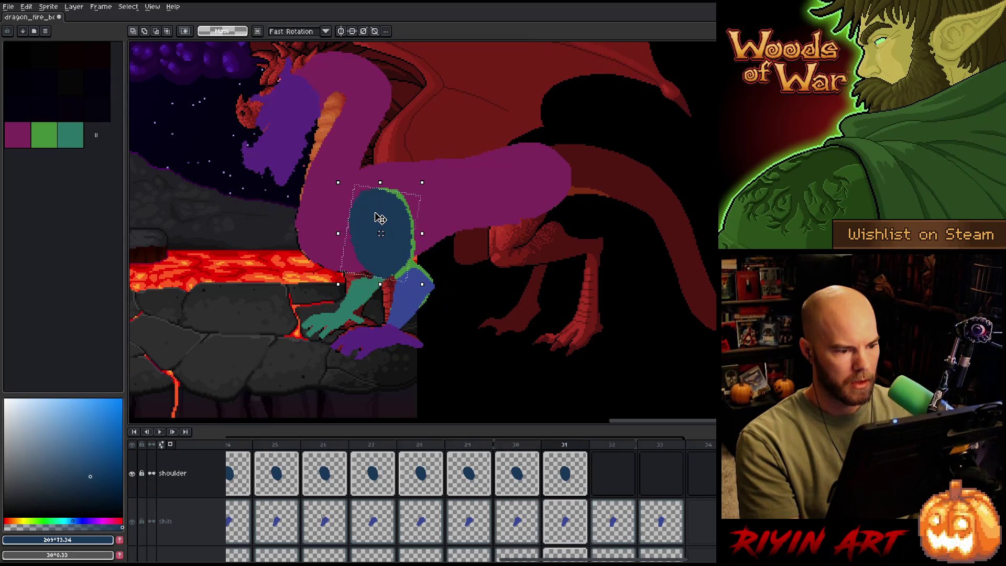
{"action": "key", "text": "Right"}
{"action": "key", "text": "Left"}
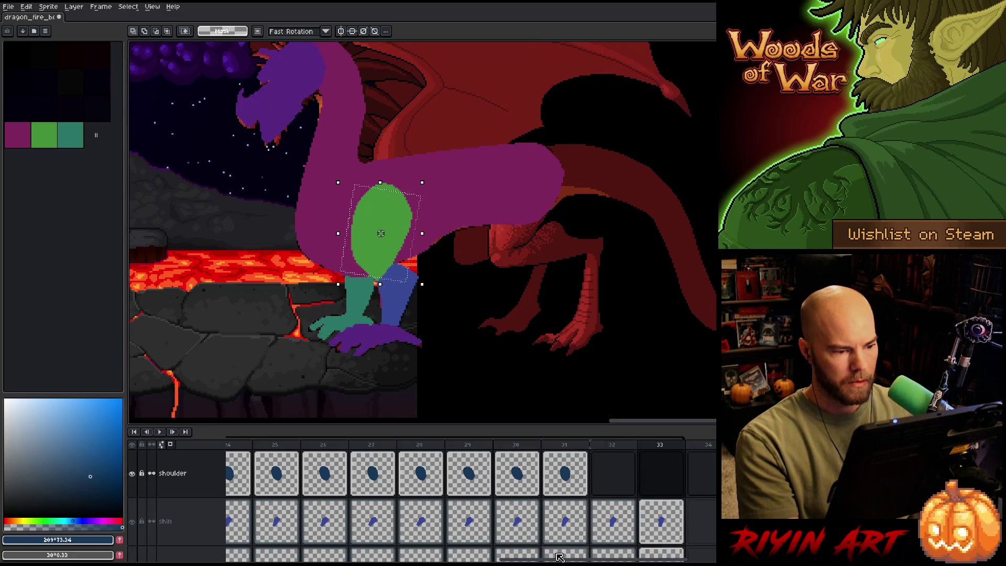
{"action": "left_click", "coordinate": [491, 558]}
{"action": "scroll", "coordinate": [419, 498], "scroll_direction": "left", "scroll_amount": 2}
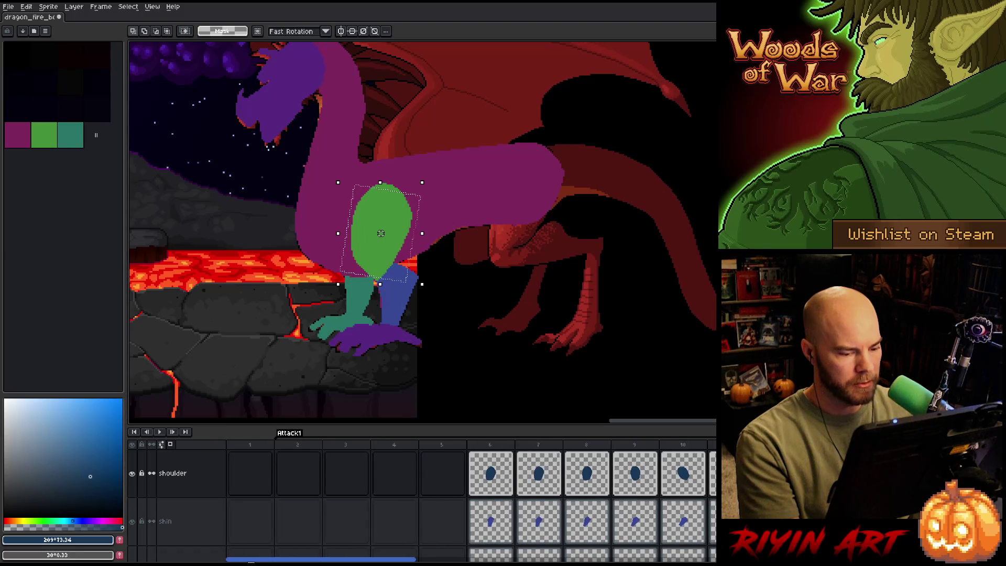
Paste the shoulder shape into frames 33 and 32 of the shoulder layer.
{"action": "left_click", "coordinate": [497, 481]}
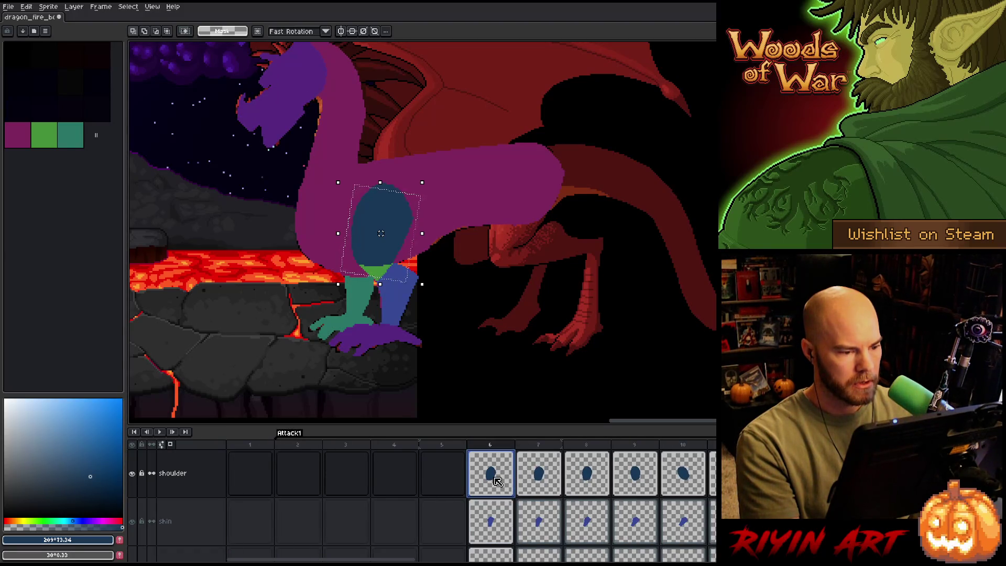
{"action": "key", "text": "Return"}
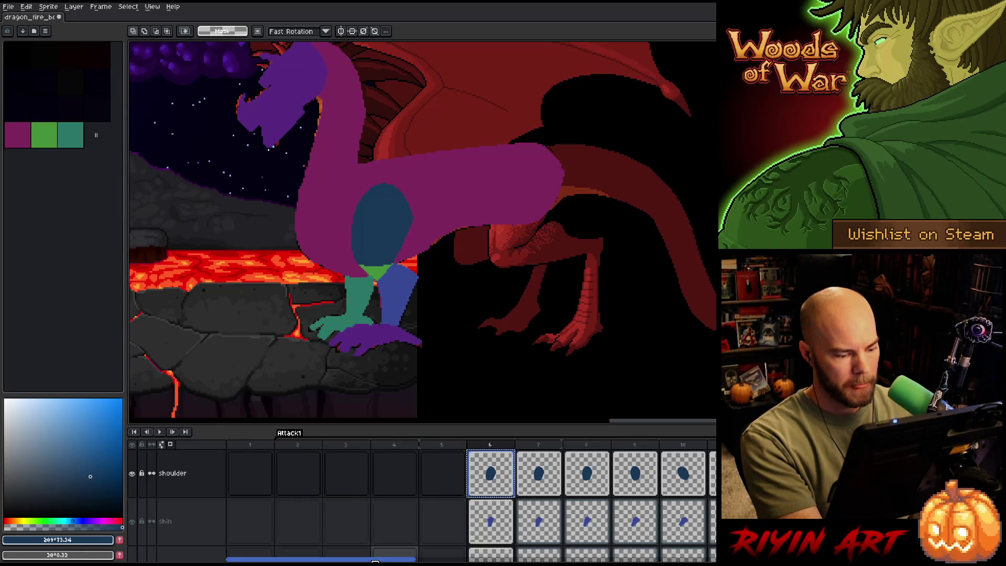
{"action": "scroll", "coordinate": [598, 492], "scroll_direction": "right", "scroll_amount": 10}
{"action": "left_click", "coordinate": [565, 471]}
{"action": "key", "text": "ctrl+v"}
{"action": "left_click", "coordinate": [524, 473]}
{"action": "key", "text": "ctrl+v"}
Rotate frame 32's shoulder about 8.8° and raise it about 2 px.
{"action": "key", "text": "ctrl+t"}
{"action": "left_click_drag", "start_coordinate": [422, 174], "coordinate": [421, 168]}
{"action": "left_click_drag", "start_coordinate": [397, 216], "coordinate": [397, 212]}
{"action": "key", "text": "comma"}
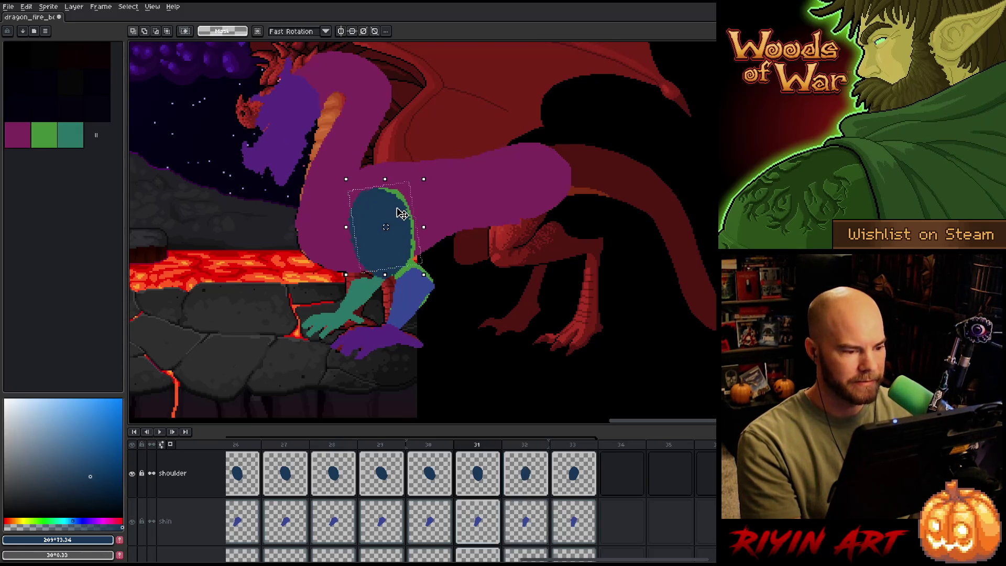
{"action": "key", "text": "period"}
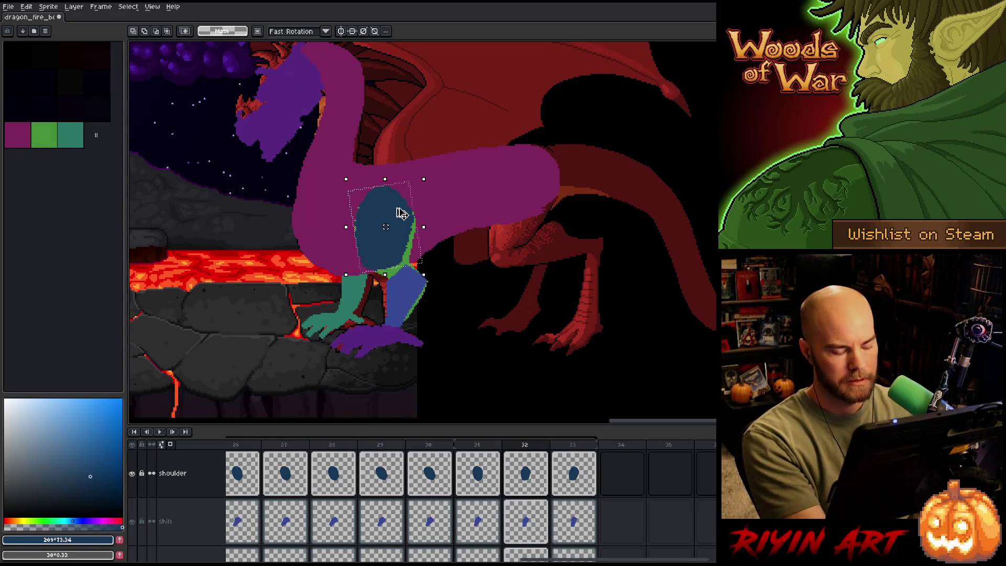
Re-rotate frame 32's shoulder to about 5.8° and flip between frames 31 and 32.
{"action": "key", "text": "ctrl+t"}
{"action": "left_click_drag", "start_coordinate": [431, 184], "coordinate": [423, 182]}
{"action": "key", "text": "comma"}
{"action": "key", "text": "period"}
{"action": "key", "text": "comma"}
{"action": "key", "text": "period"}
{"action": "key", "text": "comma"}
{"action": "key", "text": "period"}
{"action": "key", "text": "comma"}
{"action": "key", "text": "period"}
{"action": "key", "text": "comma"}
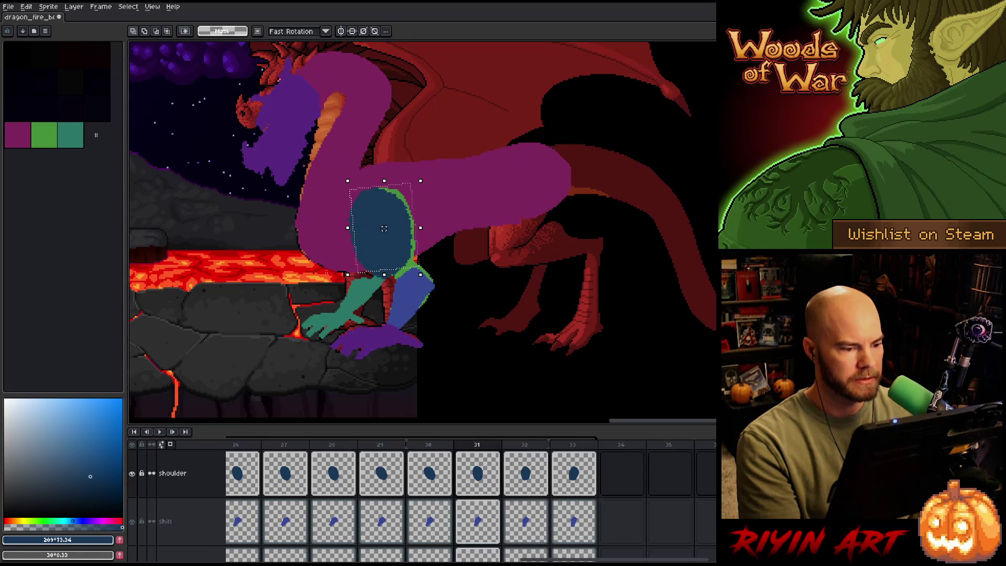
Nudge the shoulder down and left, apply it, and go to frame 29.
{"action": "left_click_drag", "start_coordinate": [383, 228], "coordinate": [380, 233]}
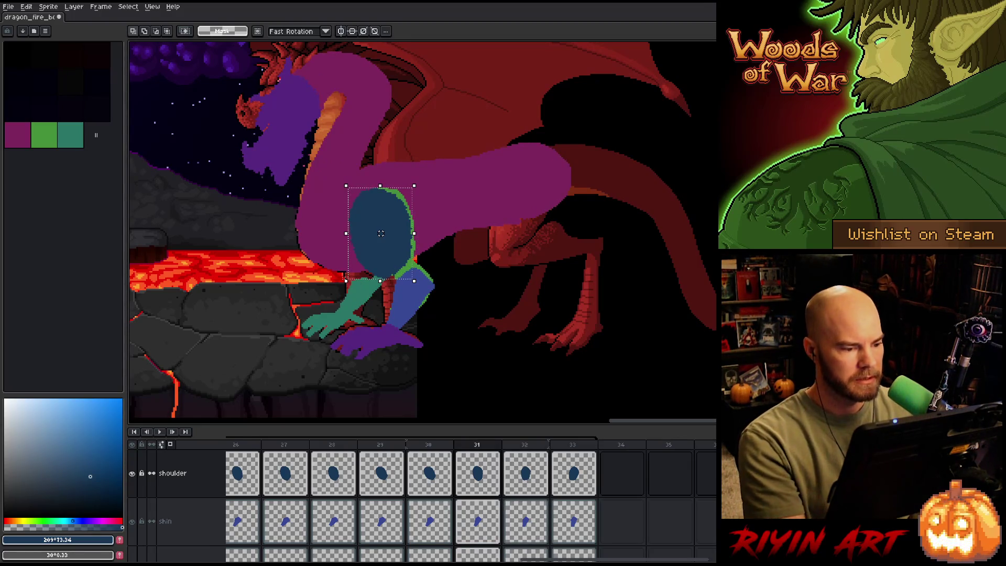
{"action": "left_click", "coordinate": [346, 281]}
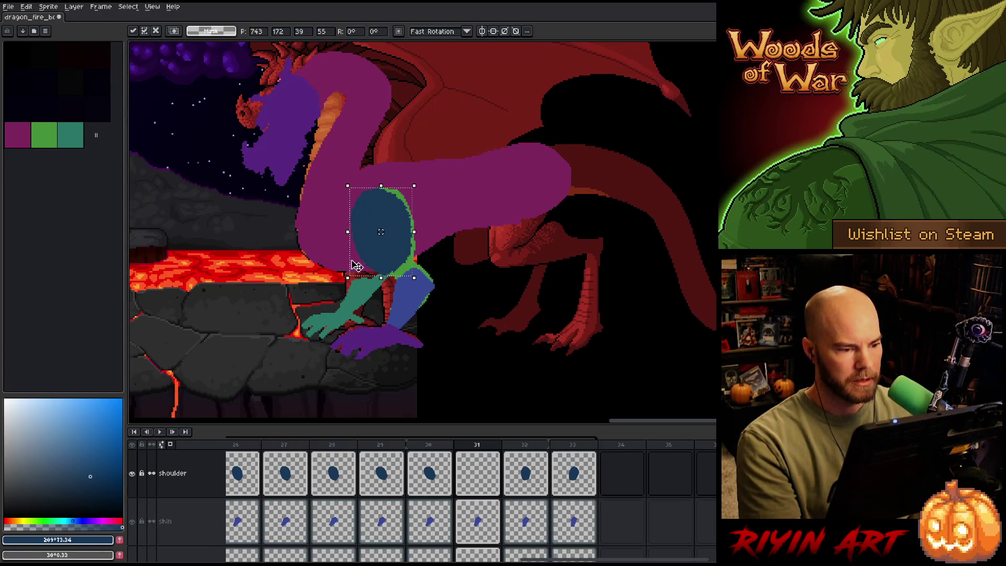
{"action": "key", "text": "Return"}
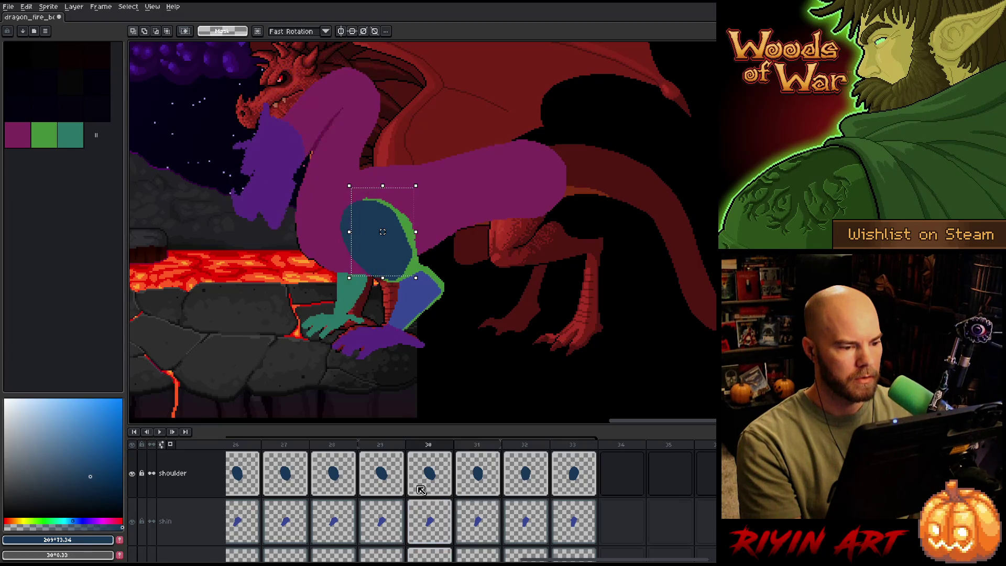
{"action": "left_click", "coordinate": [404, 457]}
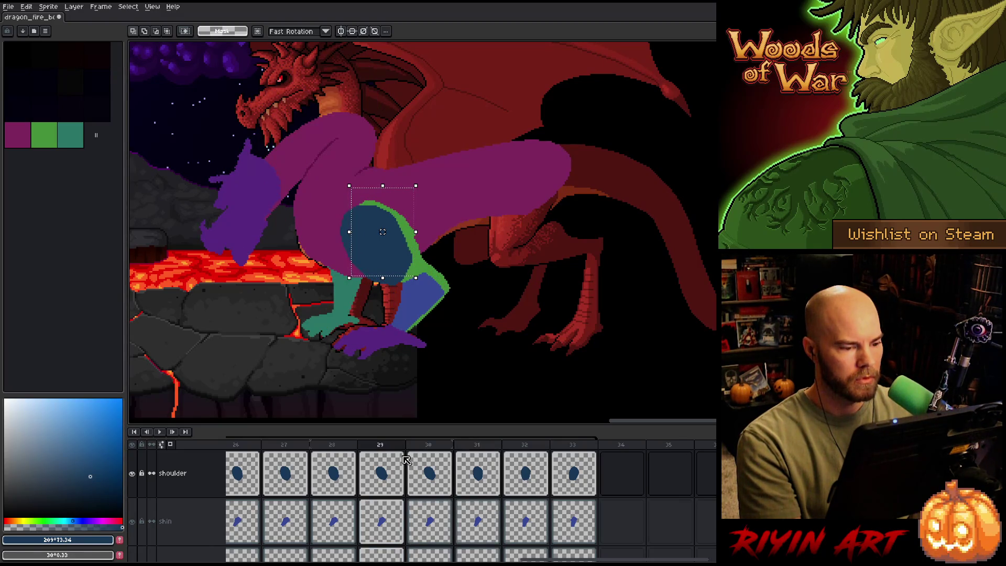
On frame 30, shift the shoulder a few pixels left and down and apply.
{"action": "key", "text": "Right"}
{"action": "key", "text": "Right"}
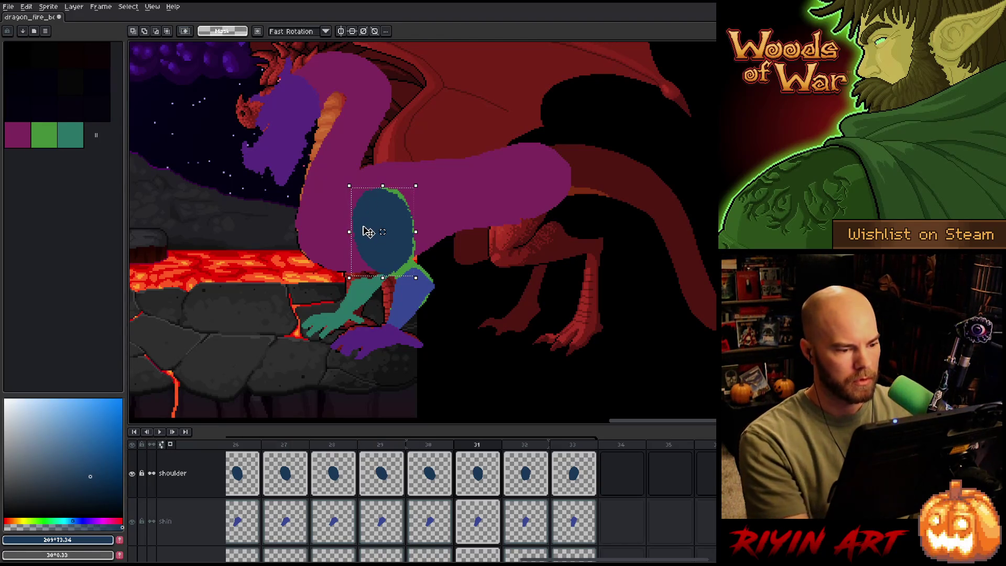
{"action": "left_click_drag", "start_coordinate": [368, 229], "coordinate": [367, 231]}
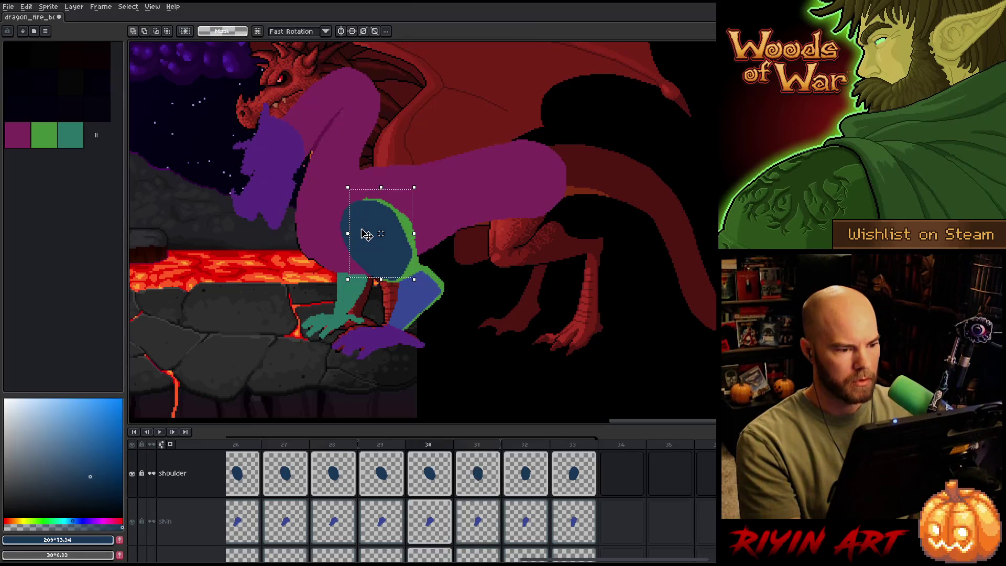
{"action": "key", "text": "Left"}
{"action": "key", "text": "Left"}
{"action": "left_click_drag", "start_coordinate": [379, 219], "coordinate": [378, 217]}
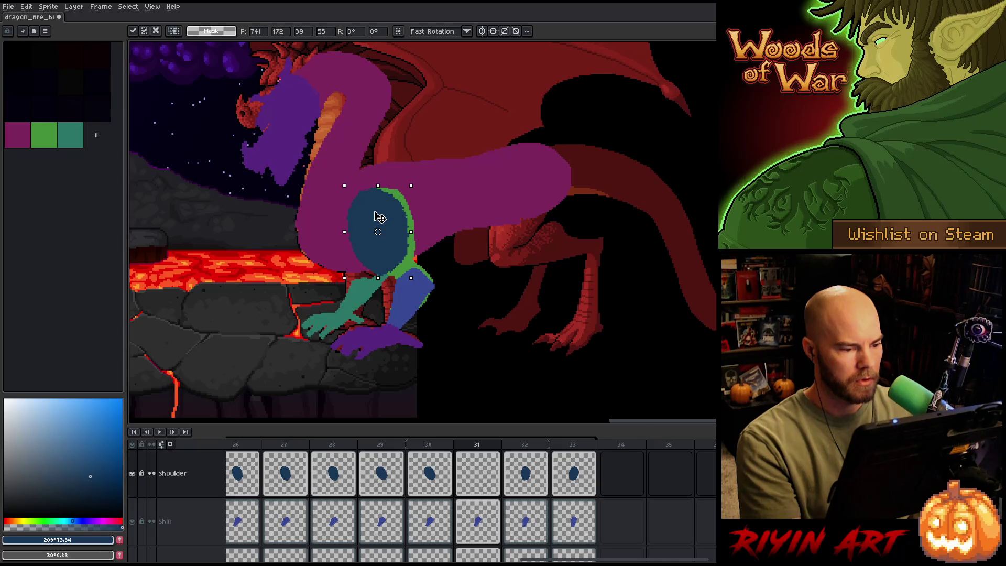
{"action": "key", "text": "Down"}
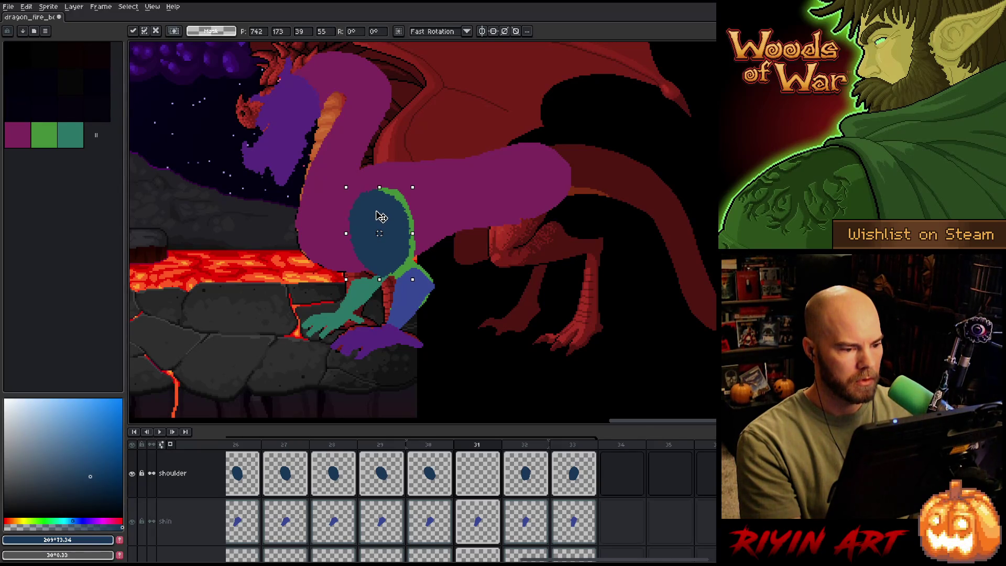
{"action": "key", "text": "Return"}
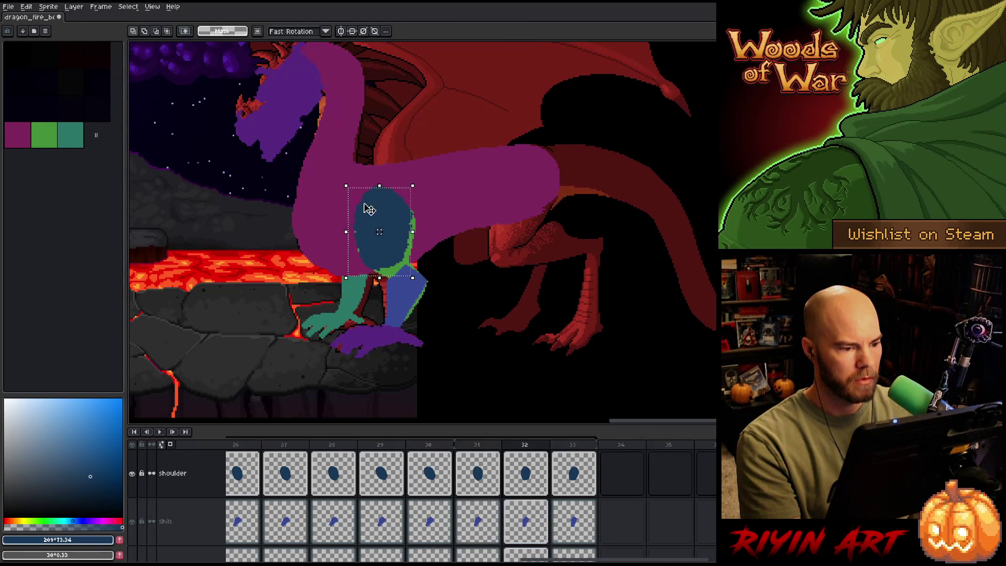
Shift the shoulder one pixel left and step through the frames to check it.
{"action": "left_click_drag", "start_coordinate": [382, 209], "coordinate": [381, 209]}
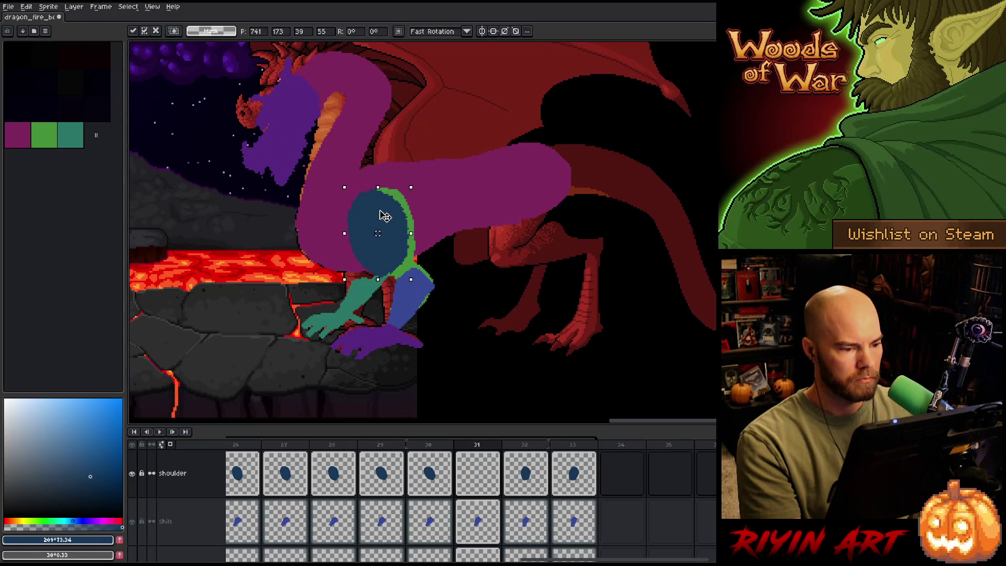
{"action": "key", "text": "period"}
{"action": "key", "text": "comma"}
{"action": "key", "text": "period"}
{"action": "key", "text": "period"}
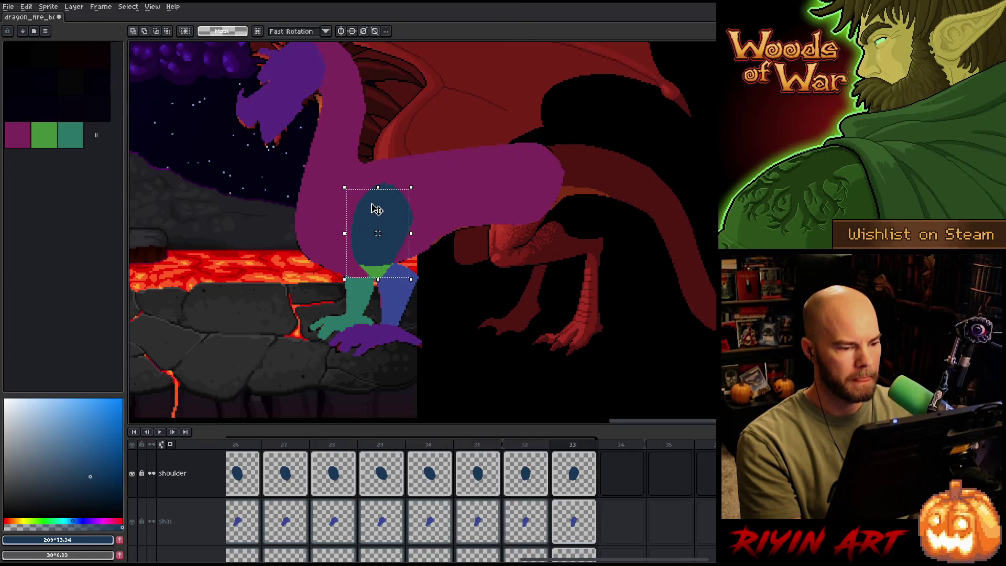
{"action": "key", "text": "comma"}
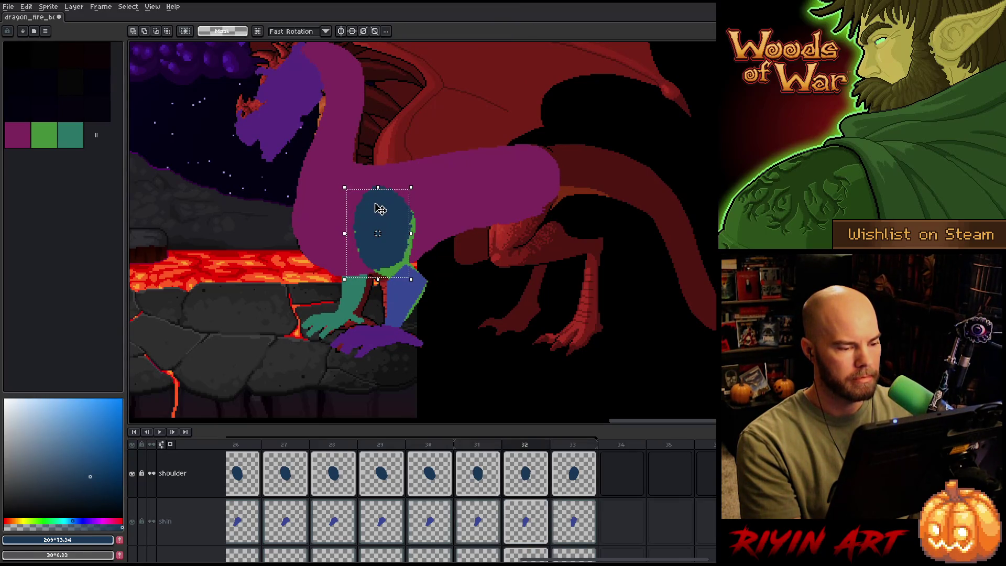
Nudge frame 32's shoulder a pixel at a time, comparing it with frame 33.
{"action": "left_click_drag", "start_coordinate": [386, 220], "coordinate": [385, 222]}
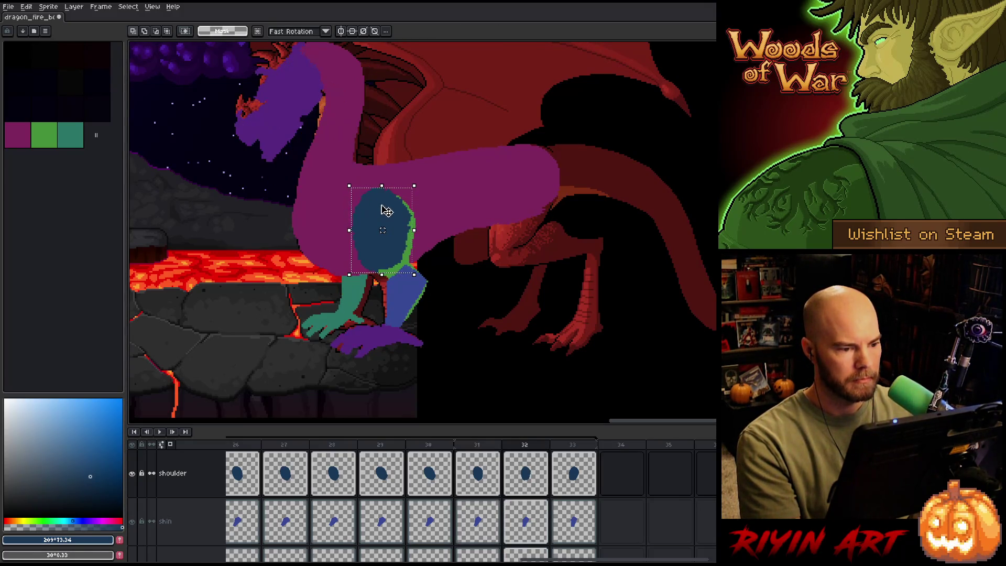
{"action": "key", "text": "Left"}
{"action": "key", "text": "period"}
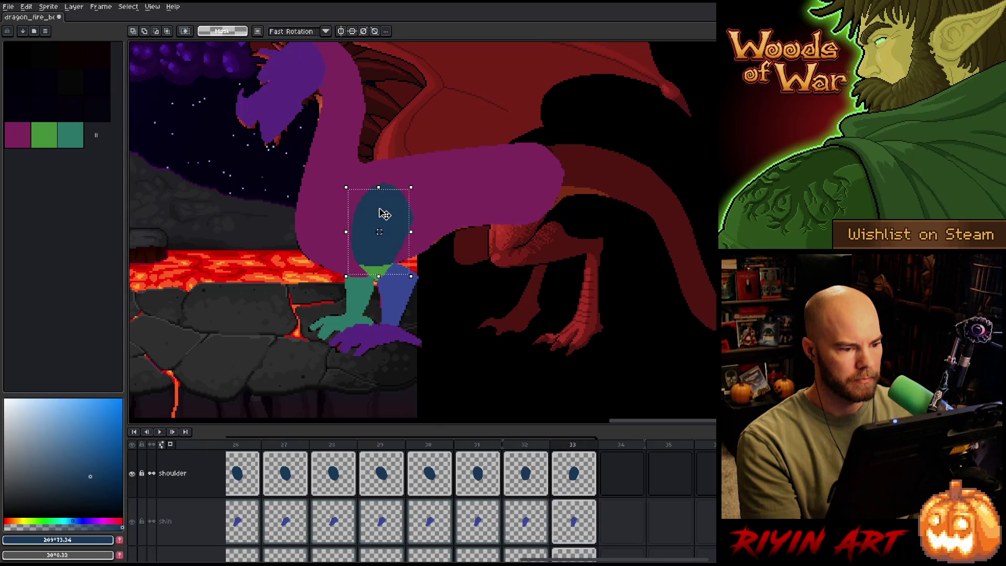
{"action": "key", "text": "comma"}
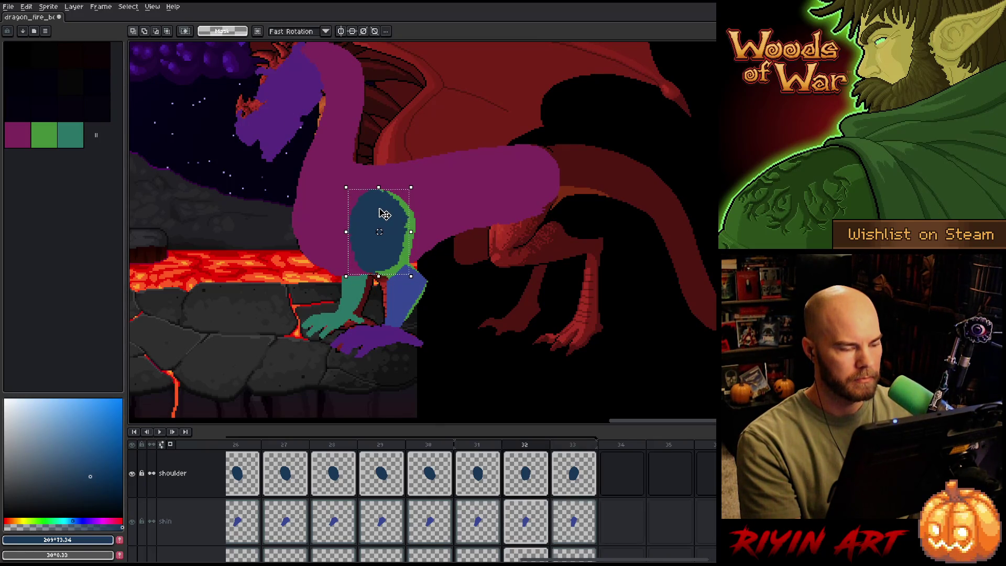
{"action": "key", "text": "Left"}
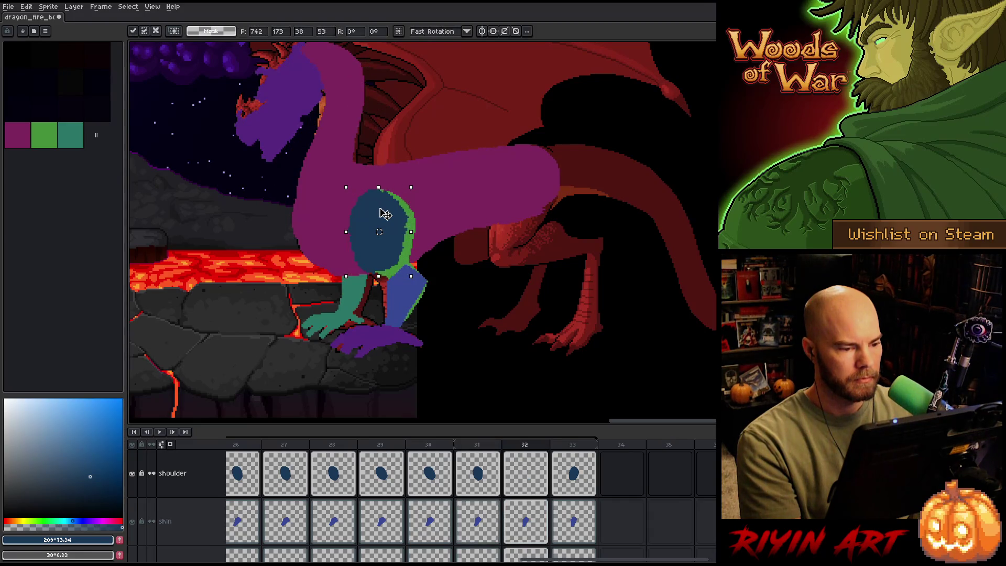
{"action": "key", "text": "period"}
{"action": "key", "text": "comma"}
{"action": "key", "text": "period"}
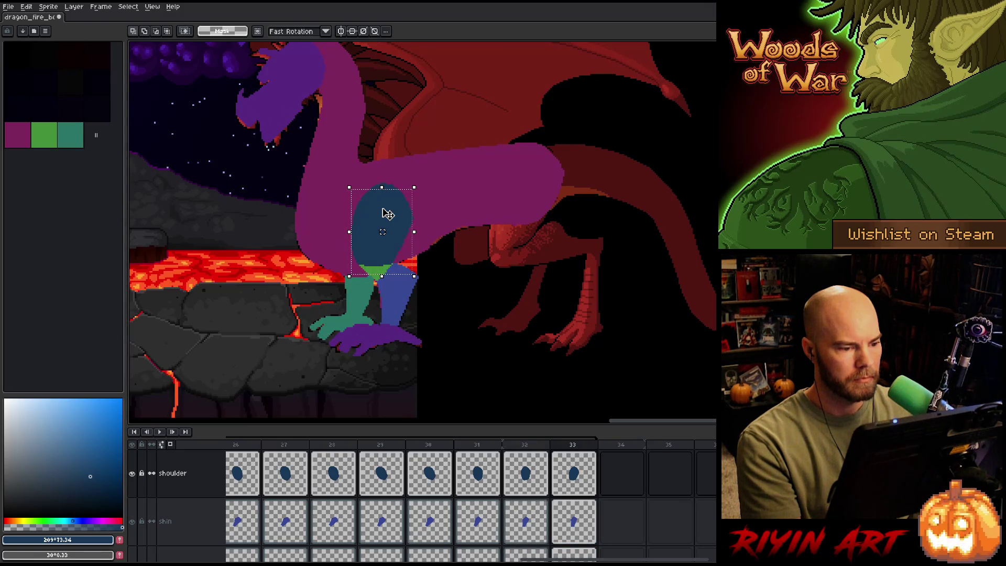
{"action": "key", "text": "comma"}
{"action": "key", "text": "Right"}
{"action": "key", "text": "period"}
Flip through frames 31–33, then play the animation to preview the shoulder motion.
{"action": "key", "text": "comma"}
{"action": "key", "text": "period"}
{"action": "key", "text": "comma"}
{"action": "key", "text": "period"}
{"action": "key", "text": "comma"}
{"action": "key", "text": "comma"}
{"action": "key", "text": "period"}
{"action": "key", "text": "period"}
{"action": "key", "text": "comma"}
{"action": "key", "text": "comma"}
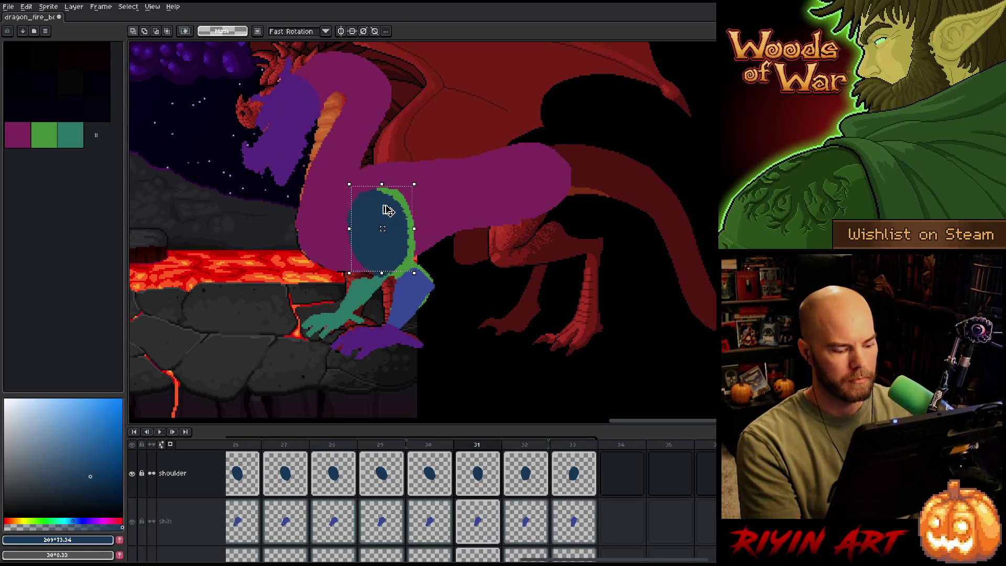
{"action": "key", "text": "period"}
{"action": "key", "text": "period"}
{"action": "key", "text": "comma"}
{"action": "key", "text": "comma"}
{"action": "key", "text": "period"}
{"action": "key", "text": "Return"}
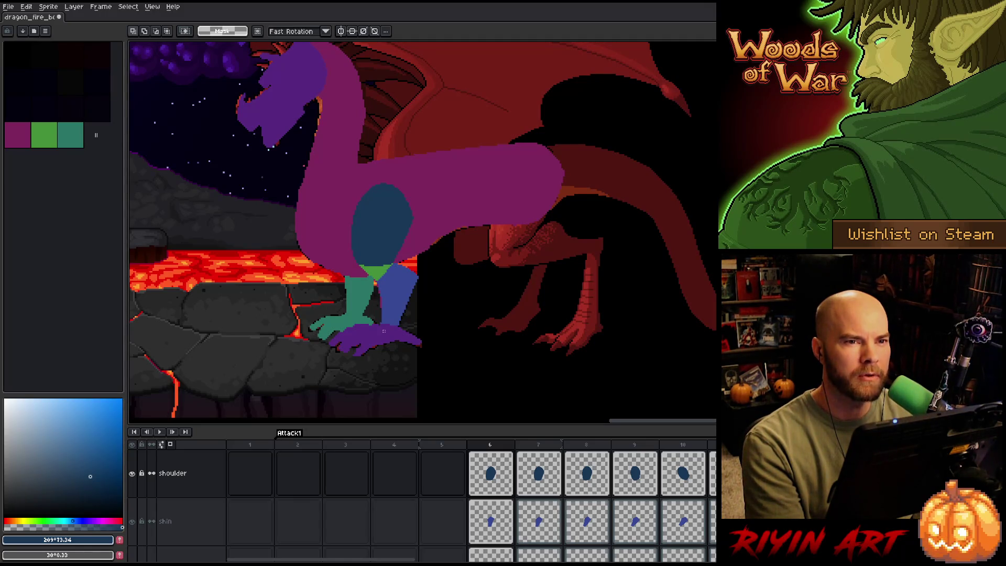
Compare frames 33 back to 31 and put frame 31's blue shoulder in a transform box.
{"action": "left_click_drag", "start_coordinate": [359, 561], "coordinate": [655, 561]}
{"action": "left_click", "coordinate": [576, 491]}
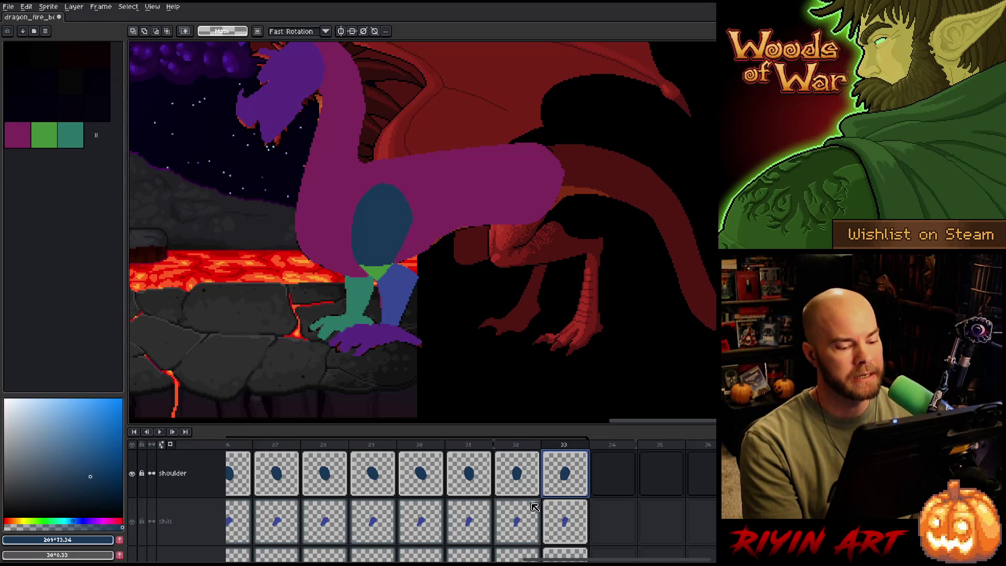
{"action": "left_click", "coordinate": [521, 482]}
{"action": "key", "text": "Left"}
{"action": "key", "text": "Right"}
{"action": "key", "text": "Left"}
{"action": "key", "text": "ctrl+t"}
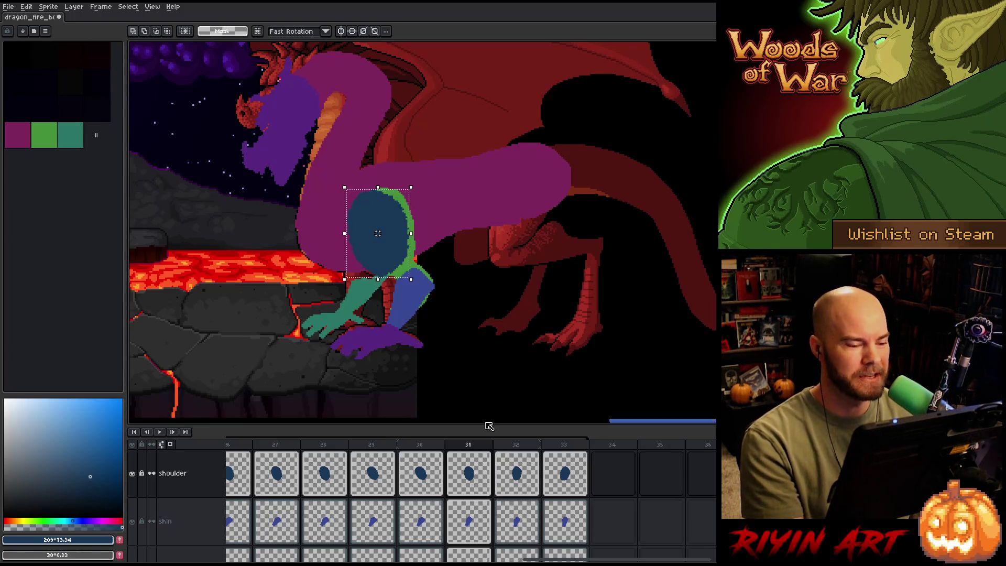
{"action": "scroll", "coordinate": [367, 215], "scroll_direction": "up", "scroll_amount": 2}
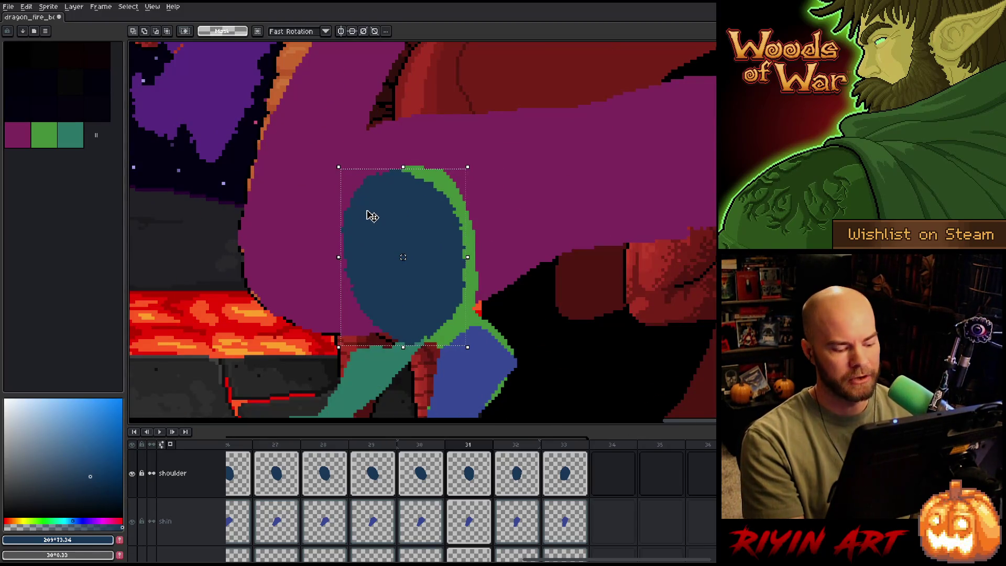
Commit the repositioned blue shoulder shape on frame 31 and drop the selection.
{"action": "key", "text": "ctrl+d"}
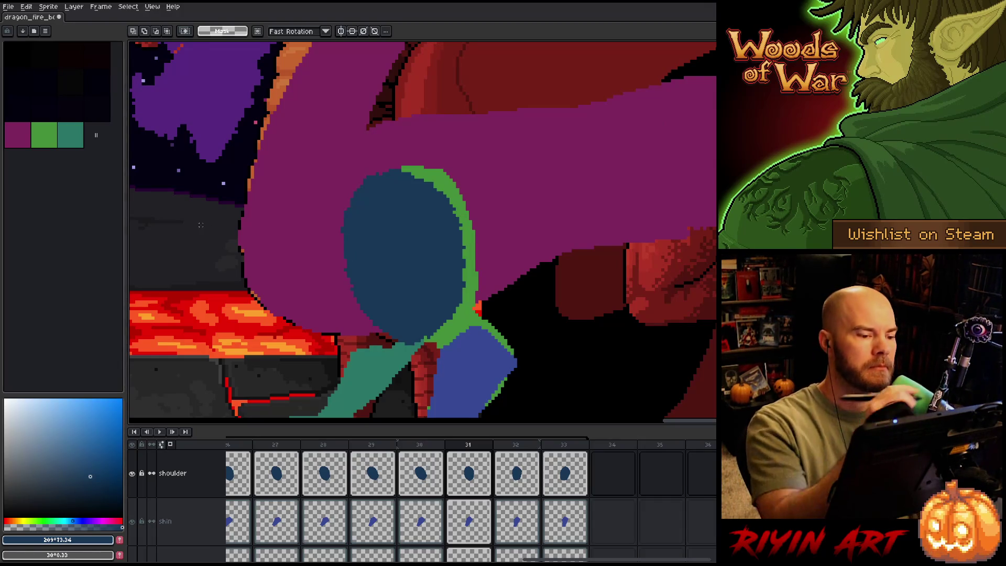
{"action": "key", "text": "b"}
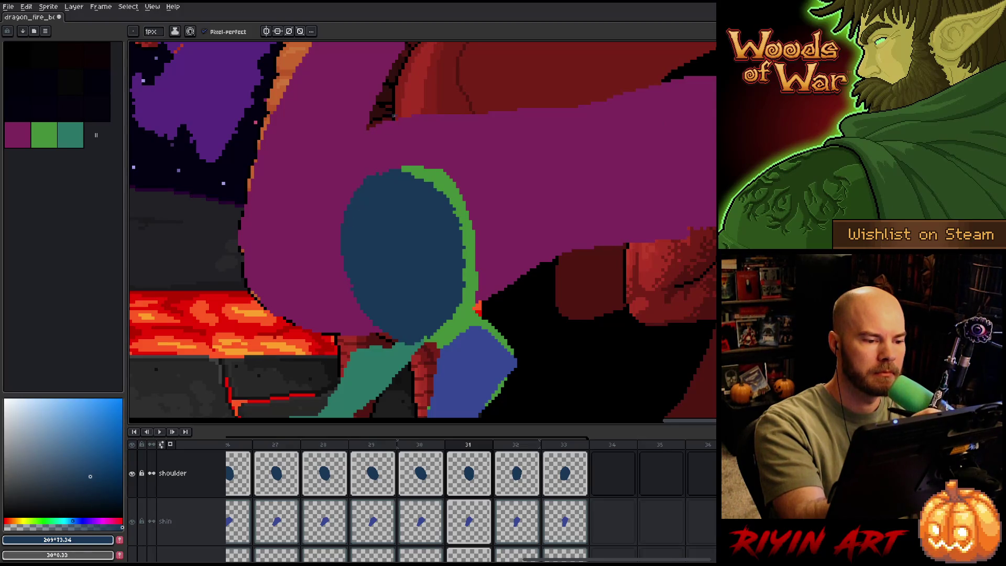
{"action": "key", "text": "e"}
{"action": "key", "text": "b"}
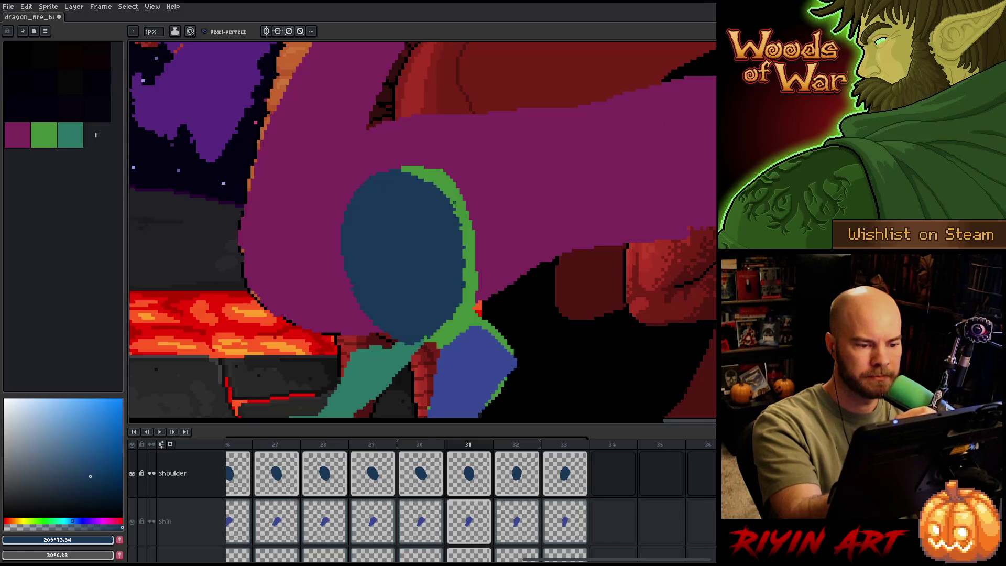
{"action": "key", "text": "e"}
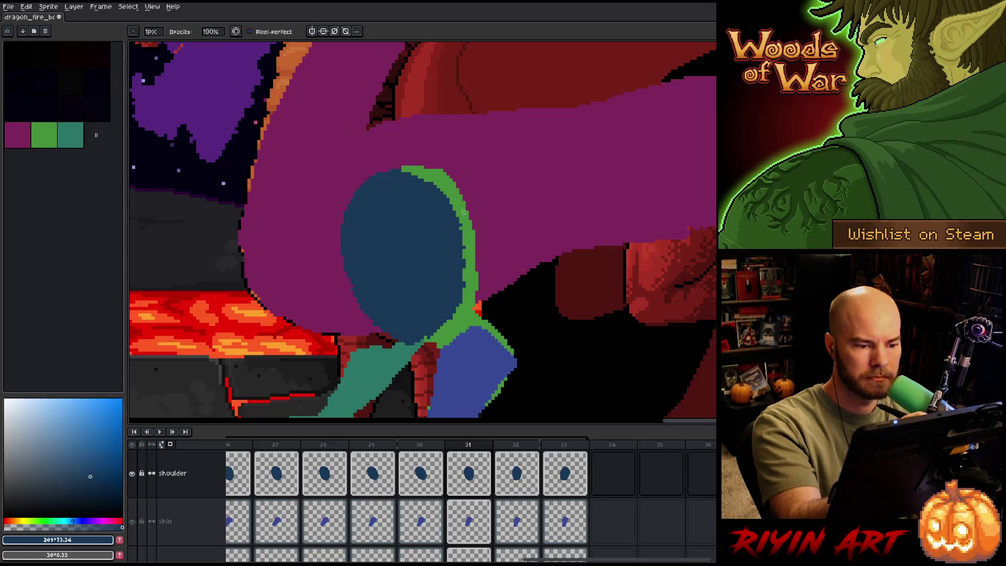
{"action": "key", "text": "b"}
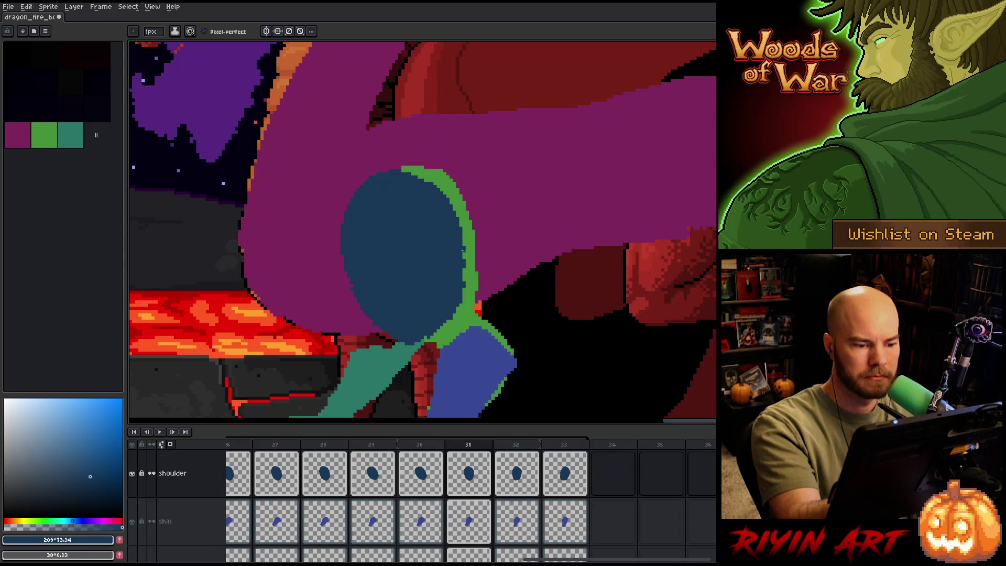
Paint blue over the green sliver along the shoulder's edge.
{"action": "left_click_drag", "start_coordinate": [462, 265], "coordinate": [463, 286]}
{"action": "key", "text": "e"}
{"action": "key", "text": "b"}
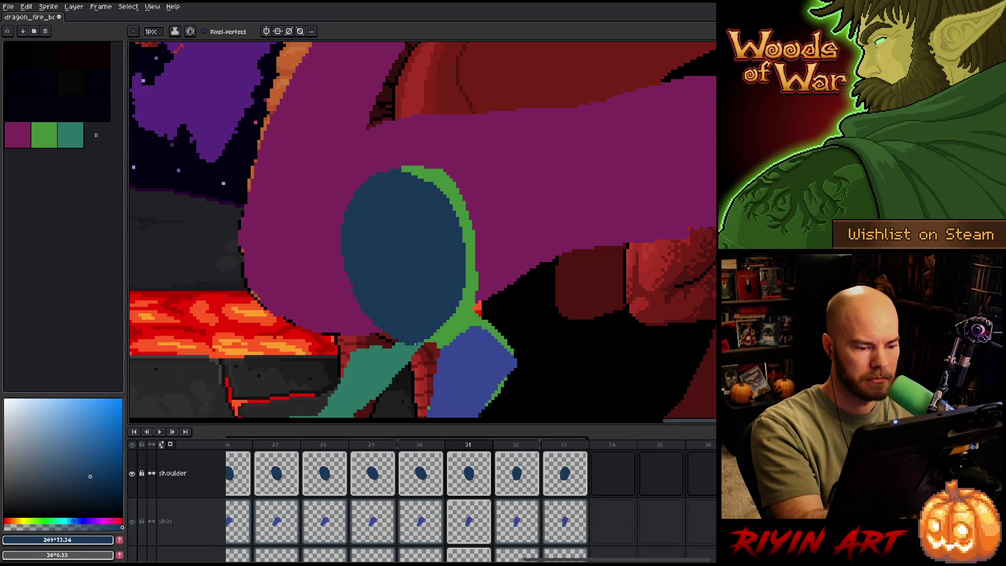
{"action": "key", "text": "e"}
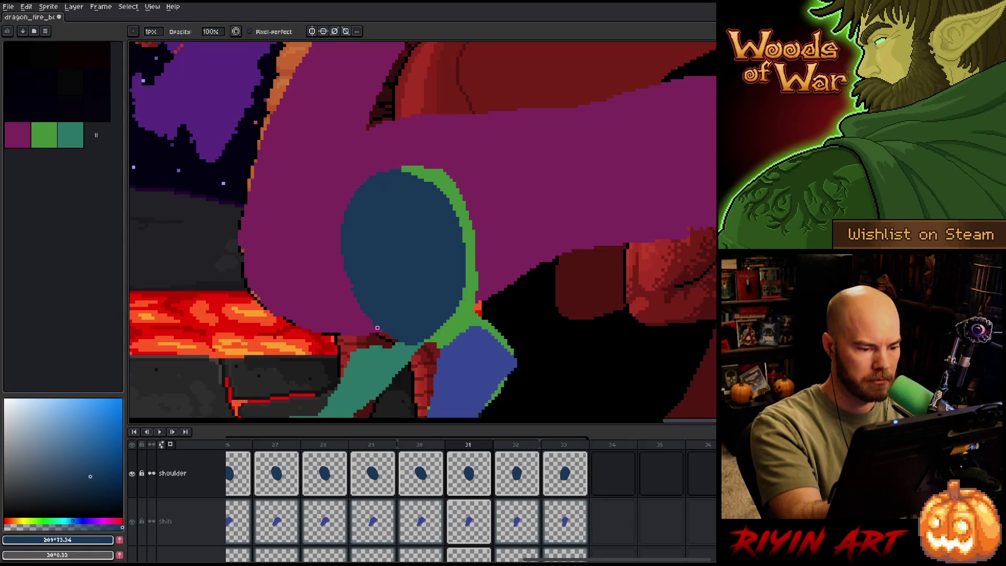
{"action": "key", "text": "b"}
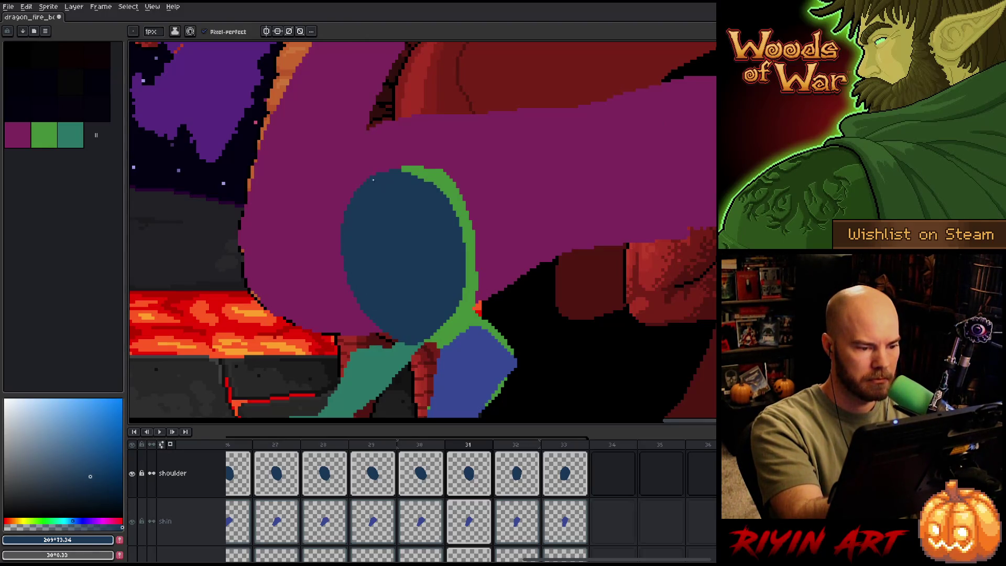
{"action": "key", "text": "space"}
{"action": "left_click_drag", "start_coordinate": [440, 265], "coordinate": [428, 243]}
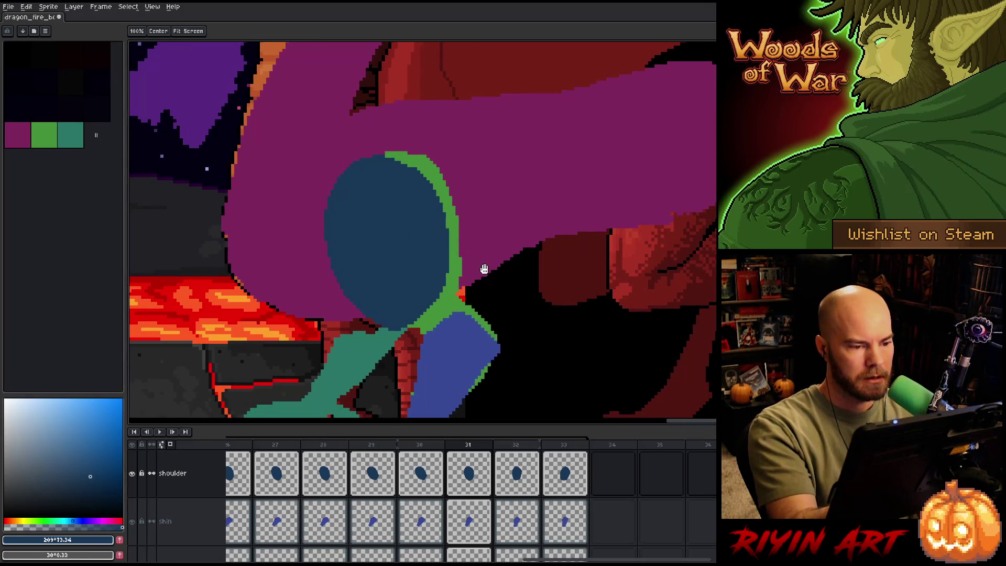
Compare the shoulder pose on frames 30, 31 and 32, settle on frame 32, and save.
{"action": "left_click", "coordinate": [429, 463]}
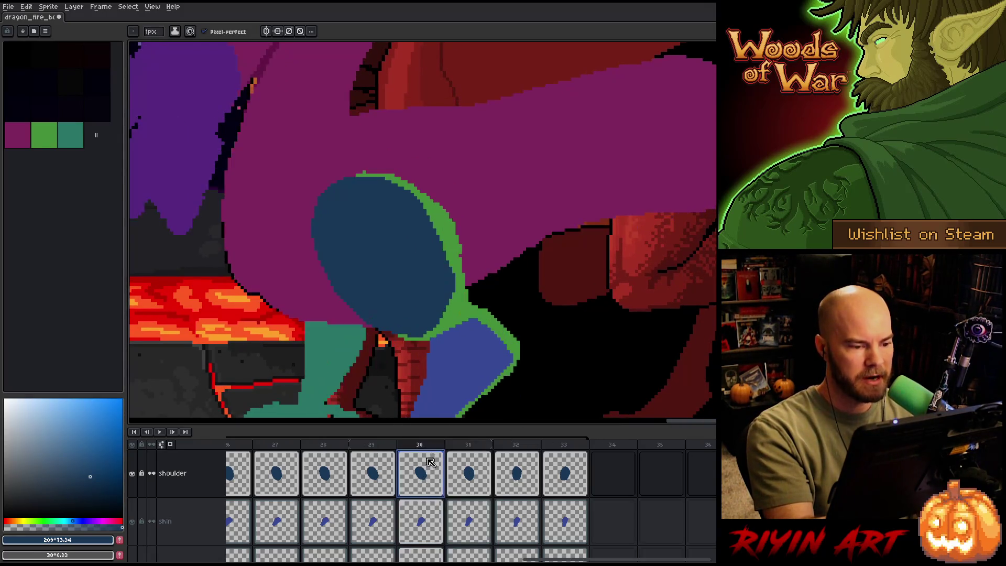
{"action": "left_click", "coordinate": [478, 477]}
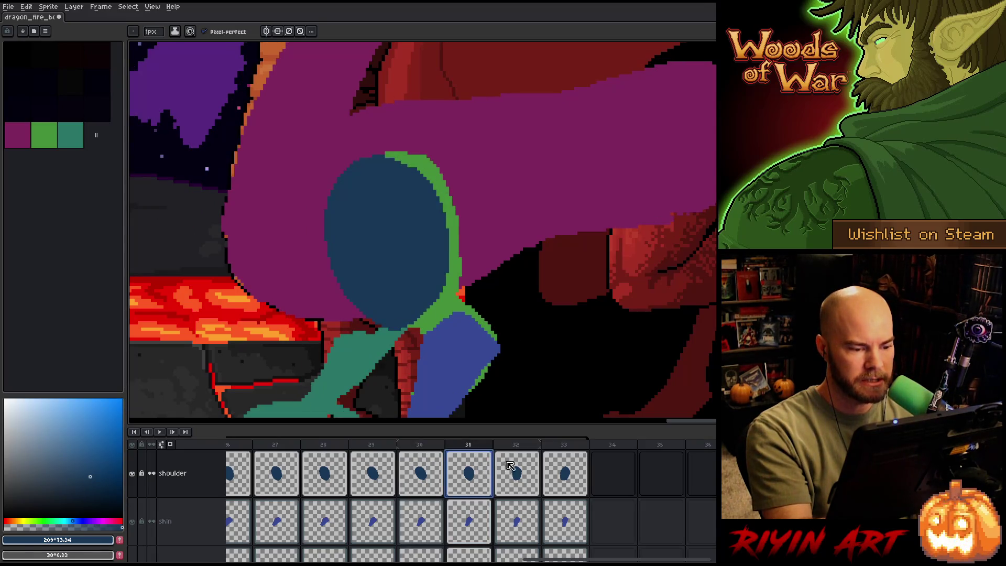
{"action": "left_click", "coordinate": [517, 483]}
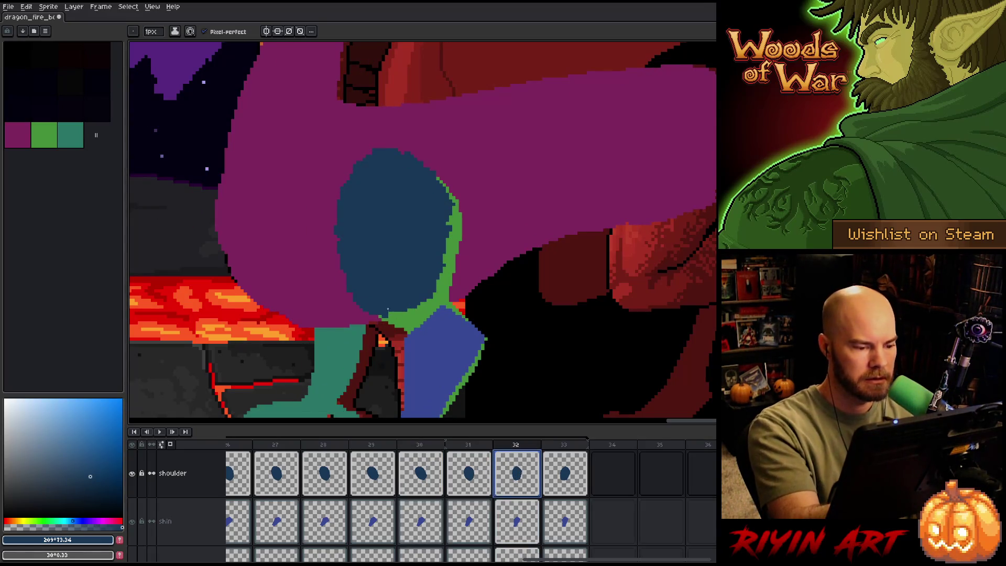
{"action": "left_click", "coordinate": [390, 316]}
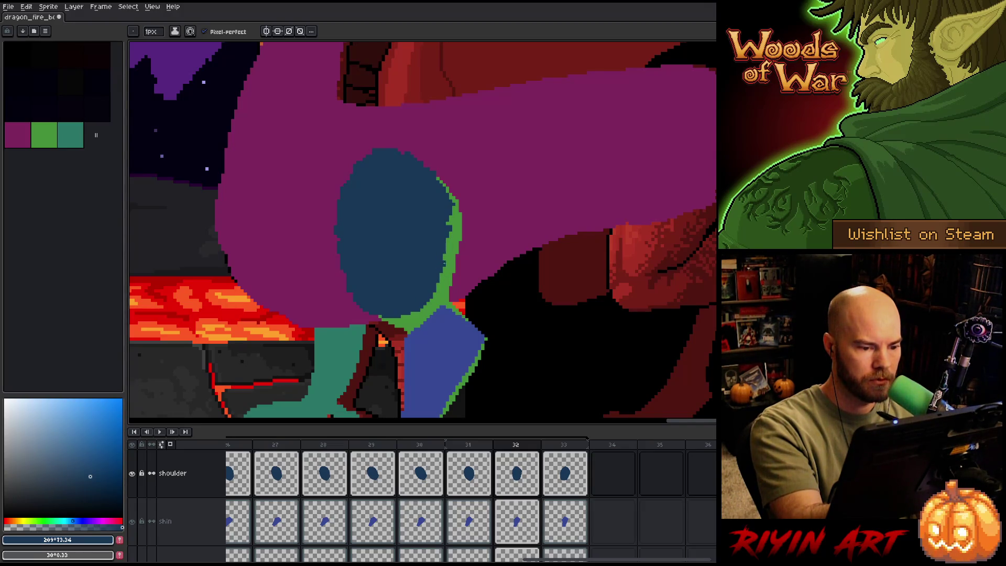
{"action": "key", "text": "e"}
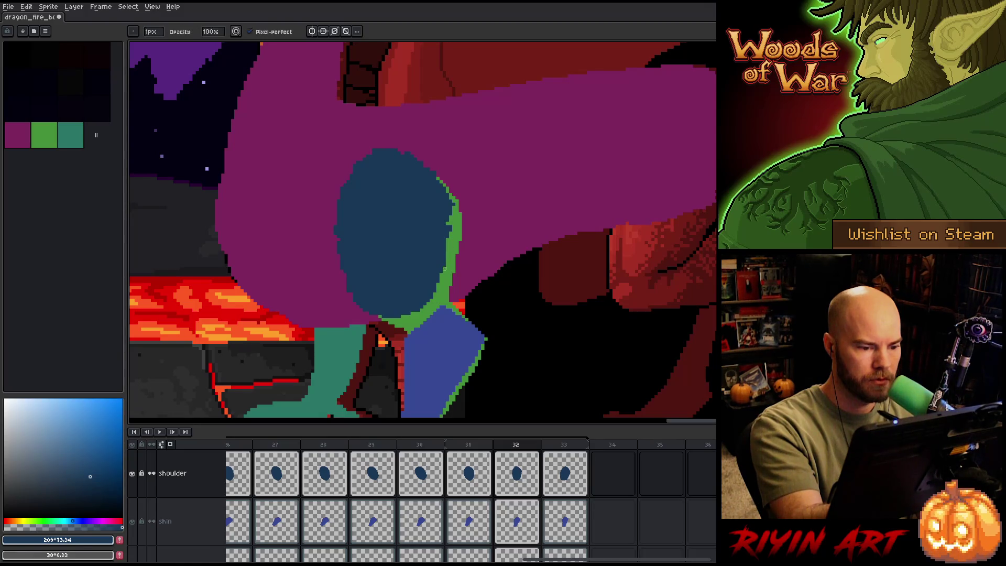
{"action": "key", "text": "b"}
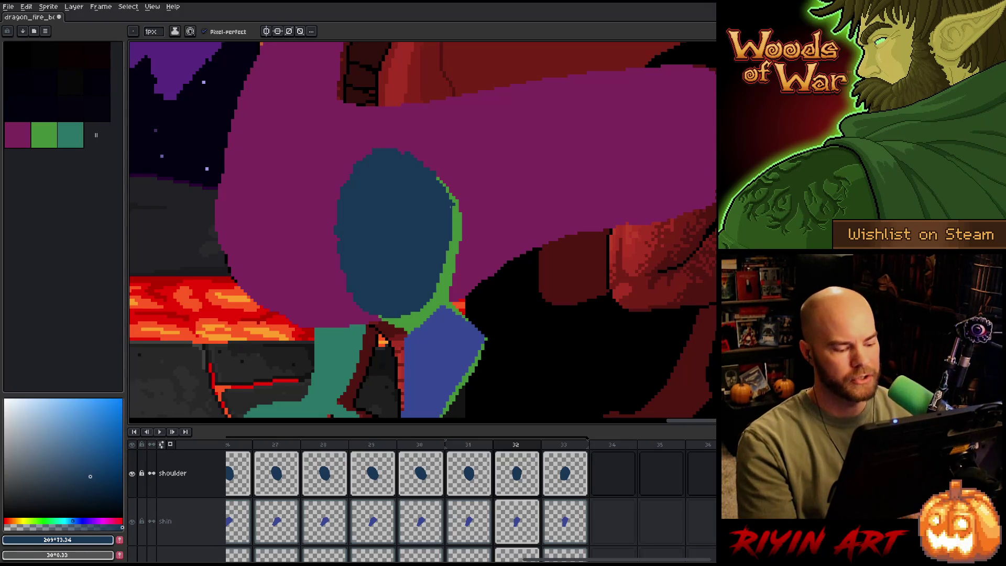
{"action": "key", "text": "ctrl+s"}
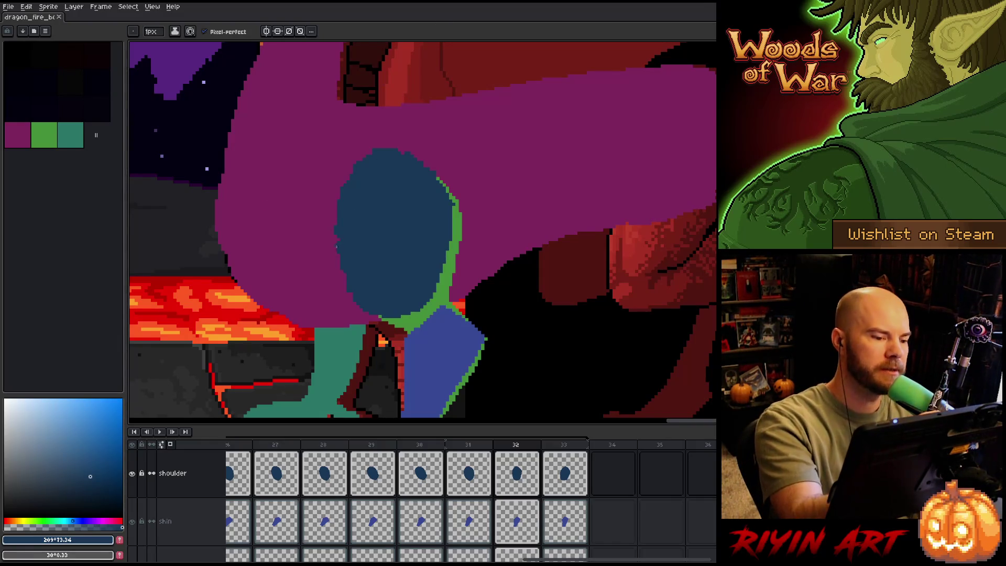
Extend the blue shoulder's left edge by a few pixels on frame 32.
{"action": "left_click_drag", "start_coordinate": [336, 240], "coordinate": [334, 227]}
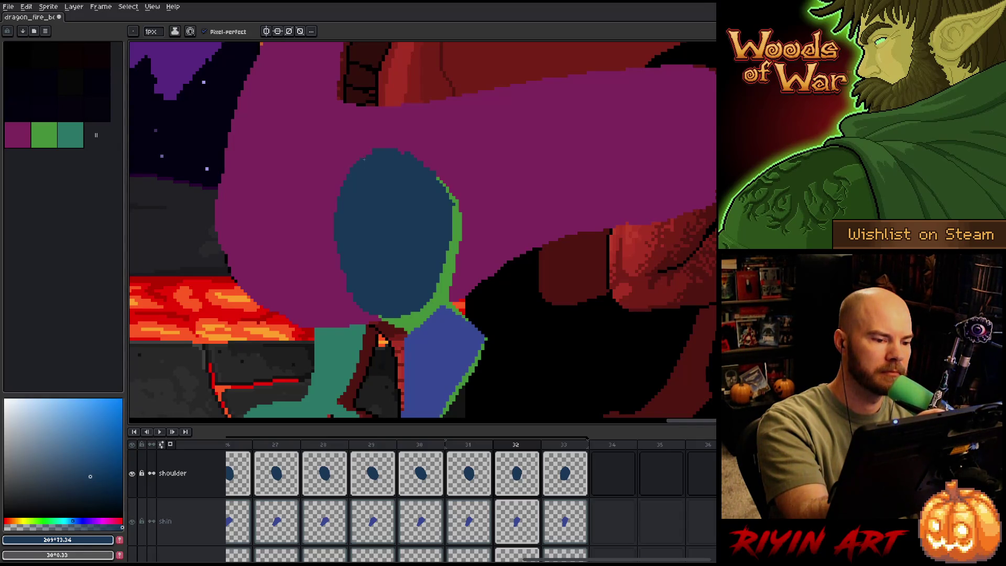
{"action": "key", "text": "e"}
{"action": "key", "text": "b"}
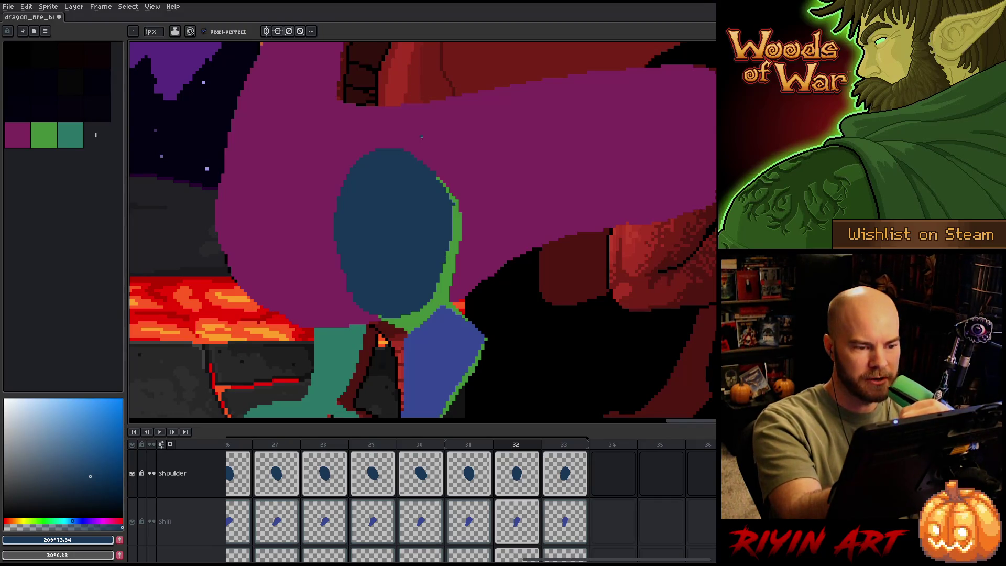
{"action": "key", "text": "e"}
{"action": "key", "text": "b"}
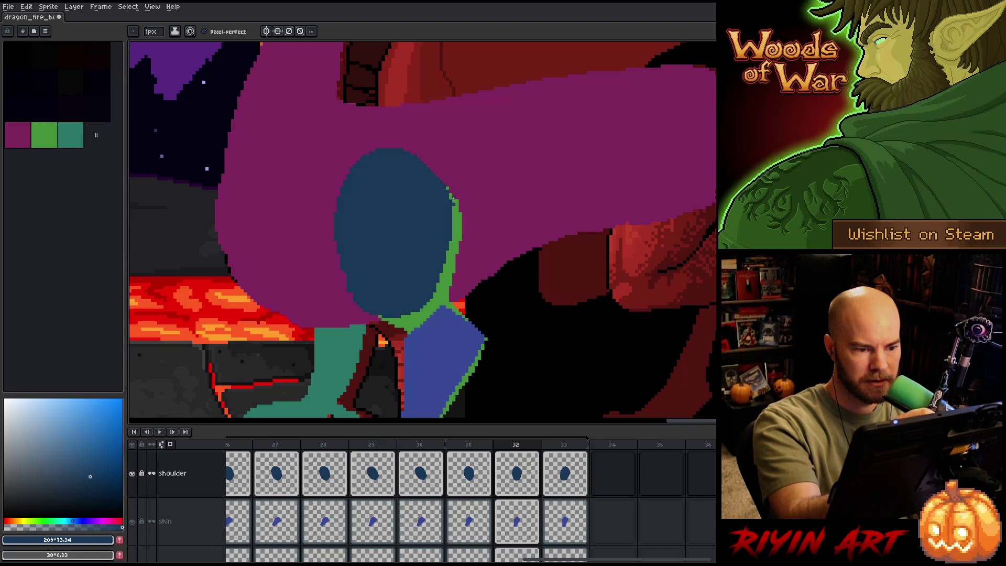
{"action": "key", "text": "e"}
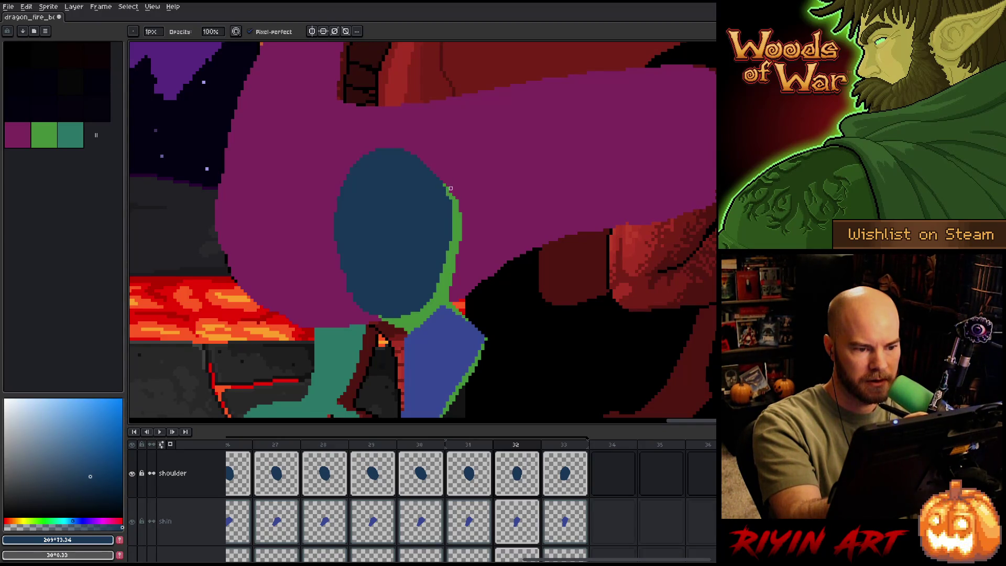
{"action": "key", "text": "b"}
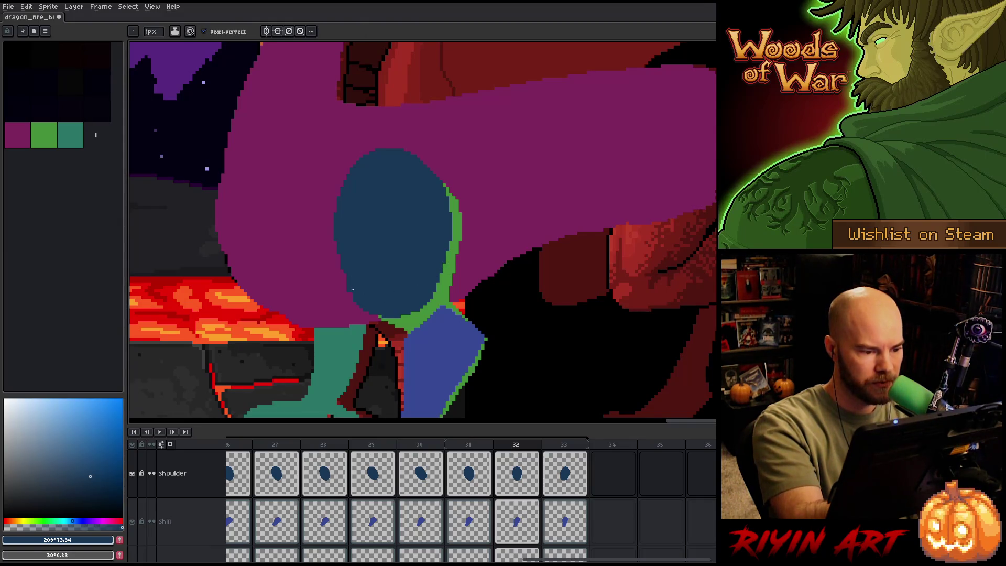
{"action": "key", "text": "e"}
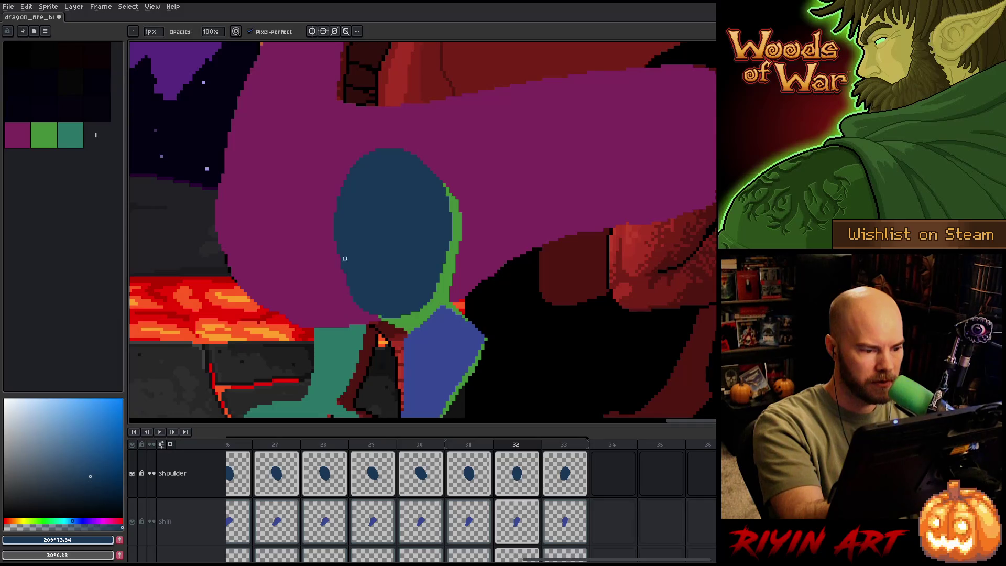
{"action": "key", "text": "b"}
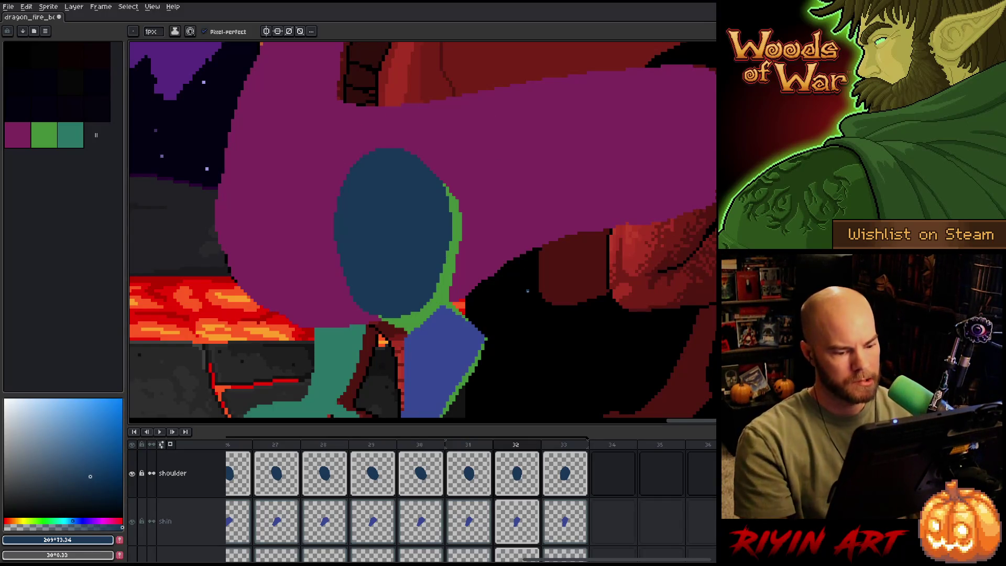
Step between frames 32 and 33 to compare the shoulder poses.
{"action": "key", "text": "Right"}
{"action": "key", "text": "Left"}
{"action": "key", "text": "Right"}
{"action": "key", "text": "Left"}
{"action": "key", "text": "Left"}
{"action": "key", "text": "Left"}
{"action": "key", "text": "Left"}
{"action": "scroll", "coordinate": [527, 291], "scroll_direction": "down", "scroll_amount": 4}
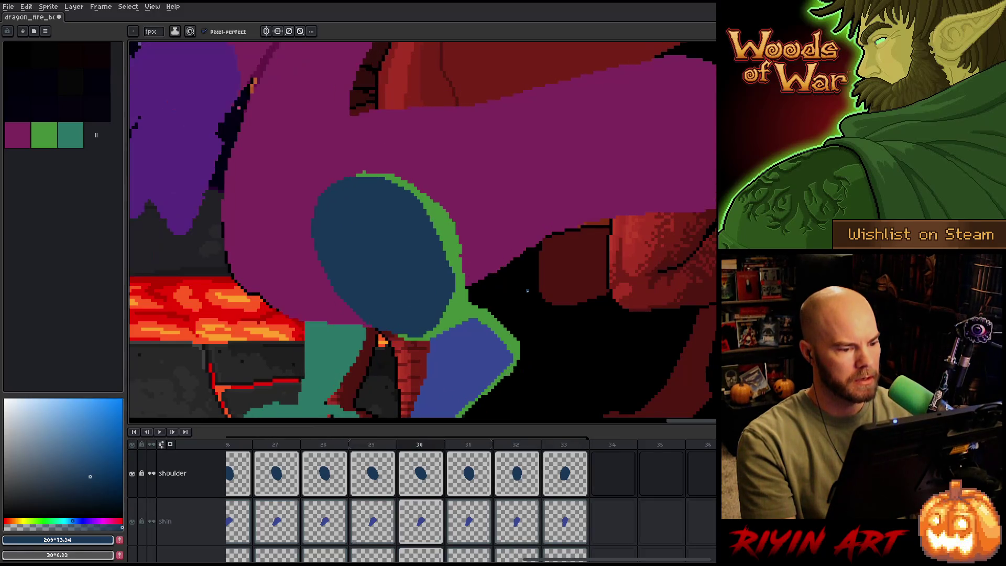
{"action": "scroll", "coordinate": [421, 362], "scroll_direction": "down", "scroll_amount": 3}
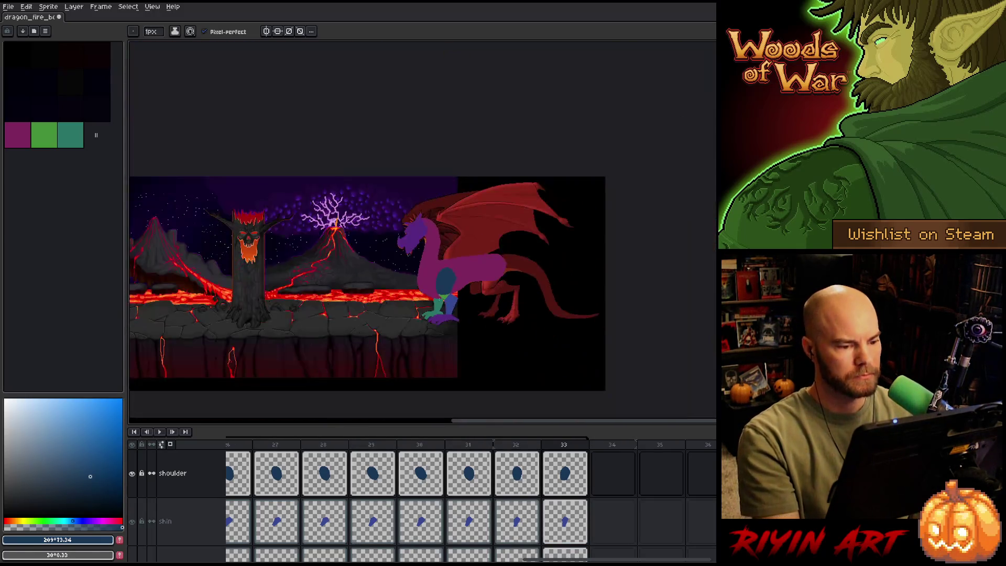
{"action": "scroll", "coordinate": [420, 362], "scroll_direction": "up", "scroll_amount": 5}
{"action": "key", "text": "Return"}
{"action": "scroll", "coordinate": [421, 363], "scroll_direction": "down", "scroll_amount": 3}
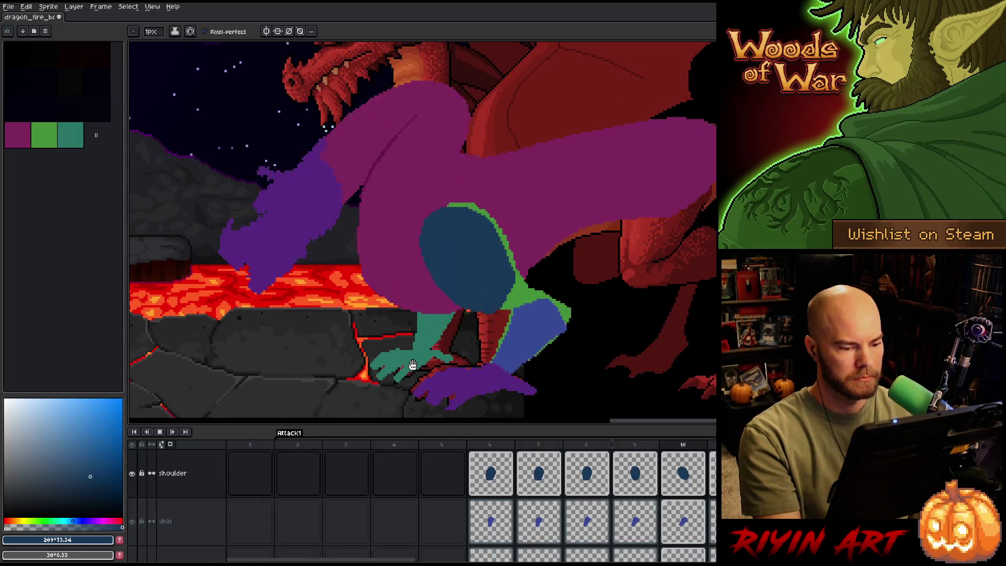
{"action": "scroll", "coordinate": [464, 357], "scroll_direction": "down", "scroll_amount": 1}
{"action": "scroll", "coordinate": [464, 357], "scroll_direction": "up", "scroll_amount": 4}
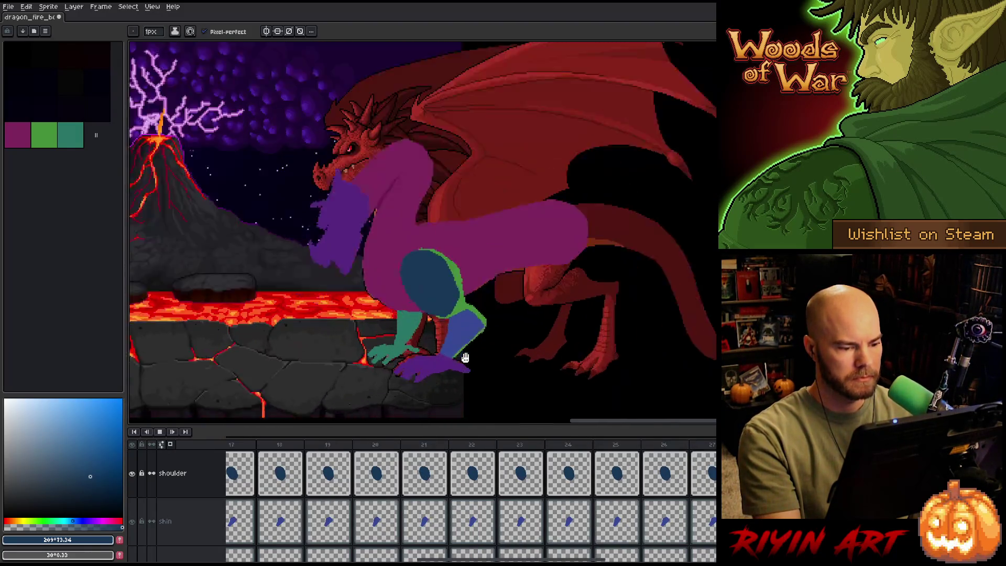
{"action": "key", "text": "Return"}
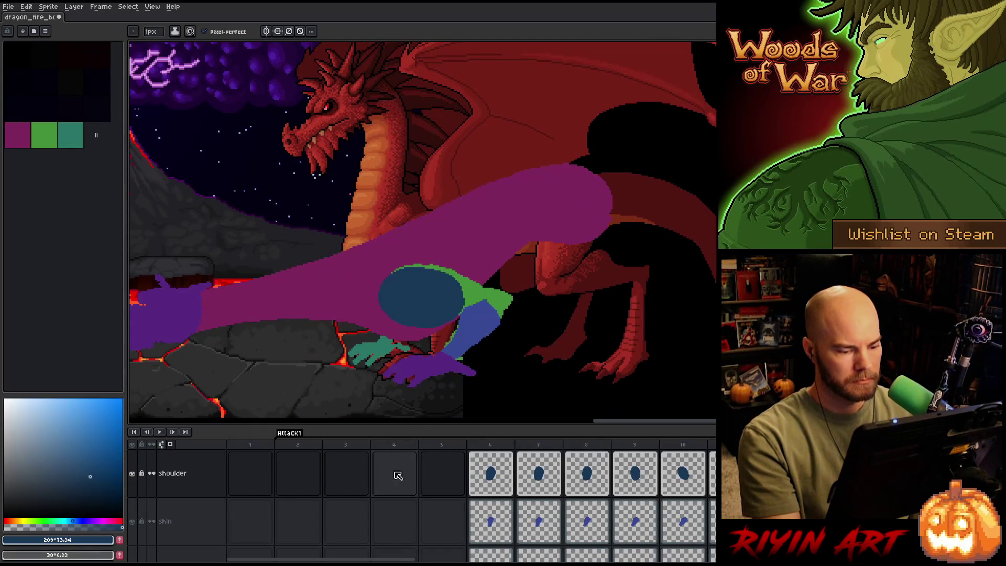
{"action": "scroll", "coordinate": [394, 505], "scroll_direction": "up", "scroll_amount": 2}
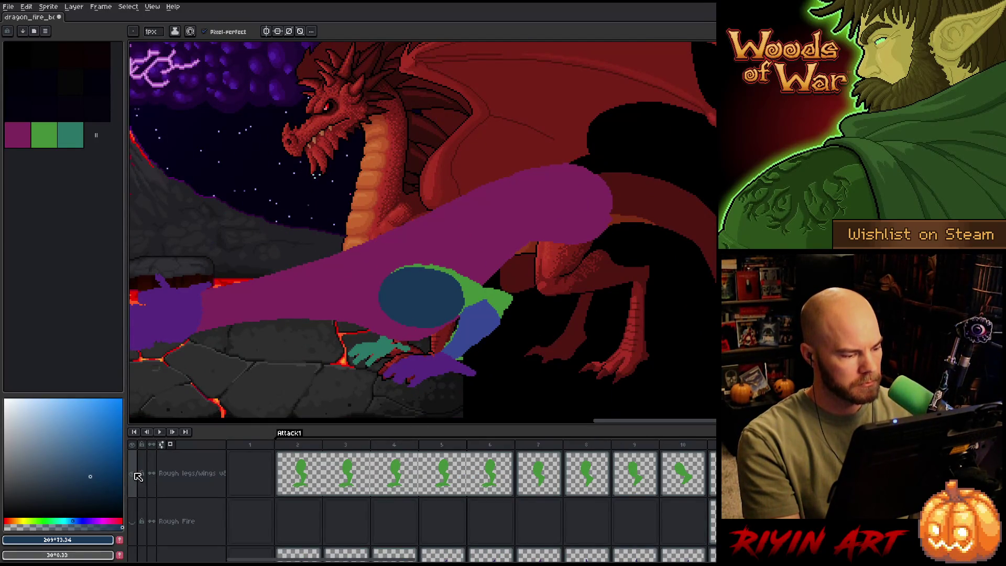
{"action": "key", "text": "Return"}
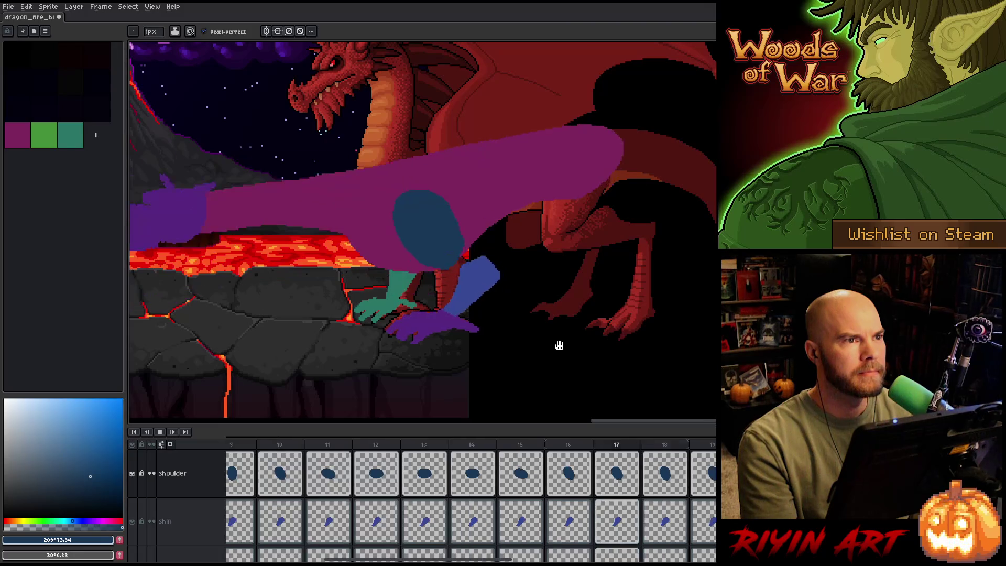
{"action": "key", "text": "Return"}
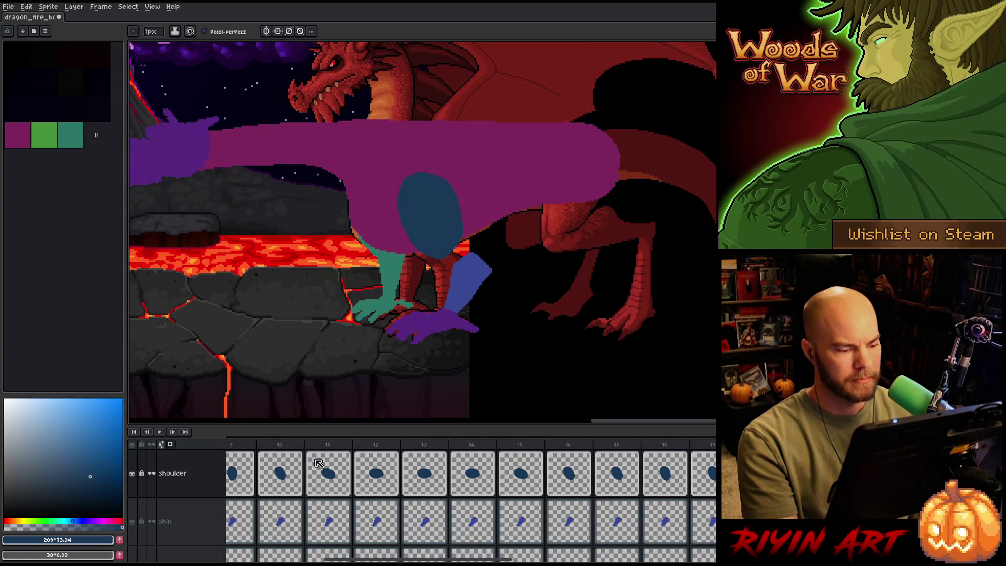
Go to frame 14 and select the blue shoulder ellipse.
{"action": "left_click", "coordinate": [286, 445]}
{"action": "key", "text": "Return"}
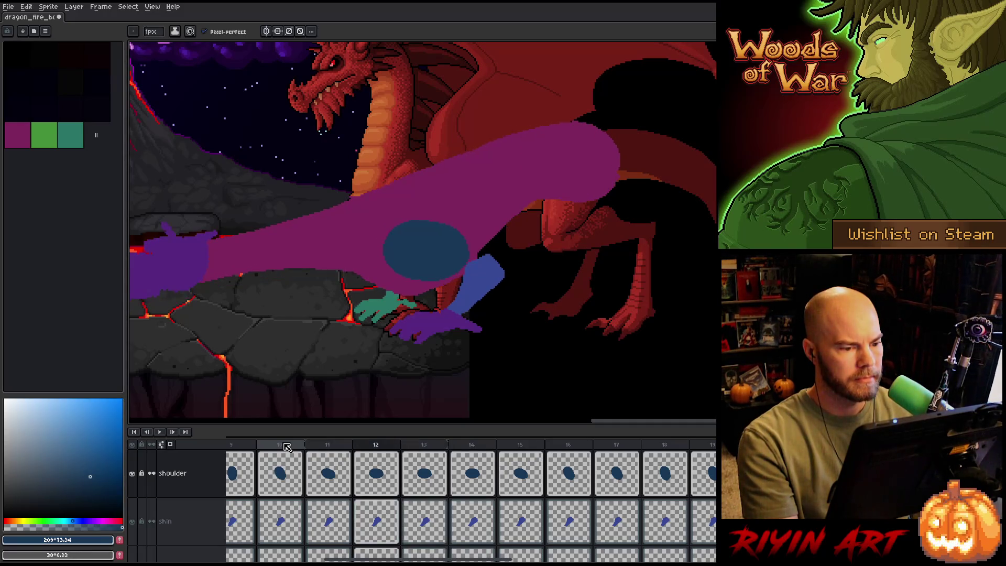
{"action": "key", "text": "w"}
{"action": "left_click", "coordinate": [427, 254]}
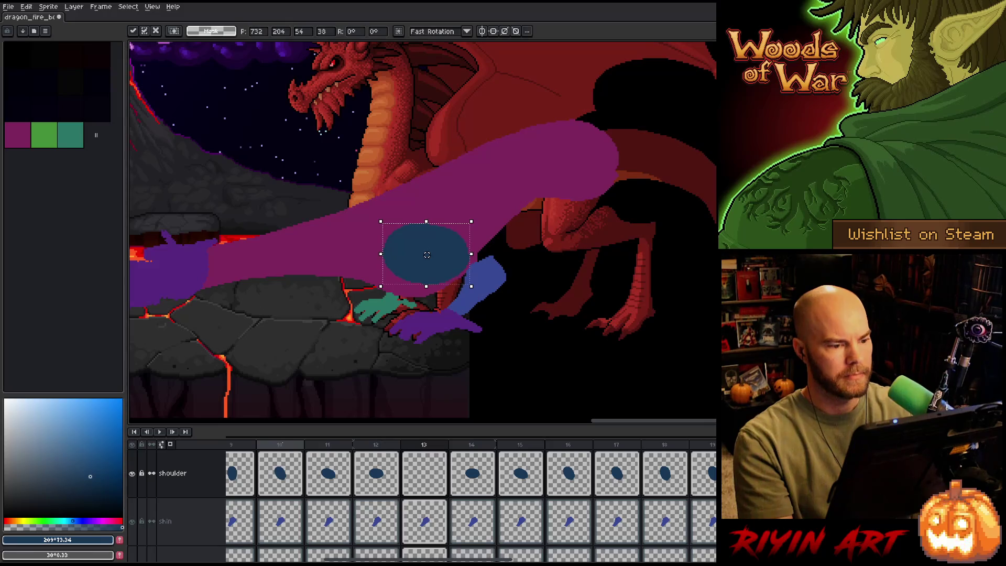
Flip between frames 12–16 to compare the shoulder's motion.
{"action": "key", "text": "period"}
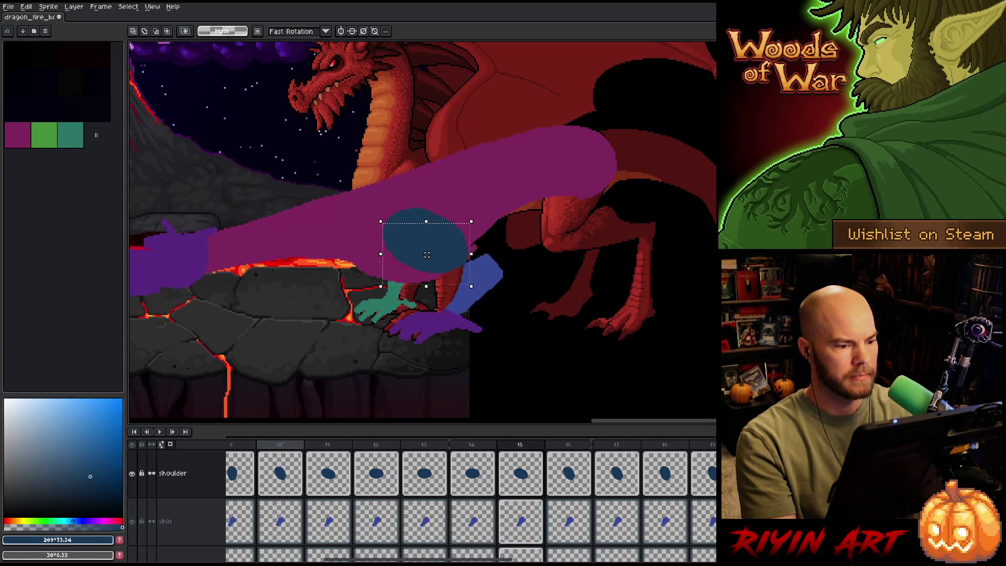
{"action": "key", "text": "comma"}
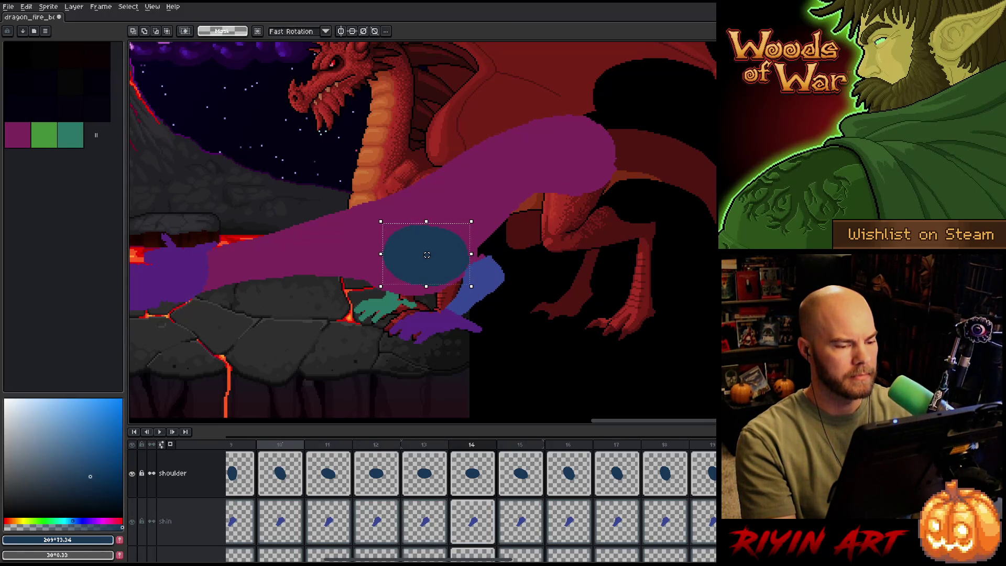
{"action": "key", "text": "comma"}
{"action": "key", "text": "period"}
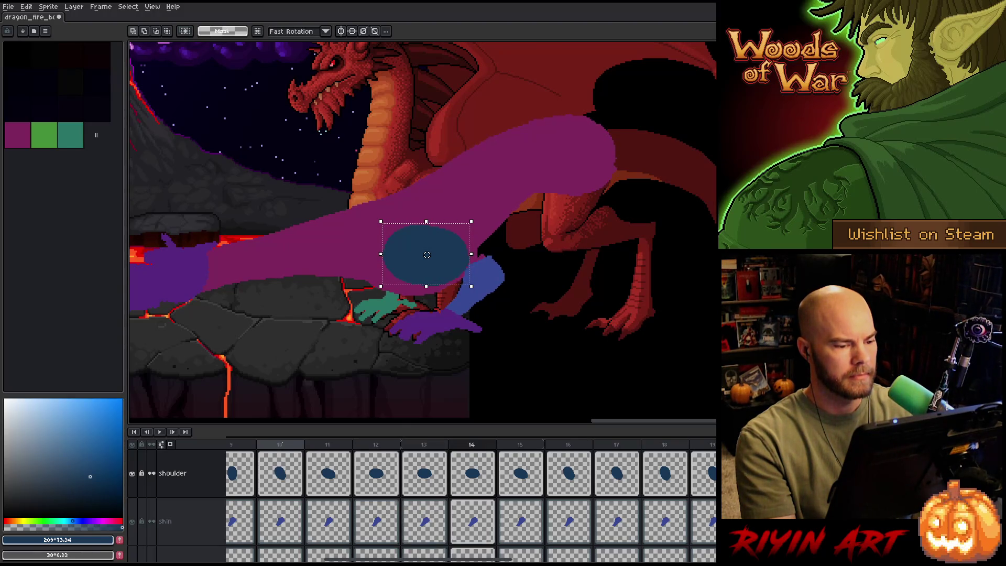
{"action": "key", "text": "comma"}
{"action": "key", "text": "period"}
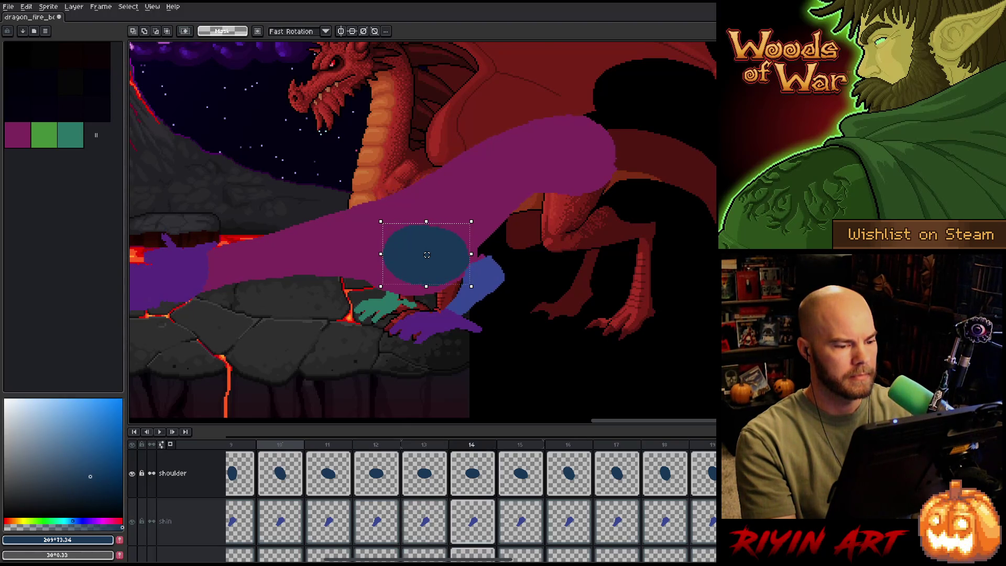
{"action": "key", "text": "period"}
{"action": "key", "text": "comma"}
{"action": "key", "text": "comma"}
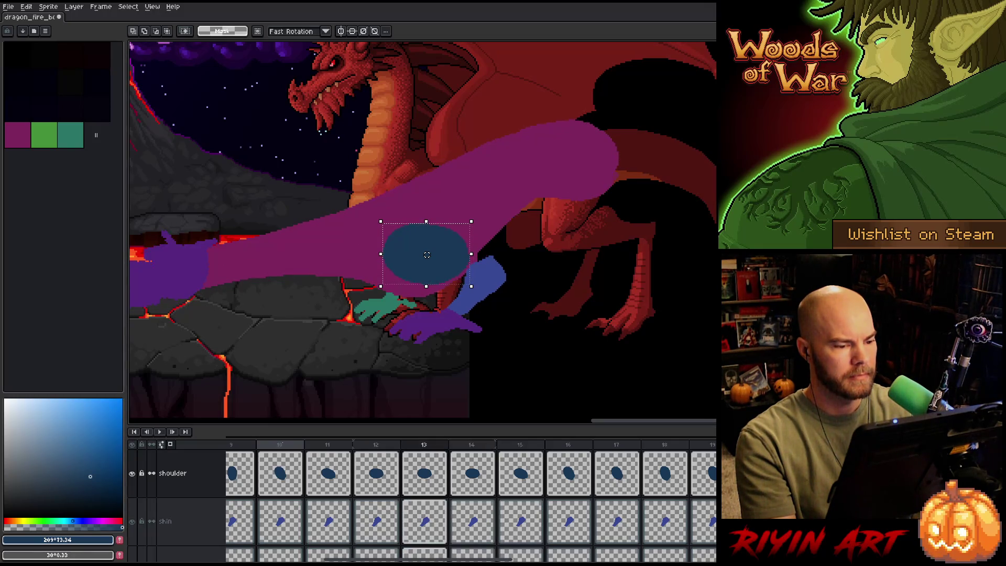
{"action": "key", "text": "comma"}
{"action": "key", "text": "period"}
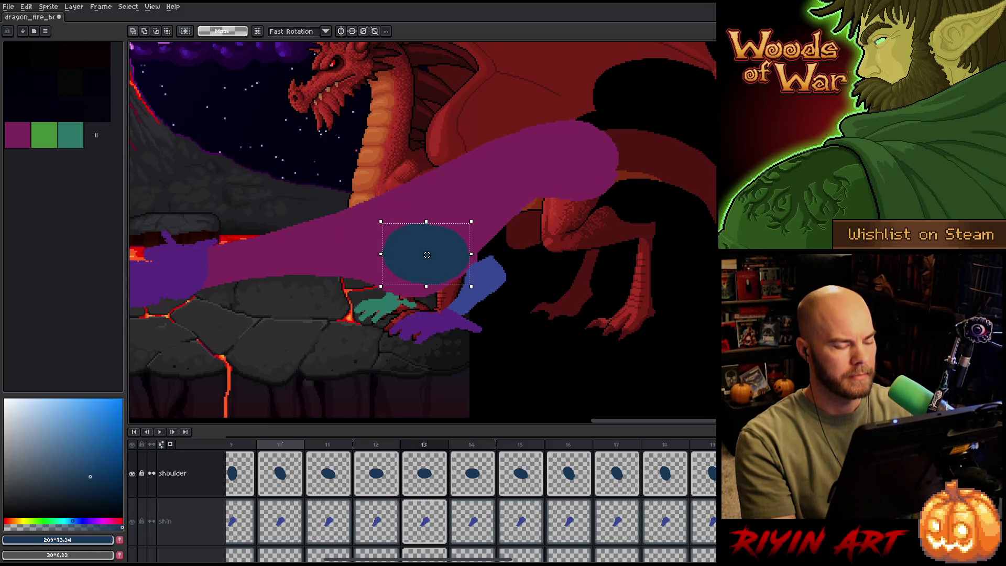
{"action": "key", "text": "period"}
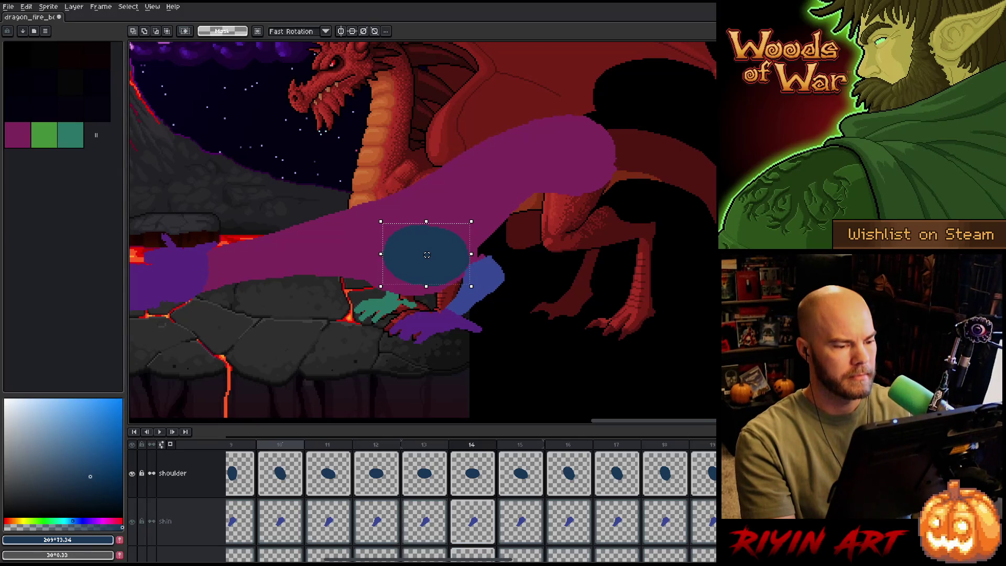
{"action": "key", "text": "period"}
{"action": "key", "text": "period"}
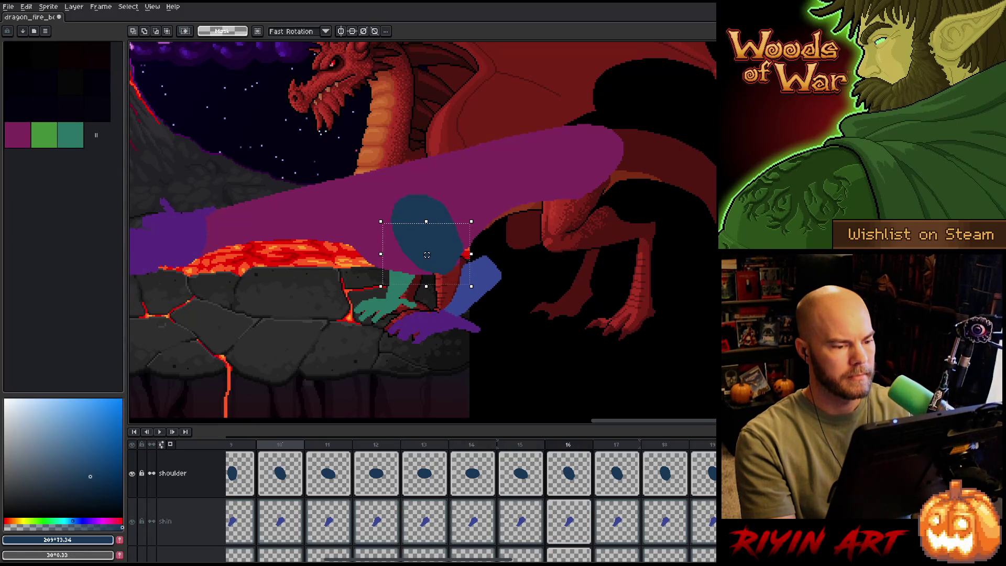
{"action": "key", "text": "comma"}
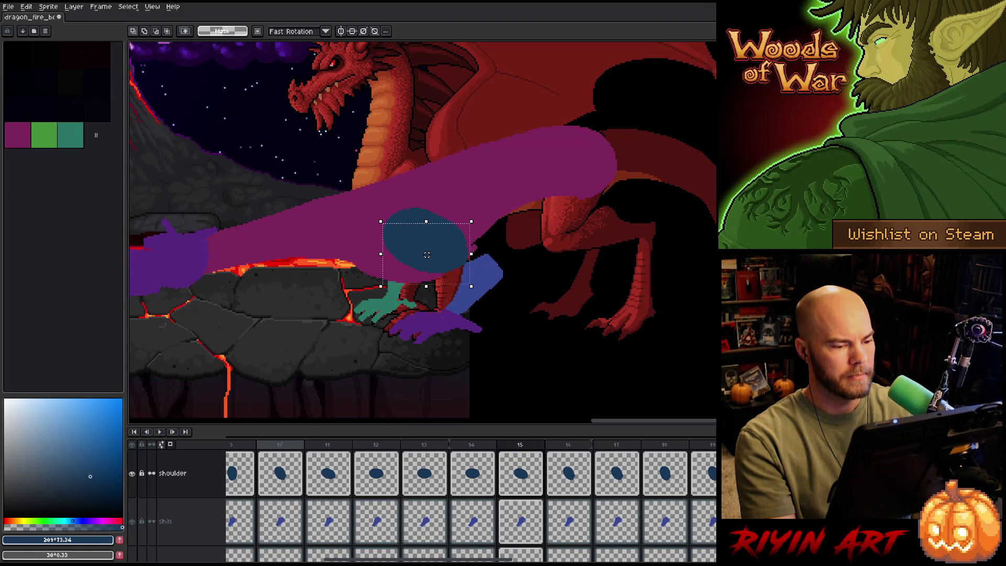
{"action": "key", "text": "comma"}
{"action": "key", "text": "period"}
{"action": "key", "text": "period"}
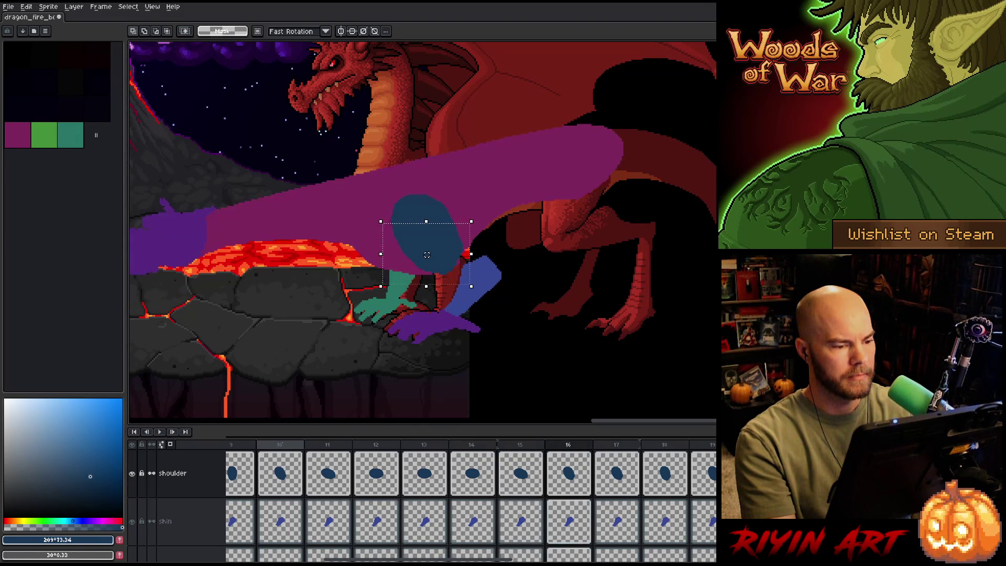
{"action": "key", "text": "comma"}
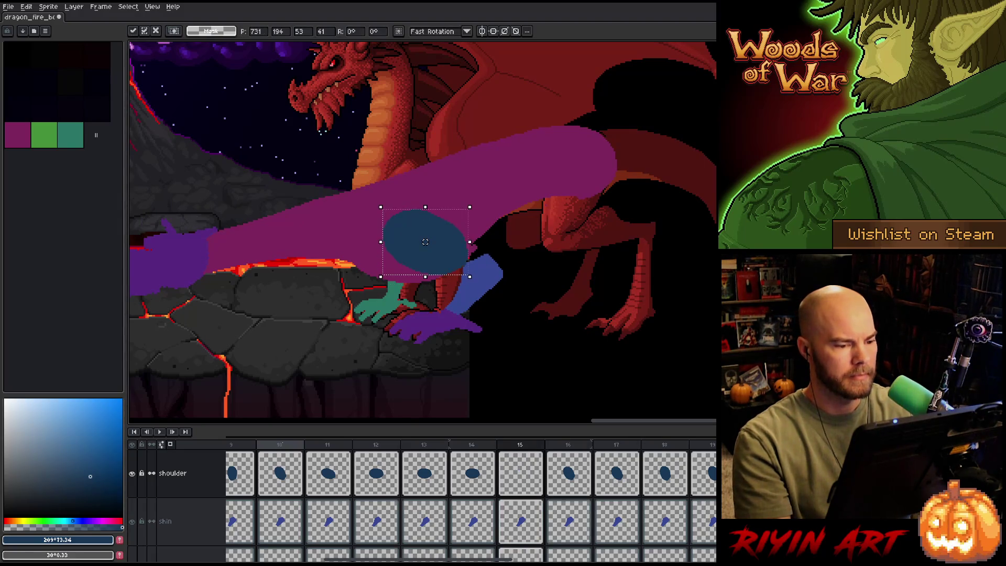
{"action": "key", "text": "comma"}
{"action": "key", "text": "period"}
{"action": "key", "text": "period"}
{"action": "key", "text": "comma"}
{"action": "key", "text": "comma"}
{"action": "key", "text": "period"}
{"action": "key", "text": "comma"}
{"action": "key", "text": "comma"}
{"action": "key", "text": "period"}
{"action": "key", "text": "period"}
{"action": "key", "text": "comma"}
{"action": "key", "text": "comma"}
Lower the frame 14 shoulder ellipse about 20 px and check it against frames 13–15.
{"action": "key", "text": "period"}
{"action": "left_click_drag", "start_coordinate": [425, 243], "coordinate": [426, 255]}
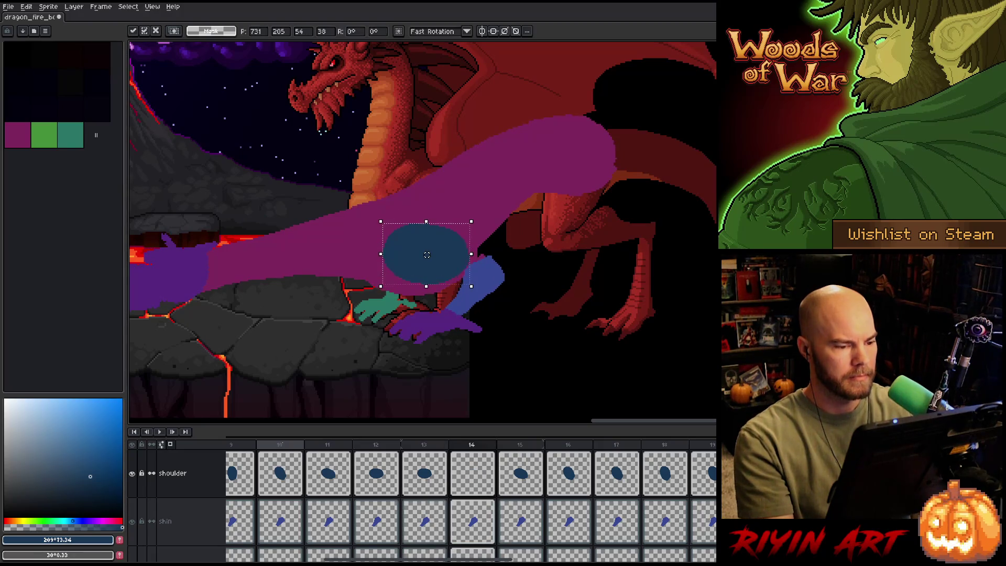
{"action": "key", "text": "Return"}
{"action": "key", "text": "comma"}
{"action": "key", "text": "comma"}
{"action": "key", "text": "period"}
{"action": "key", "text": "period"}
{"action": "key", "text": "comma"}
{"action": "key", "text": "comma"}
{"action": "key", "text": "period"}
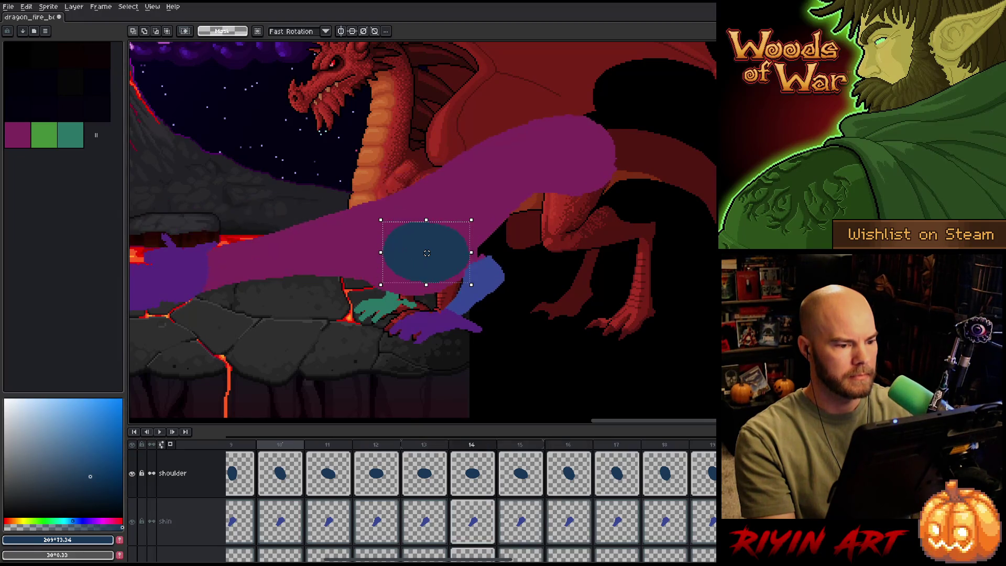
{"action": "key", "text": "period"}
{"action": "key", "text": "comma"}
{"action": "key", "text": "period"}
{"action": "key", "text": "comma"}
{"action": "key", "text": "comma"}
{"action": "key", "text": "period"}
{"action": "key", "text": "period"}
{"action": "key", "text": "comma"}
{"action": "key", "text": "comma"}
{"action": "key", "text": "period"}
{"action": "key", "text": "period"}
{"action": "key", "text": "period"}
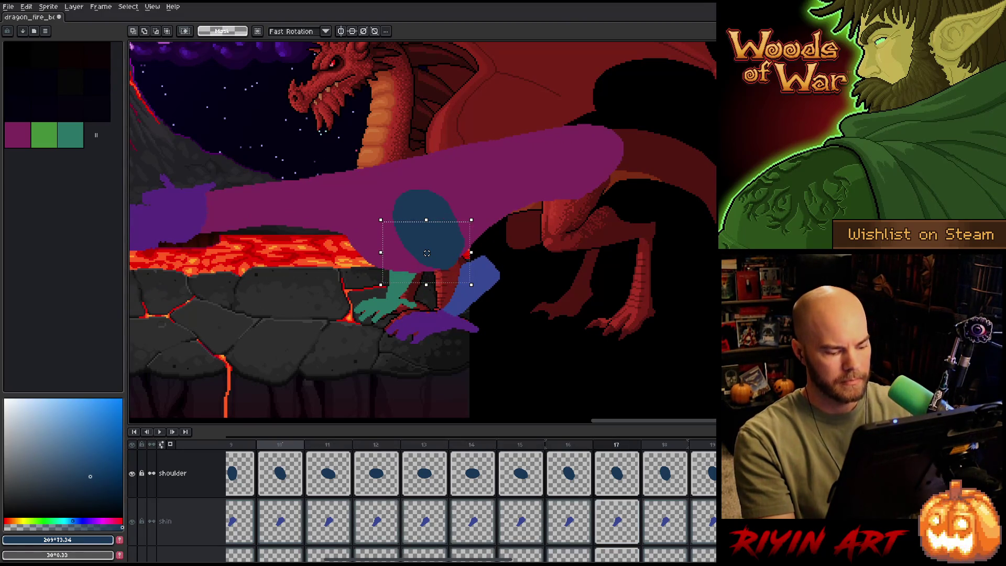
{"action": "key", "text": "comma"}
{"action": "key", "text": "period"}
{"action": "key", "text": "comma"}
{"action": "key", "text": "comma"}
{"action": "key", "text": "comma"}
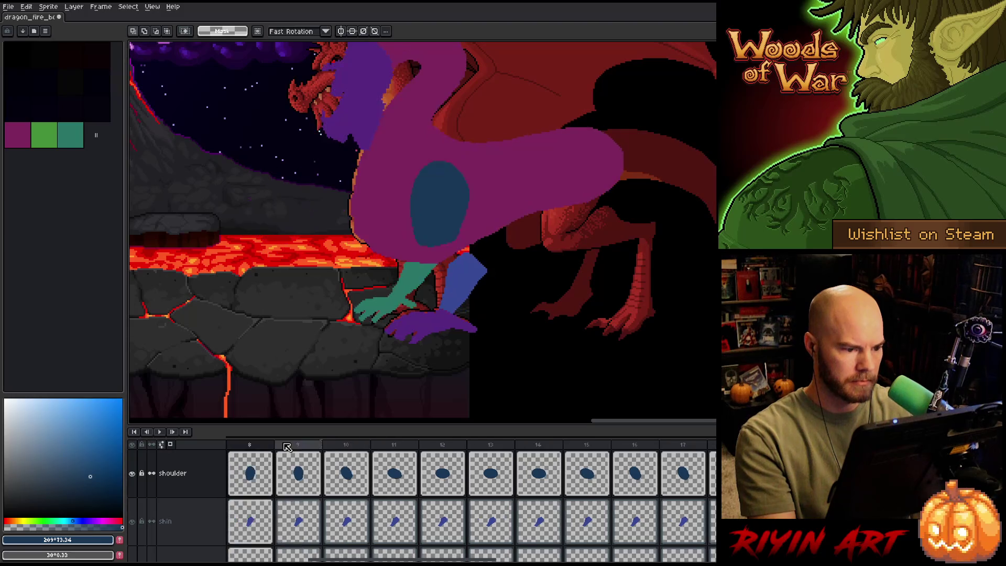
Go to frame 6 and save the animation file.
{"action": "key", "text": "comma"}
{"action": "key", "text": "comma"}
{"action": "key", "text": "period"}
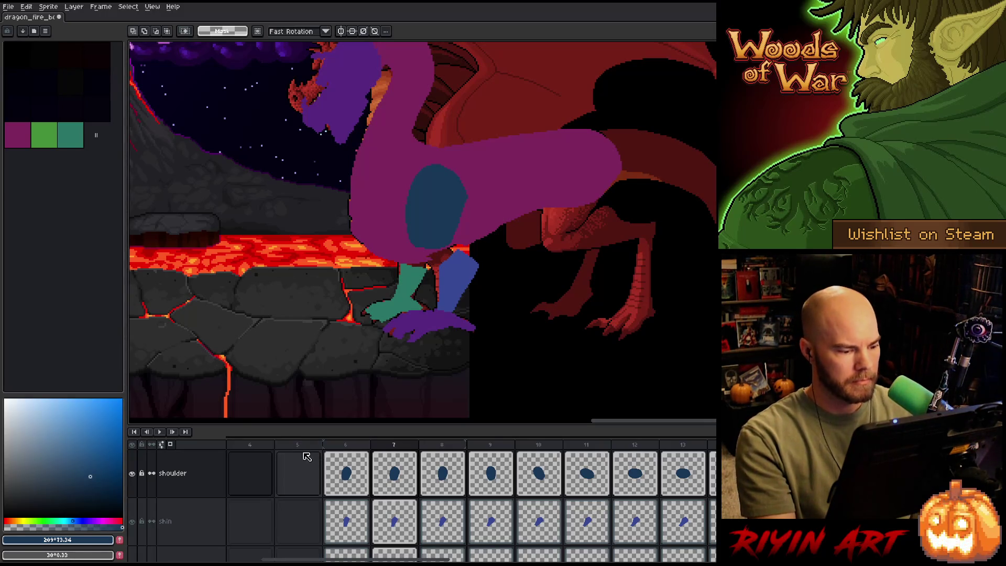
{"action": "left_click", "coordinate": [341, 448]}
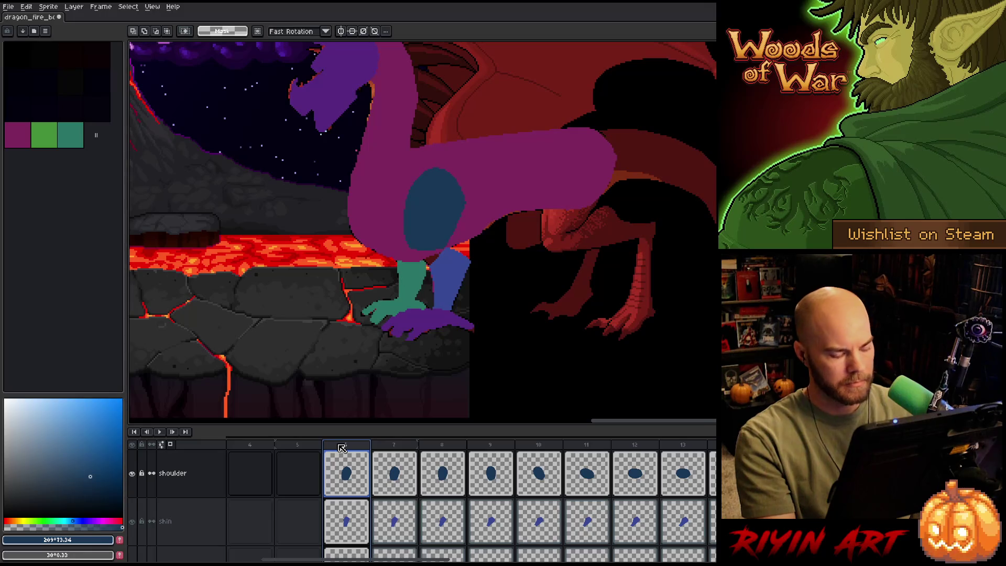
{"action": "key", "text": "ctrl+s"}
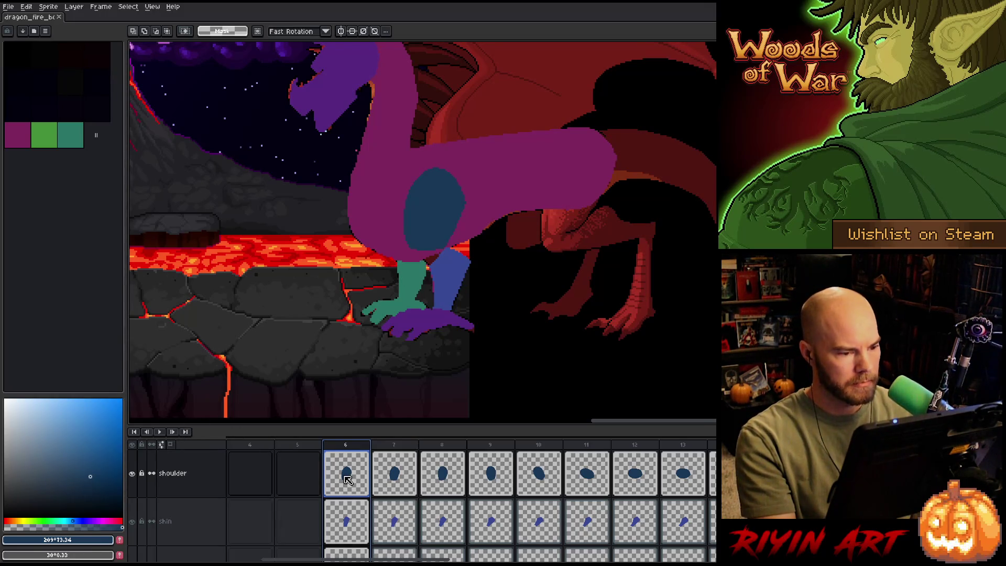
{"action": "key", "text": "Return"}
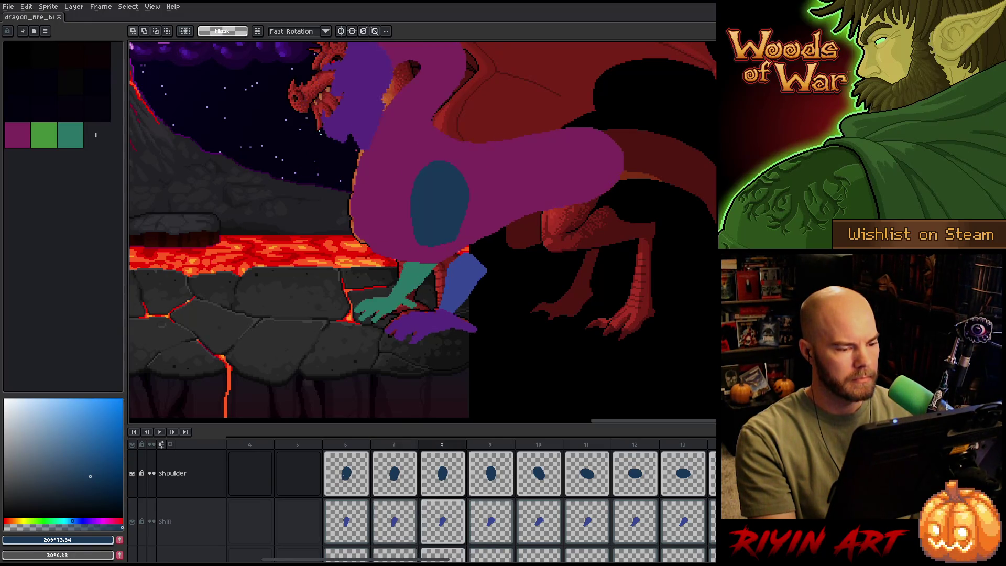
Nudge the frame 6 shoulder blob slightly left and down, then flip frames to check it.
{"action": "left_click", "coordinate": [348, 479]}
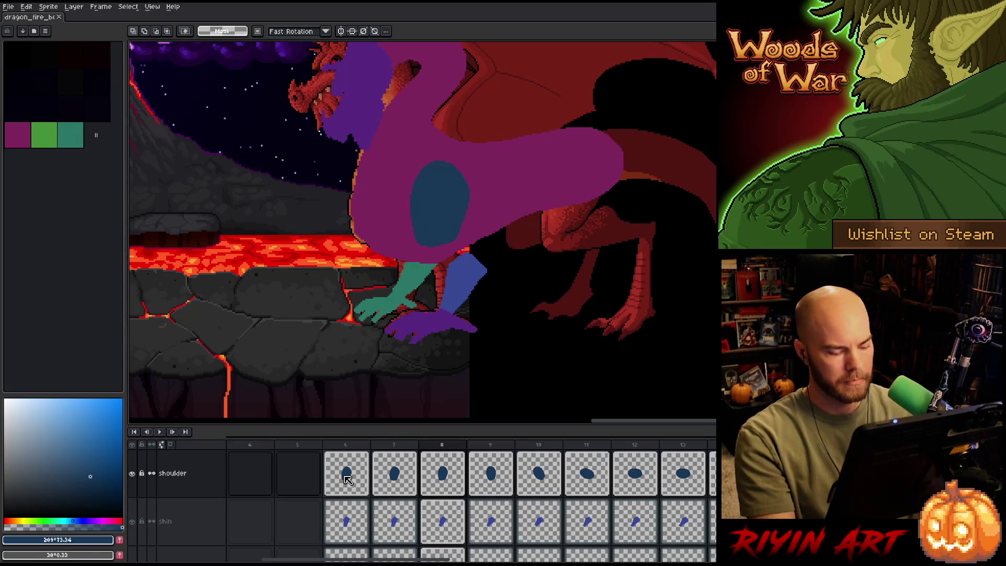
{"action": "key", "text": "Left"}
{"action": "key", "text": "Down"}
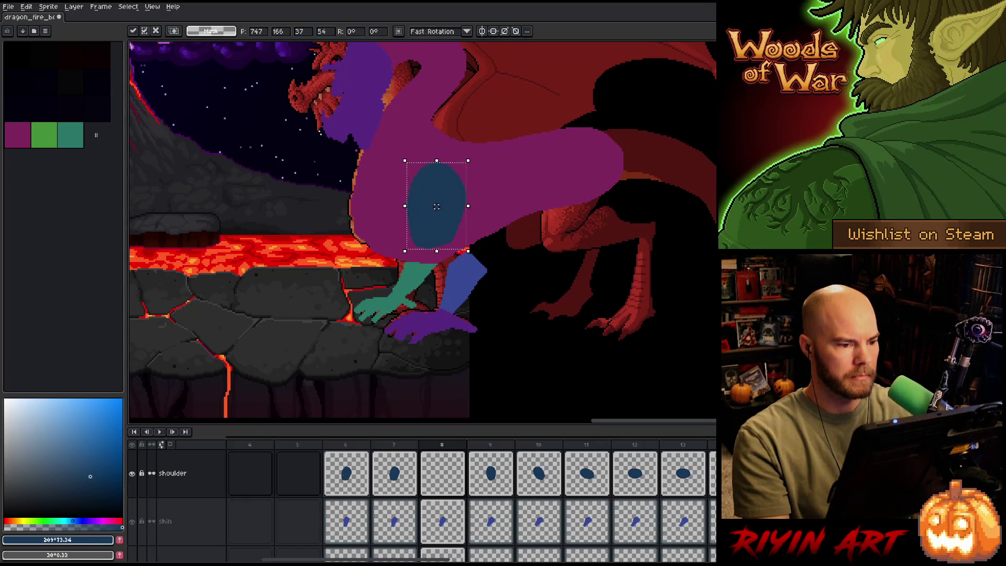
{"action": "key", "text": "comma"}
{"action": "key", "text": "period"}
{"action": "key", "text": "period"}
{"action": "key", "text": "period"}
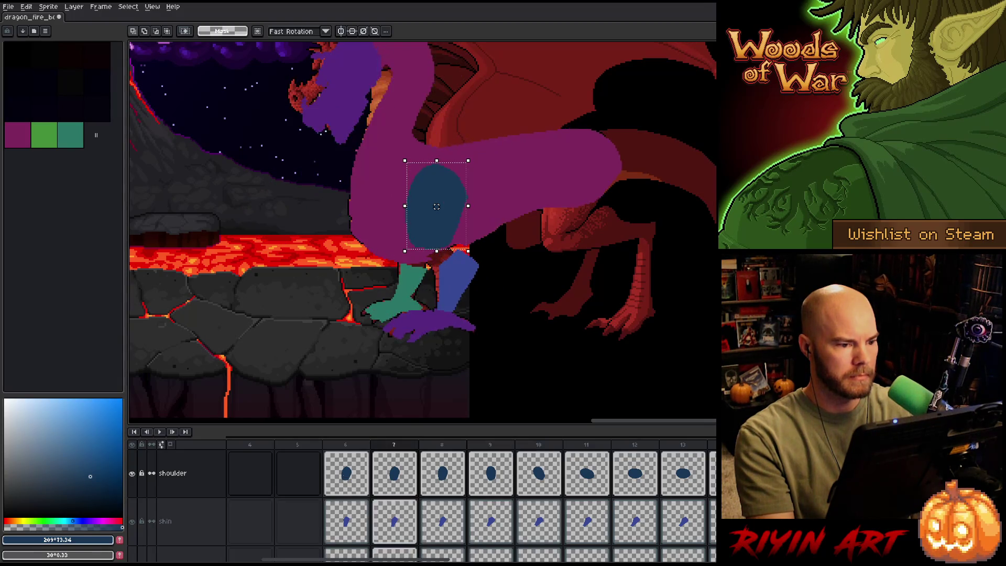
{"action": "key", "text": "period"}
{"action": "key", "text": "comma"}
{"action": "key", "text": "comma"}
{"action": "key", "text": "comma"}
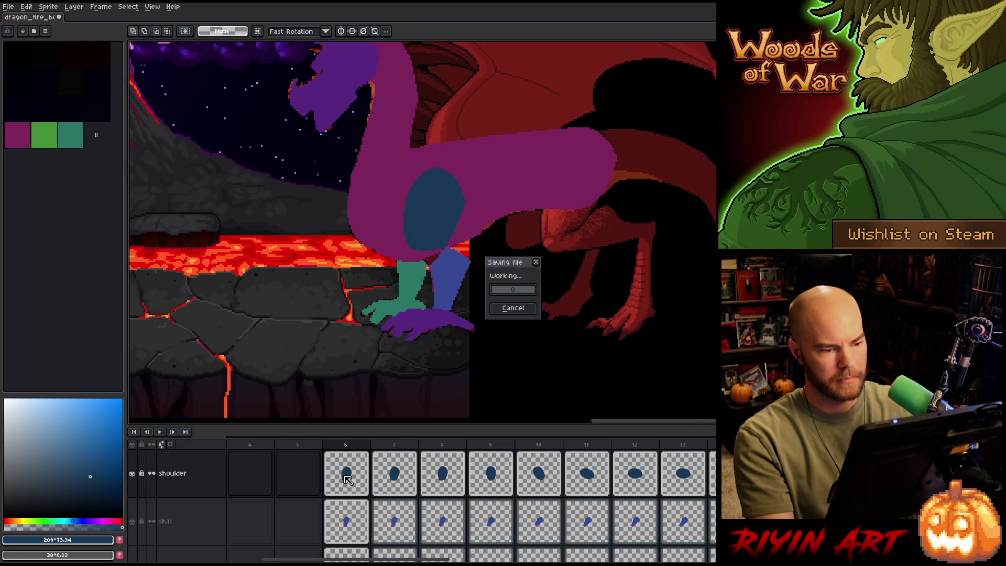
{"action": "key", "text": "period"}
{"action": "key", "text": "period"}
{"action": "key", "text": "period"}
Flip through the animation poses and return to the shoulder cel on frame 6.
{"action": "key", "text": "period"}
{"action": "key", "text": "period"}
{"action": "key", "text": "period"}
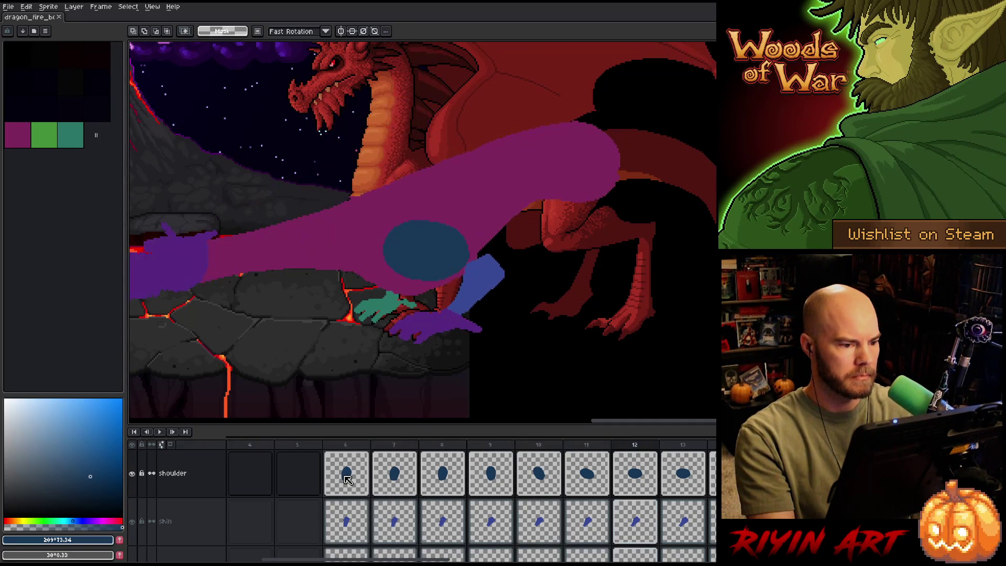
{"action": "key", "text": "period"}
{"action": "key", "text": "period"}
{"action": "key", "text": "period"}
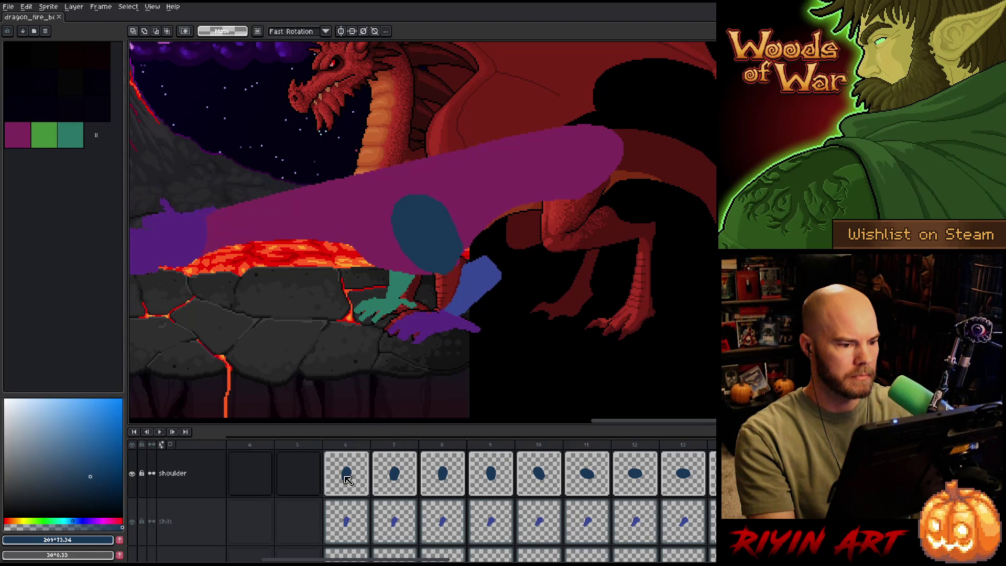
{"action": "key", "text": "period"}
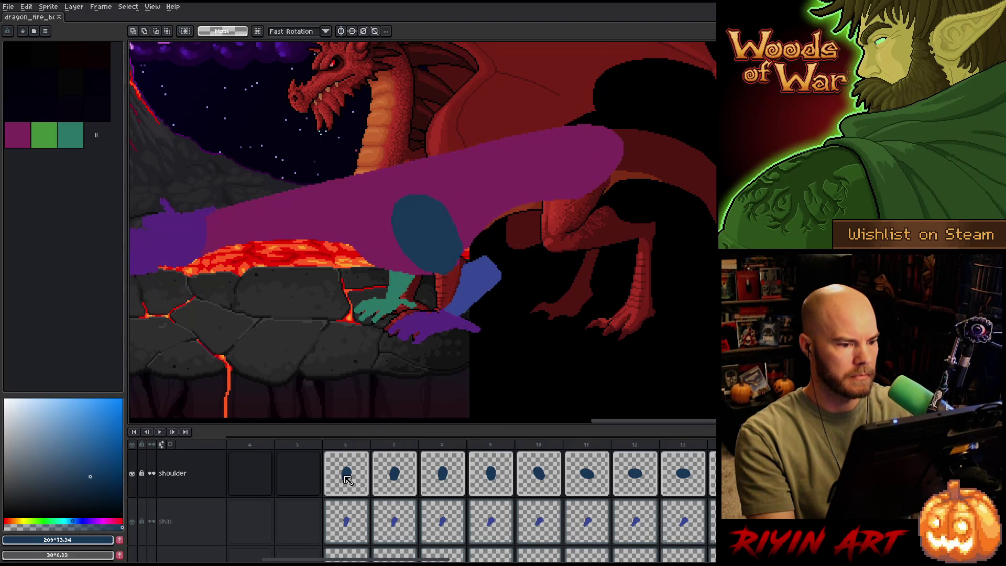
{"action": "key", "text": "period"}
{"action": "key", "text": "period"}
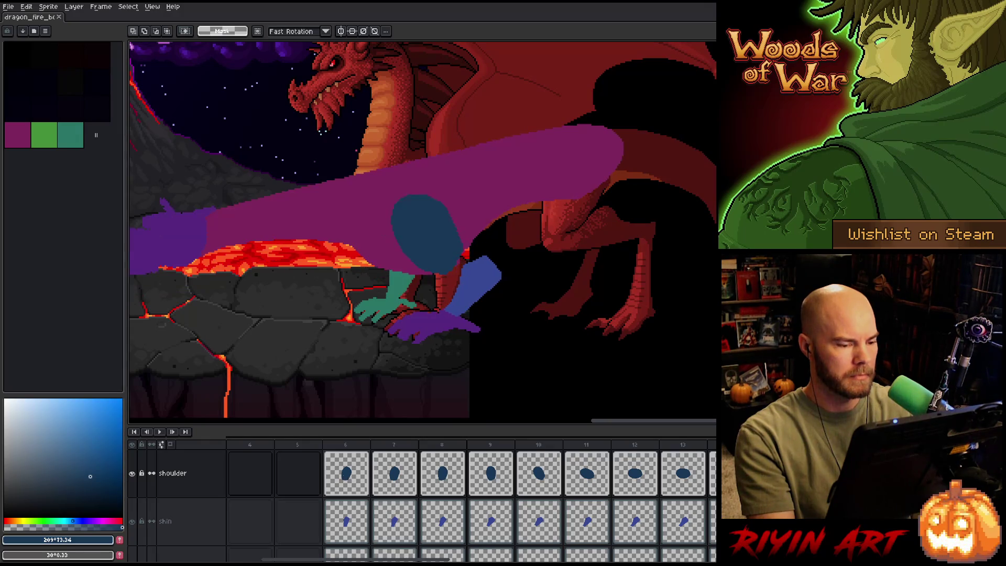
{"action": "key", "text": "period"}
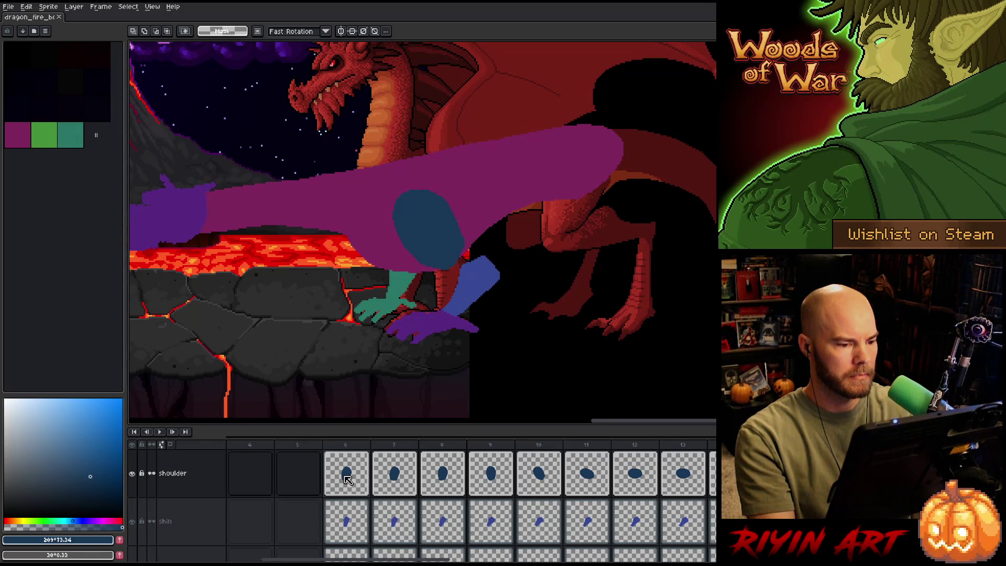
{"action": "left_click", "coordinate": [347, 479]}
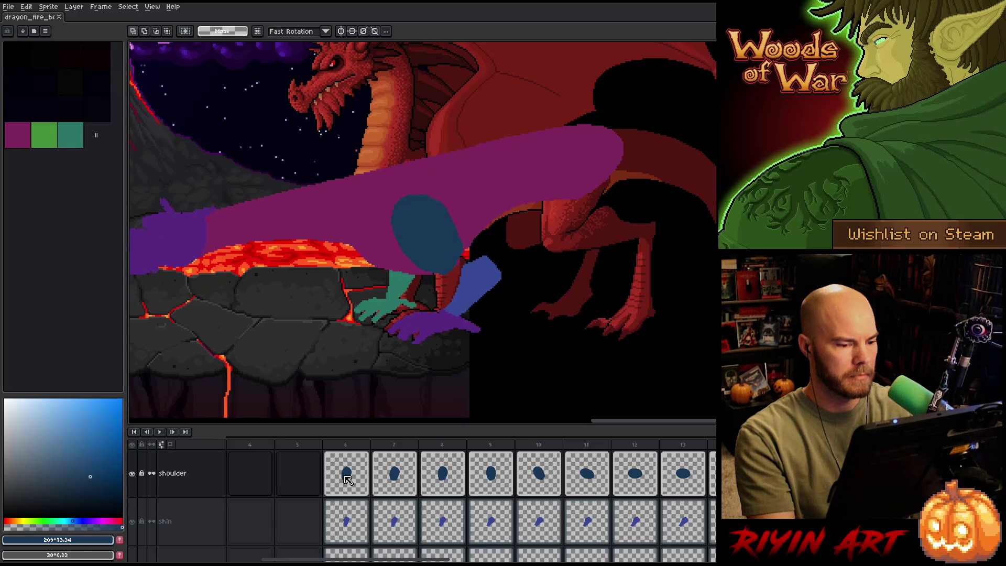
{"action": "key", "text": "Right"}
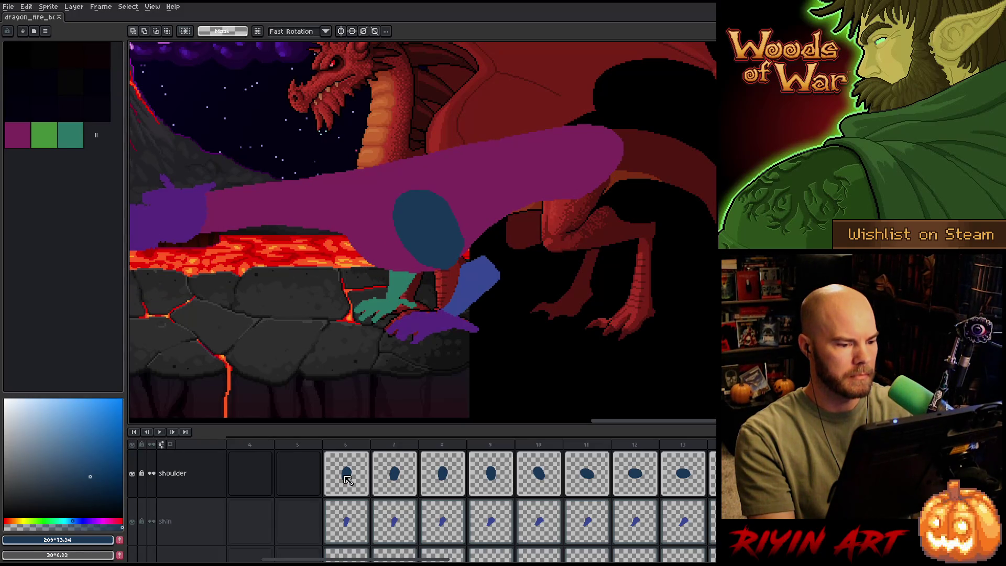
{"action": "left_click", "coordinate": [347, 479]}
Shift the shoulder oval slightly left and lower, comparing against neighbouring frames.
{"action": "key", "text": "ctrl+t"}
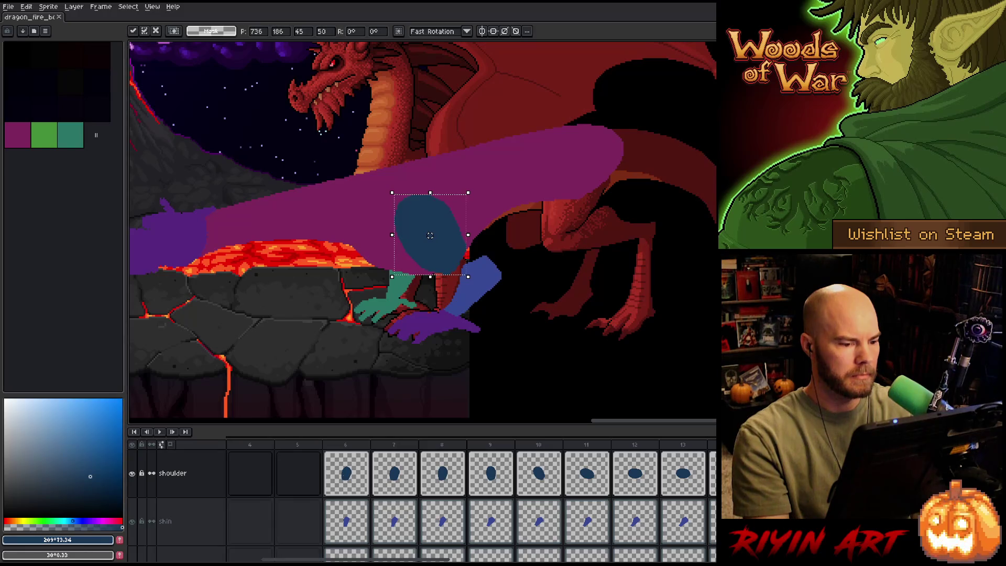
{"action": "key", "text": "Left"}
{"action": "key", "text": "Right"}
{"action": "key", "text": "Right"}
{"action": "key", "text": "Left"}
{"action": "left_click_drag", "start_coordinate": [430, 236], "coordinate": [429, 236]}
{"action": "key", "text": "Right"}
{"action": "key", "text": "Left"}
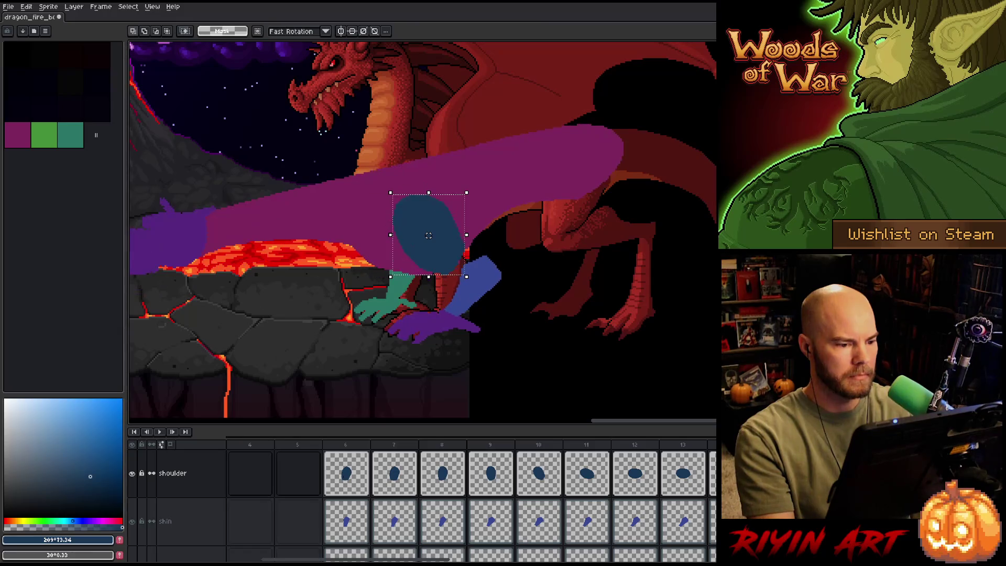
{"action": "key", "text": "Right"}
{"action": "key", "text": "Right"}
{"action": "key", "text": "Left"}
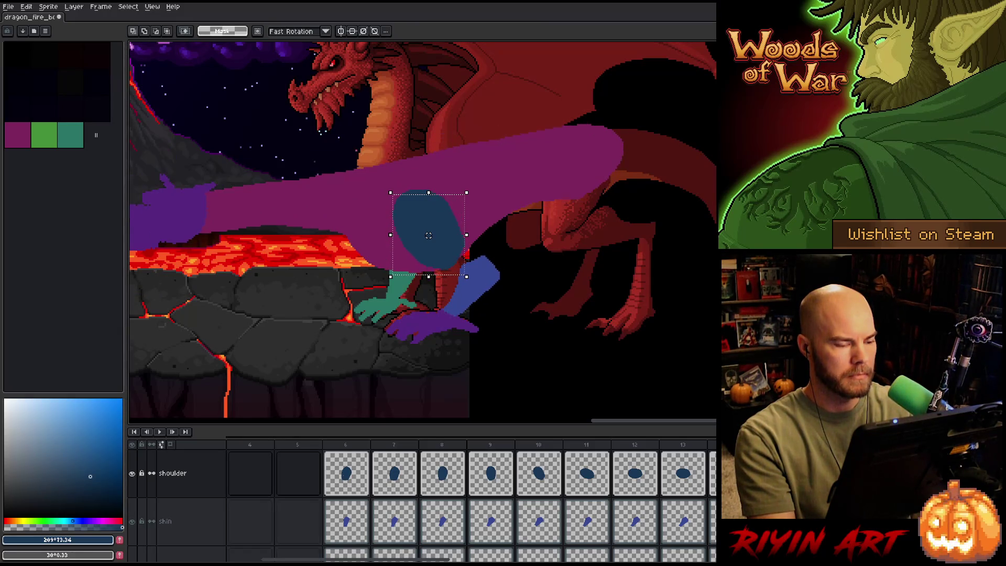
{"action": "key", "text": "Left"}
{"action": "key", "text": "Right"}
{"action": "key", "text": "Left"}
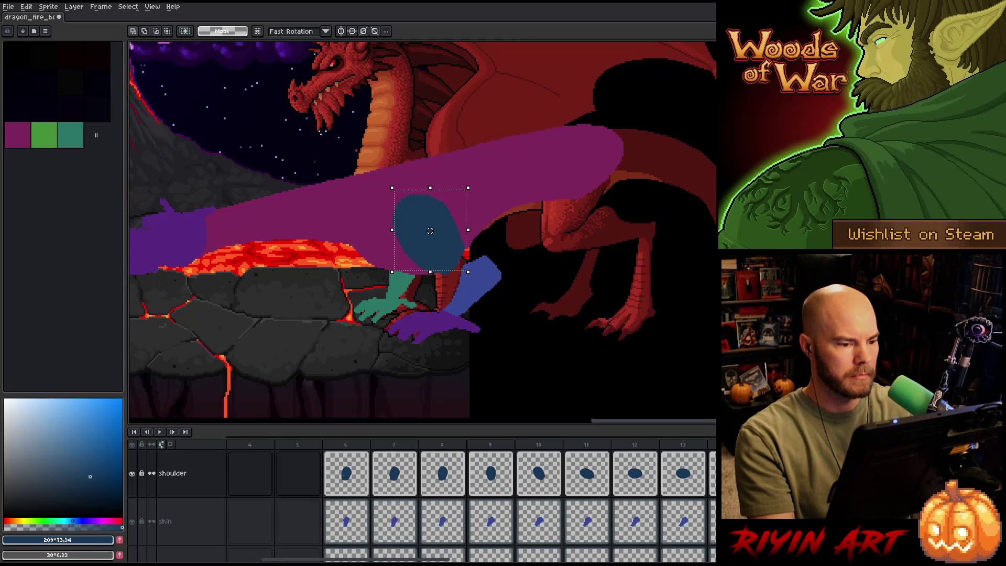
{"action": "key", "text": "Left"}
{"action": "key", "text": "Right"}
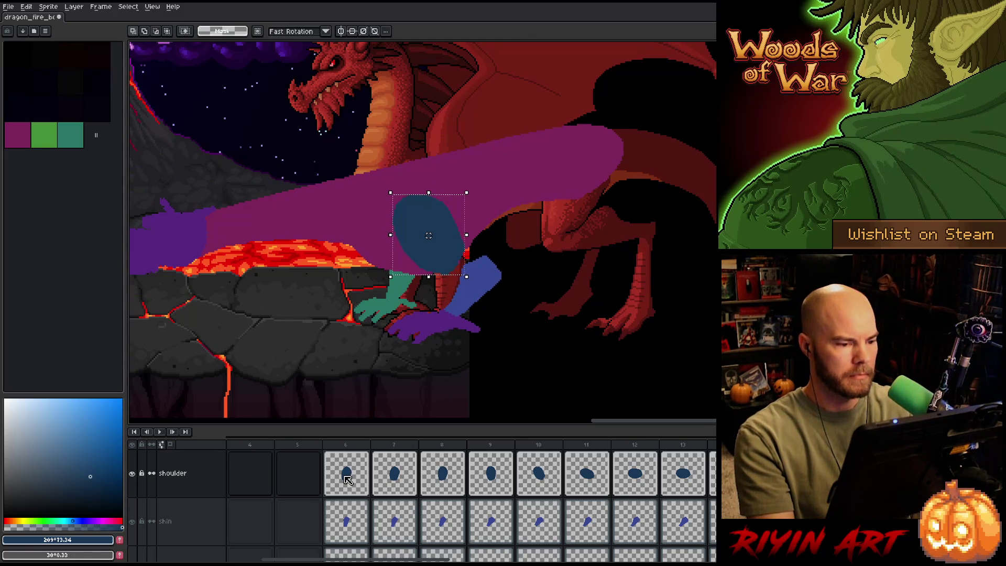
Rotate the shoulder oval about 10.8° and nudge it down one pixel.
{"action": "left_click", "coordinate": [469, 185]}
{"action": "left_click_drag", "start_coordinate": [473, 182], "coordinate": [472, 184]}
{"action": "key", "text": "Down"}
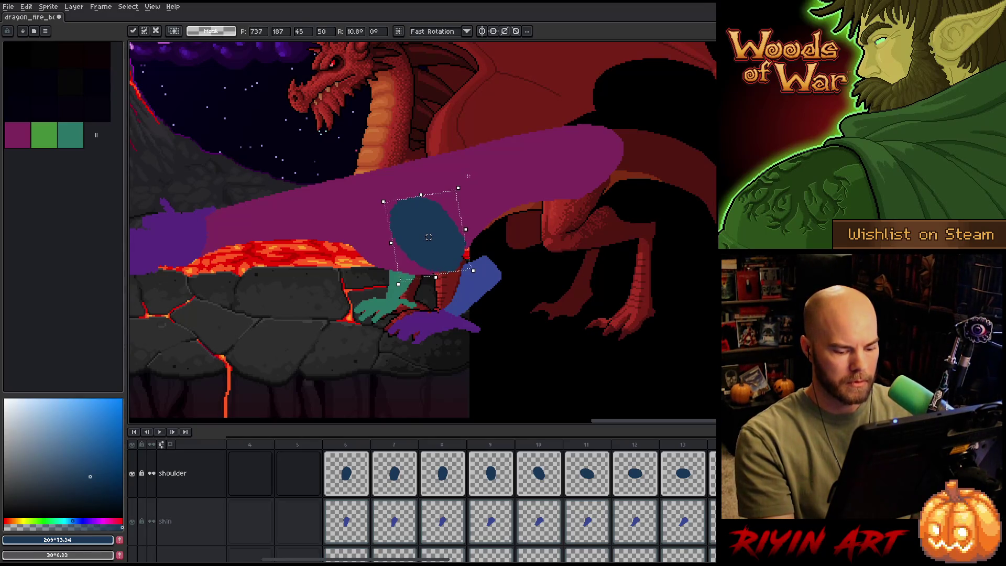
{"action": "key", "text": "Return"}
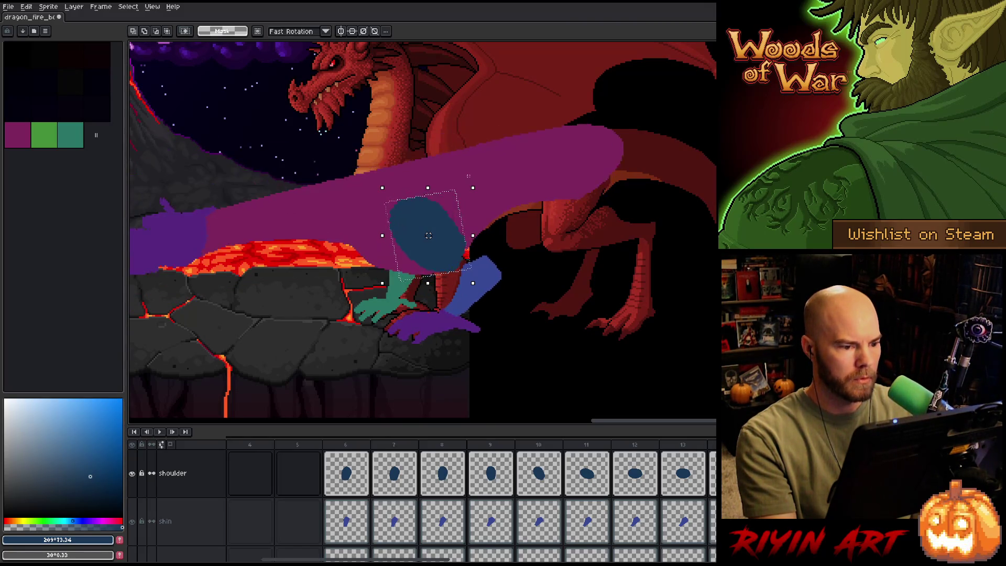
{"action": "scroll", "coordinate": [432, 209], "scroll_direction": "up", "scroll_amount": 2}
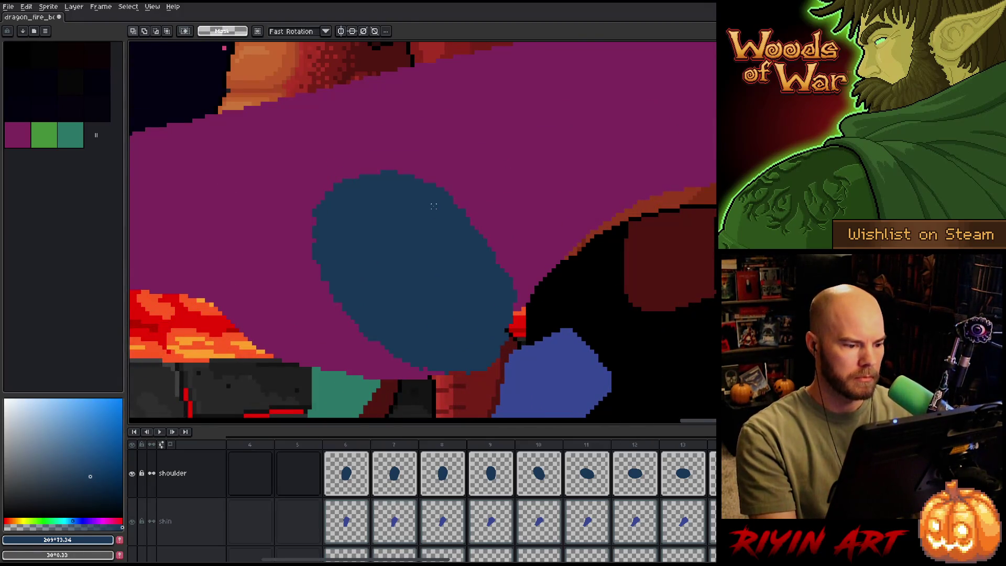
Touch up the shoulder pixels, alternating between the pencil and the eraser.
{"action": "key", "text": "b"}
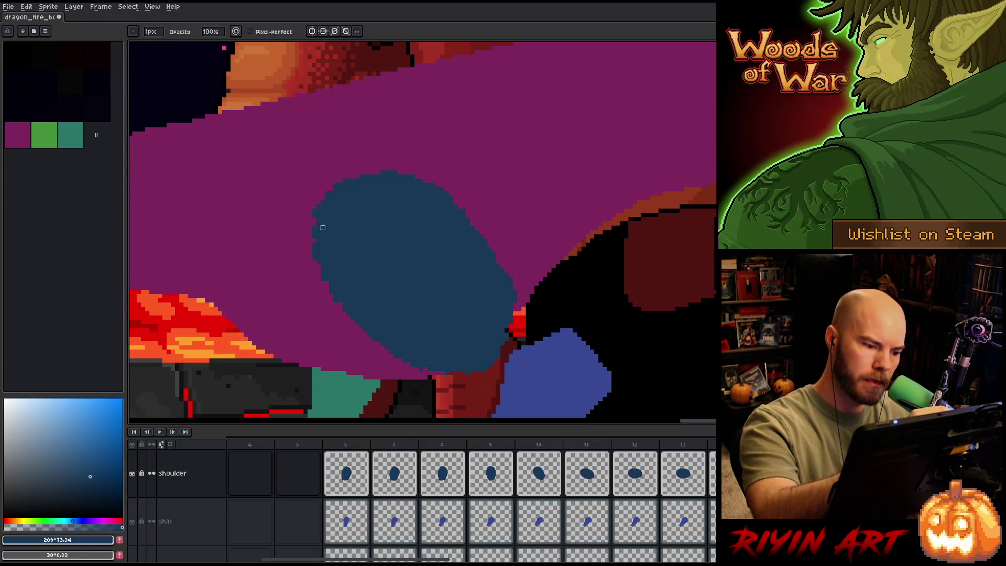
{"action": "key", "text": "e"}
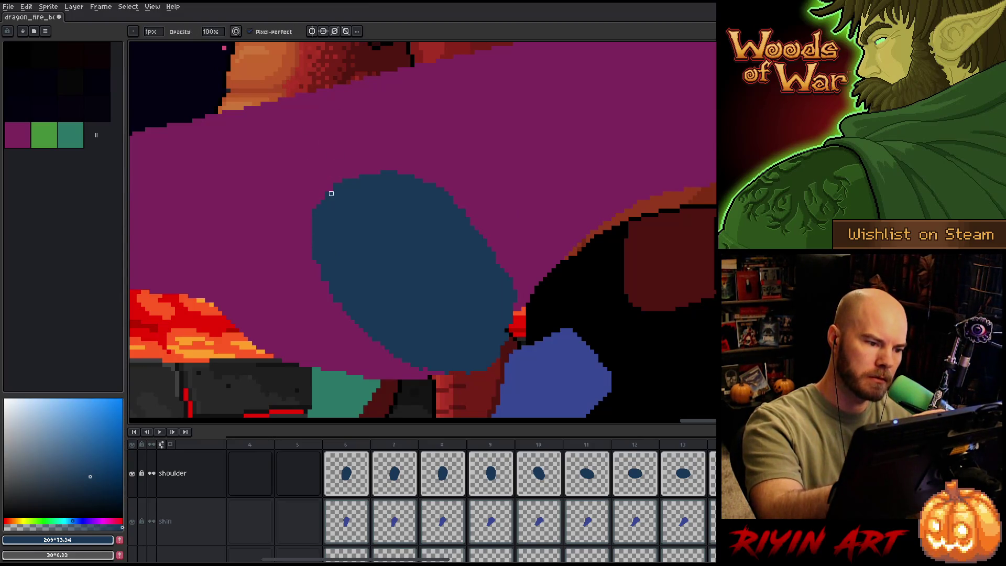
{"action": "key", "text": "b"}
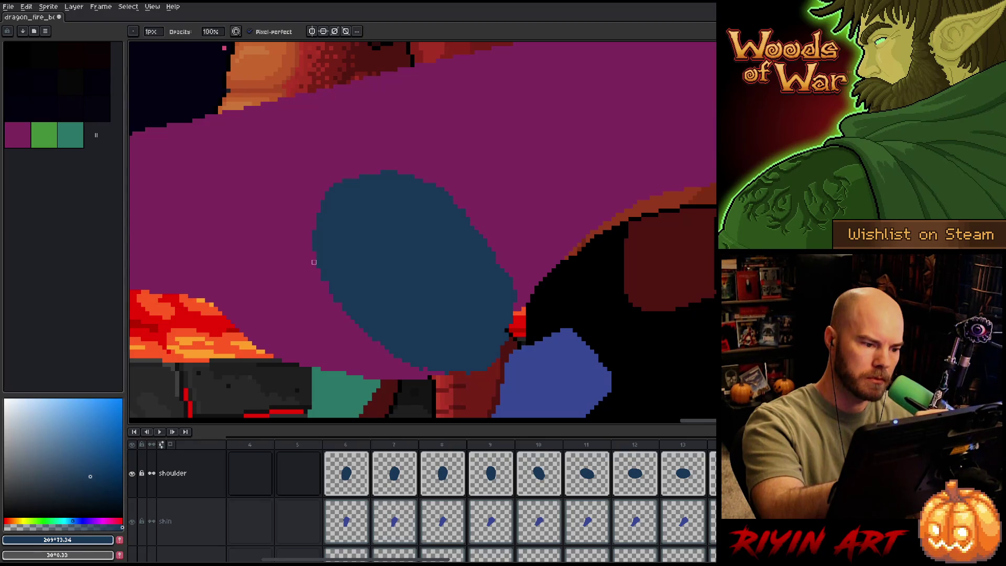
{"action": "key", "text": "e"}
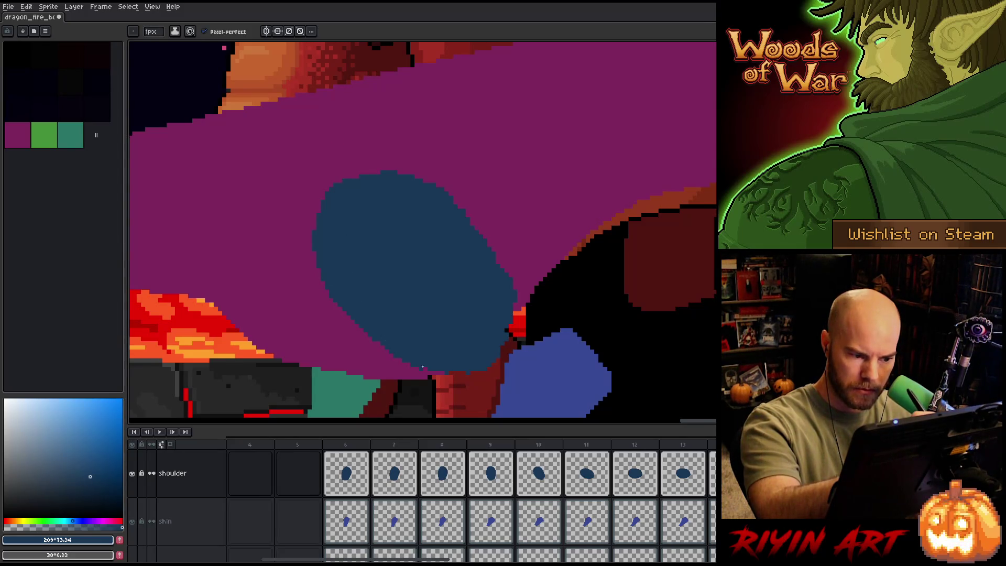
{"action": "key", "text": "b"}
{"action": "key", "text": "e"}
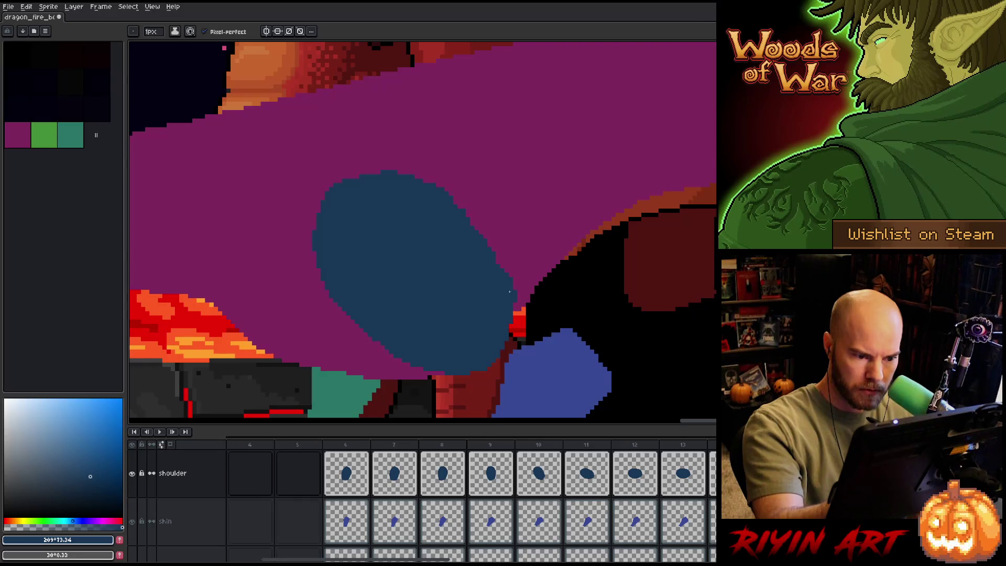
{"action": "key", "text": "b"}
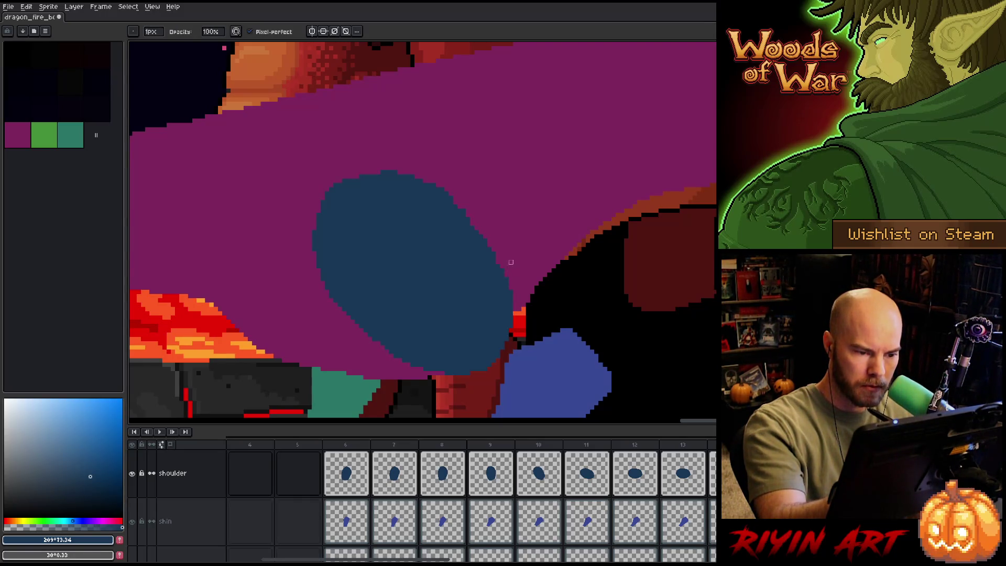
{"action": "key", "text": "e"}
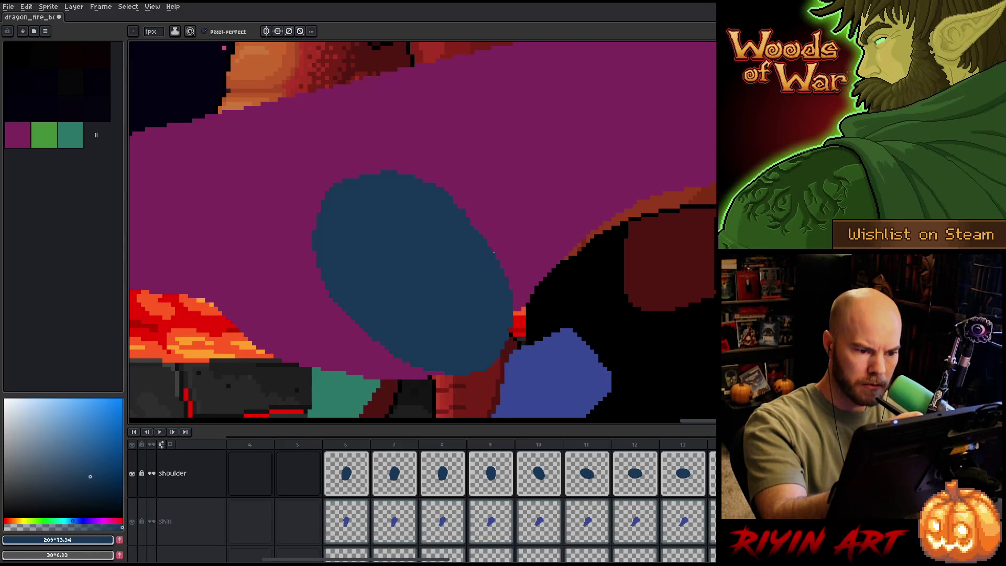
{"action": "key", "text": "b"}
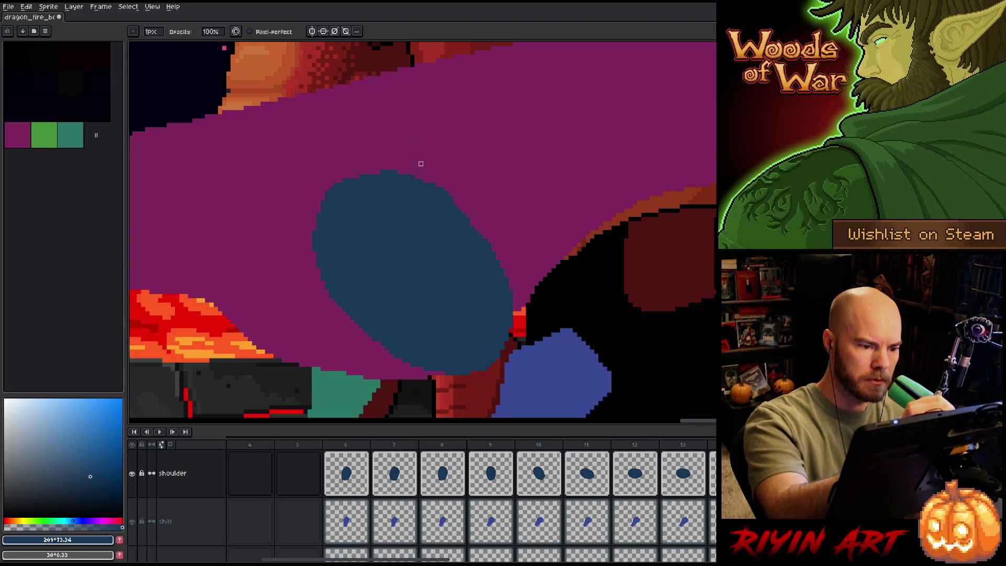
Loosely lasso the shoulder area, deselect it, and save the sprite.
{"action": "key", "text": "q"}
{"action": "mouse_move", "coordinate": [300, 173]}
{"action": "left_mouse_down"}
{"action": "mouse_move", "coordinate": [439, 156]}
{"action": "mouse_move", "coordinate": [455, 184]}
{"action": "mouse_move", "coordinate": [446, 204]}
{"action": "mouse_move", "coordinate": [320, 236]}
{"action": "mouse_move", "coordinate": [277, 171]}
{"action": "left_mouse_up"}
{"action": "key", "text": "ctrl+d"}
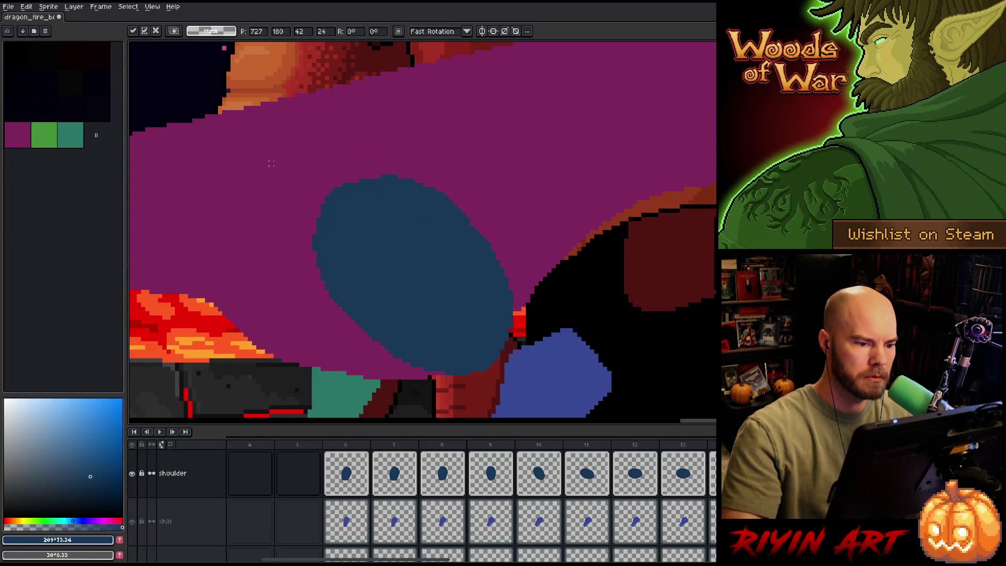
{"action": "key", "text": "b"}
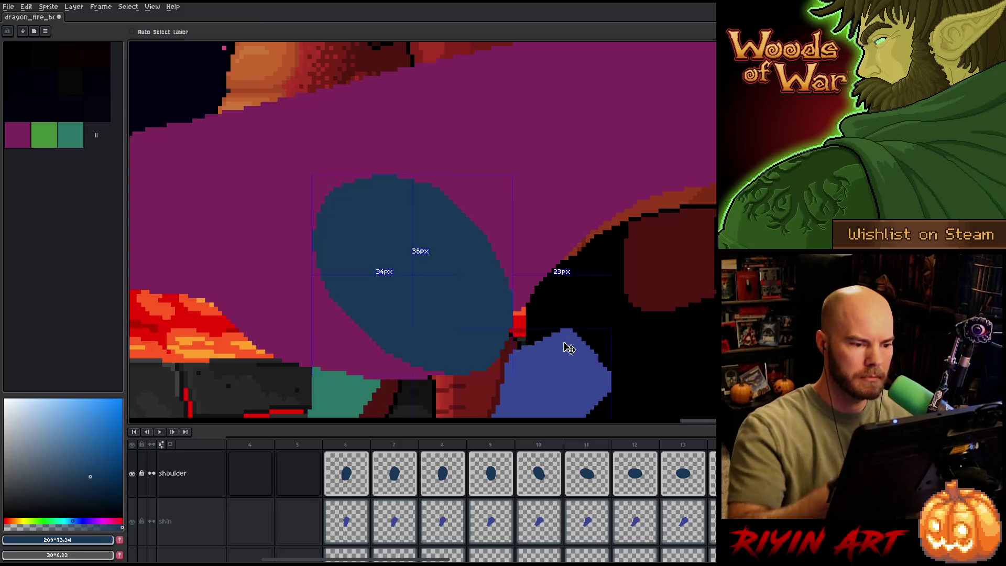
{"action": "key", "text": "ctrl+s"}
{"action": "scroll", "coordinate": [562, 342], "scroll_direction": "down", "scroll_amount": 4}
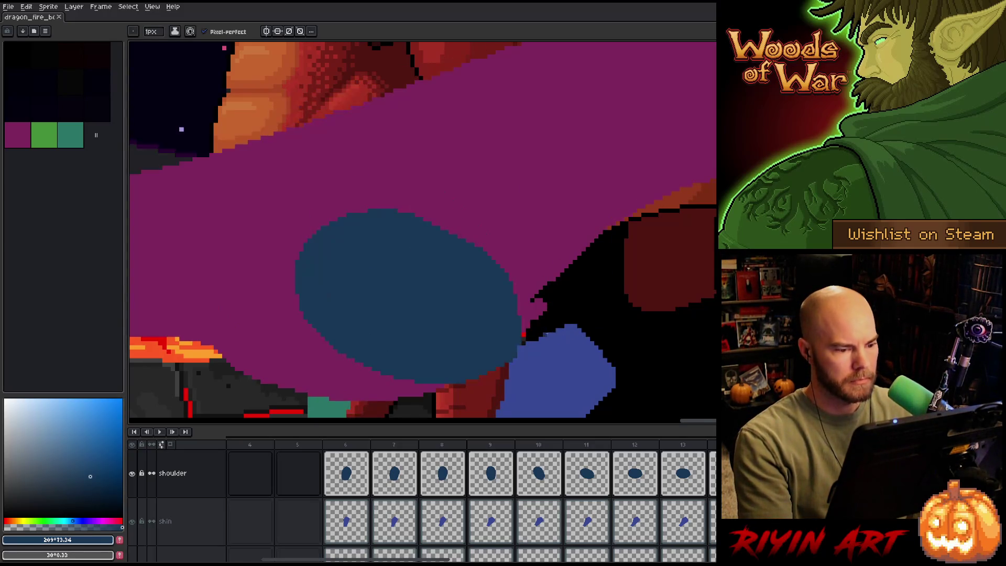
{"action": "scroll", "coordinate": [424, 333], "scroll_direction": "down", "scroll_amount": 1}
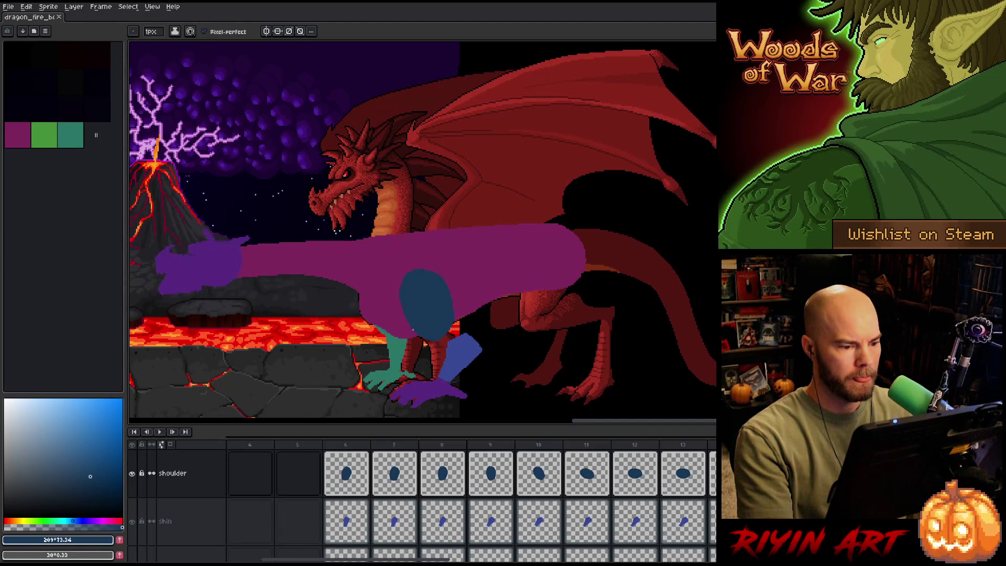
Transform the blue shoulder oval, nudging it left and down, then up and right.
{"action": "key", "text": "ctrl+t"}
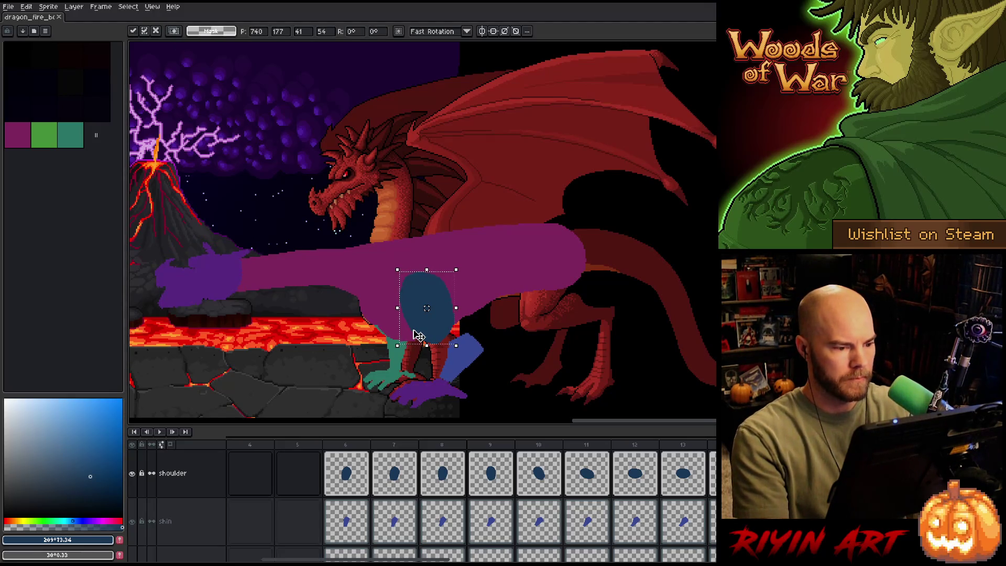
{"action": "key", "text": "Return"}
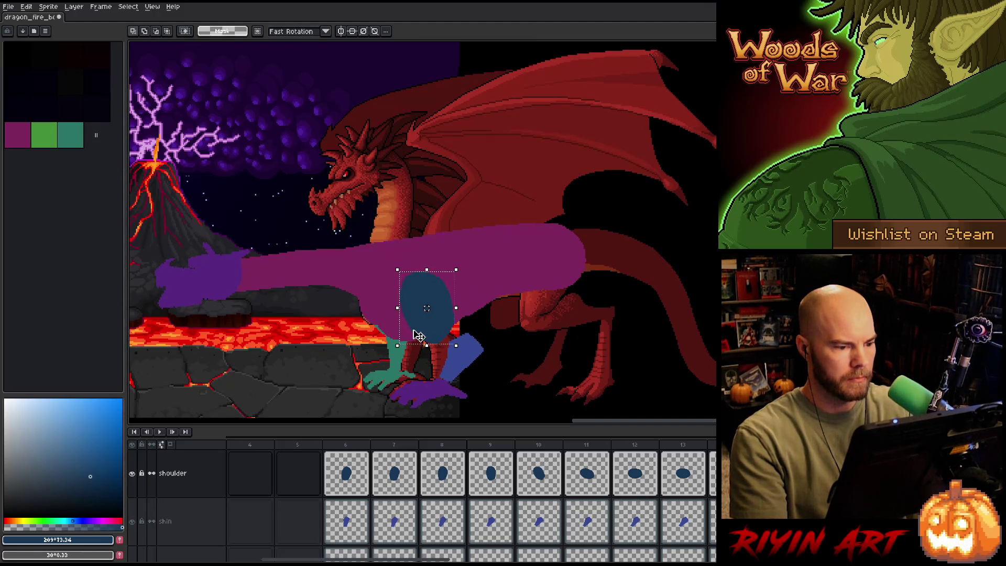
{"action": "key", "text": "Left"}
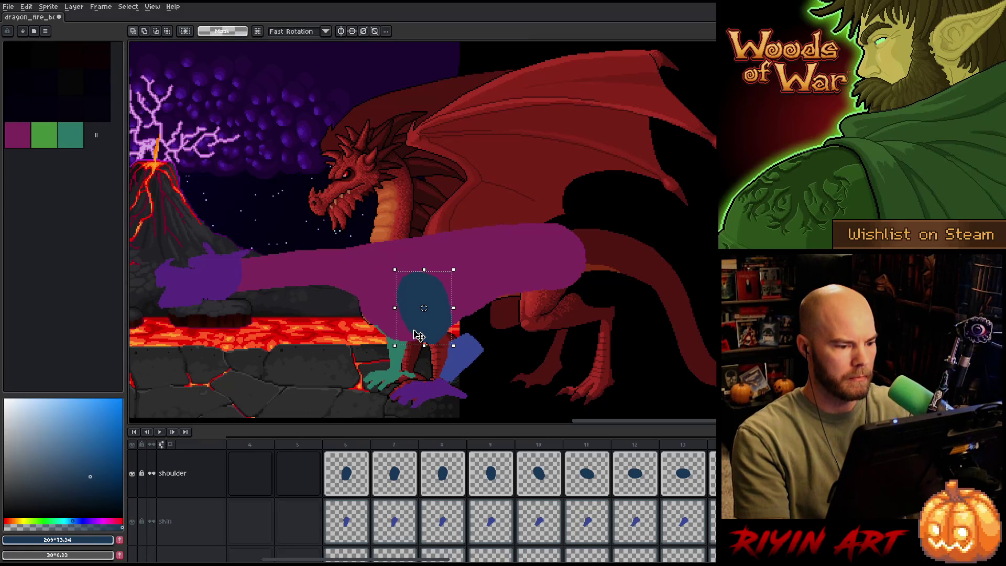
{"action": "key", "text": "Down"}
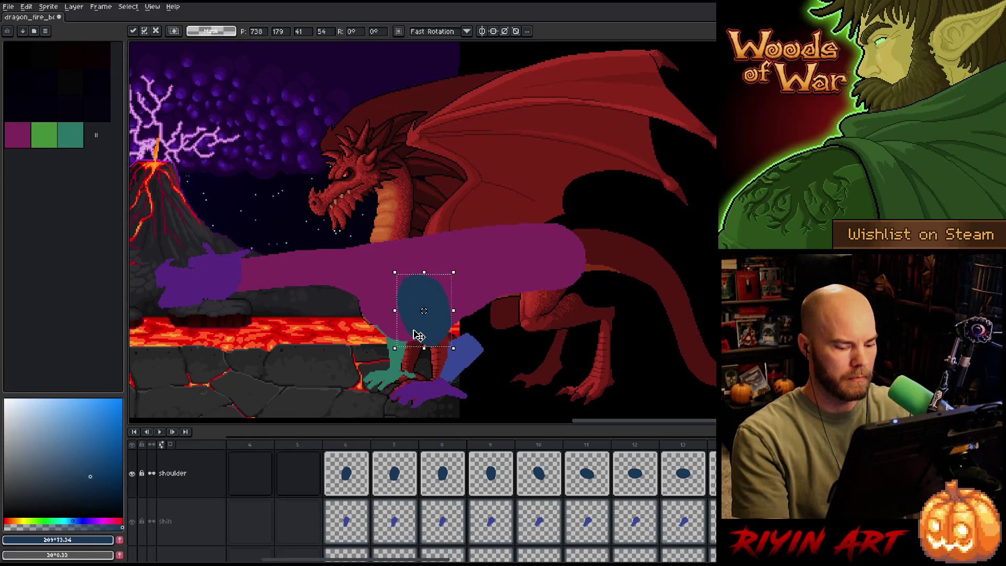
{"action": "key", "text": "Return"}
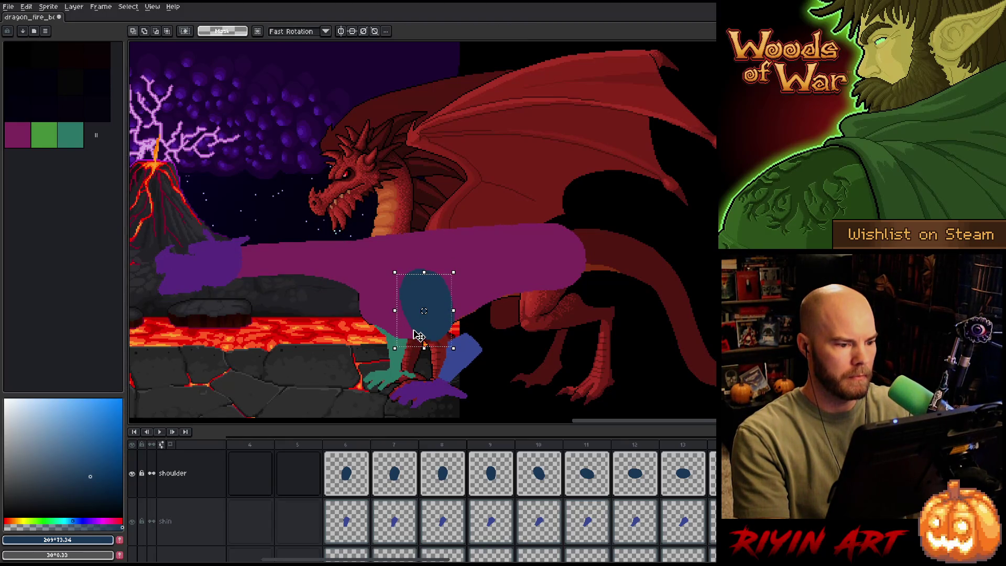
{"action": "key", "text": "Right"}
{"action": "key", "text": "Up"}
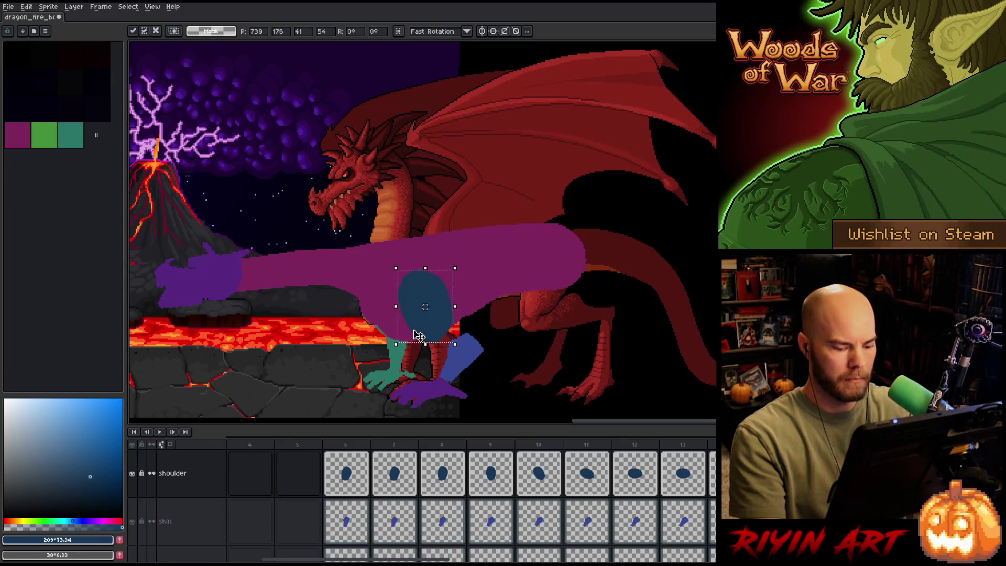
{"action": "key", "text": "Return"}
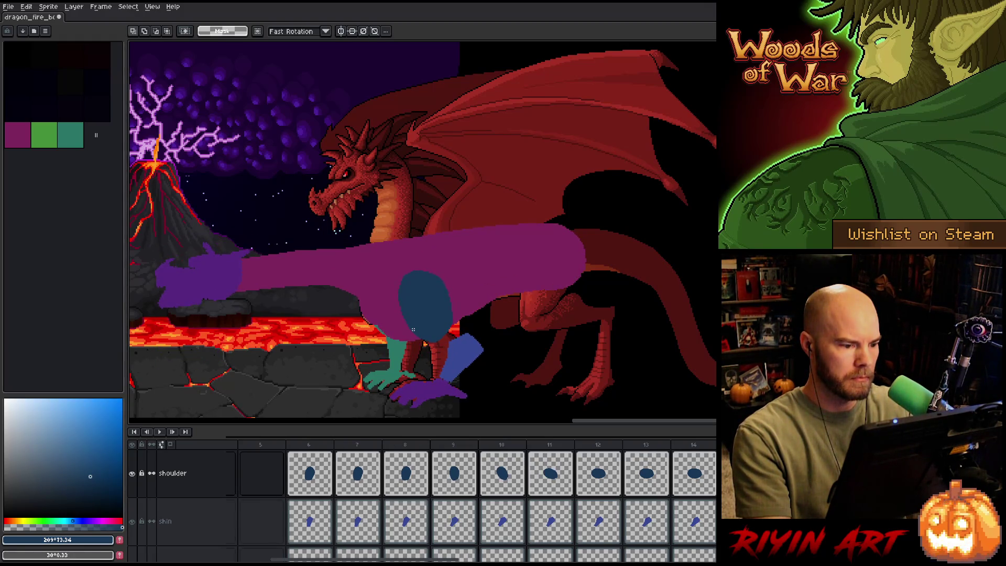
Stop playback and adjust the shoulder oval, toggling playback to check the pose.
{"action": "key", "text": "Return"}
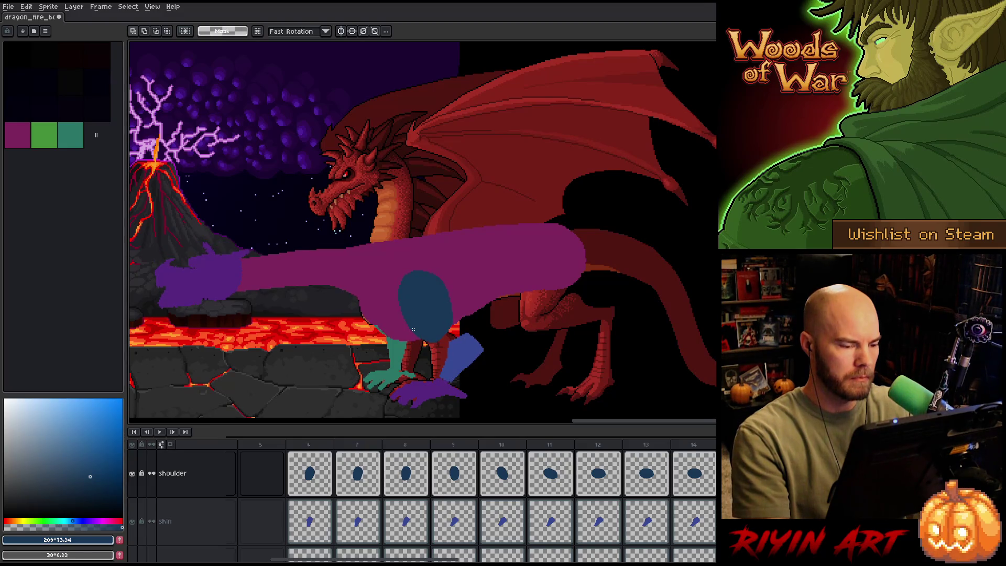
{"action": "left_click", "coordinate": [417, 335]}
{"action": "key", "text": "ctrl+d"}
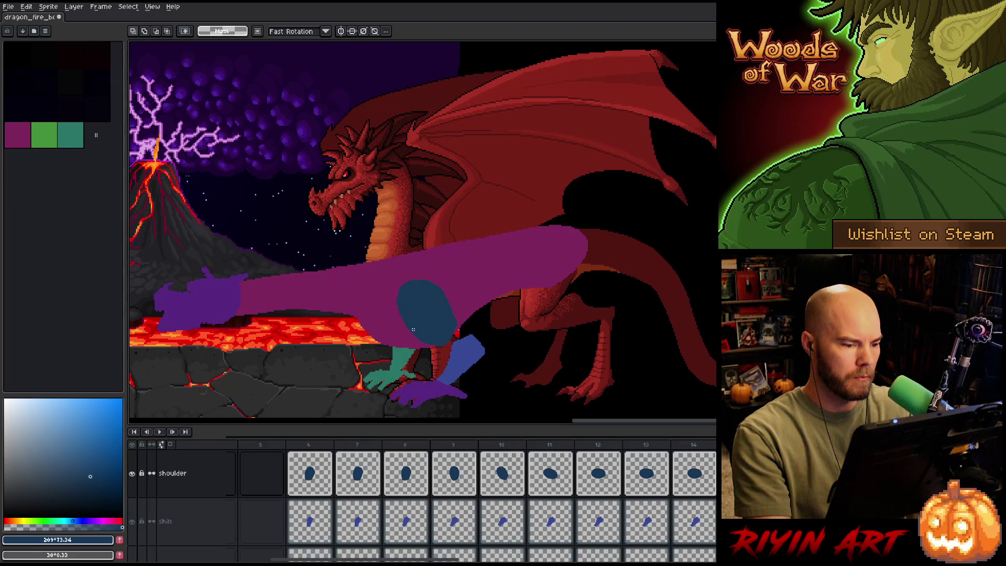
{"action": "left_click", "coordinate": [414, 331]}
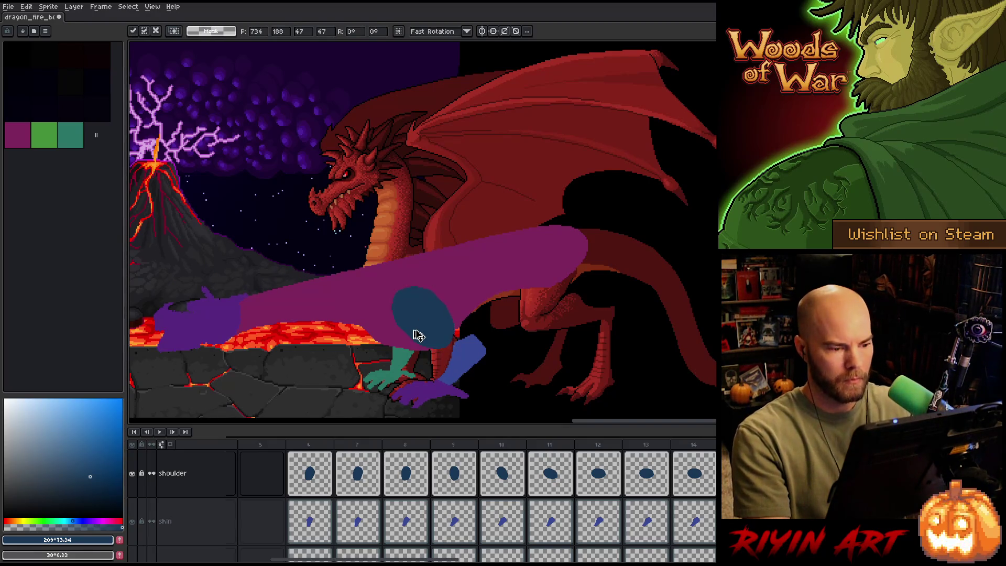
{"action": "key", "text": "Return"}
{"action": "key", "text": "Return"}
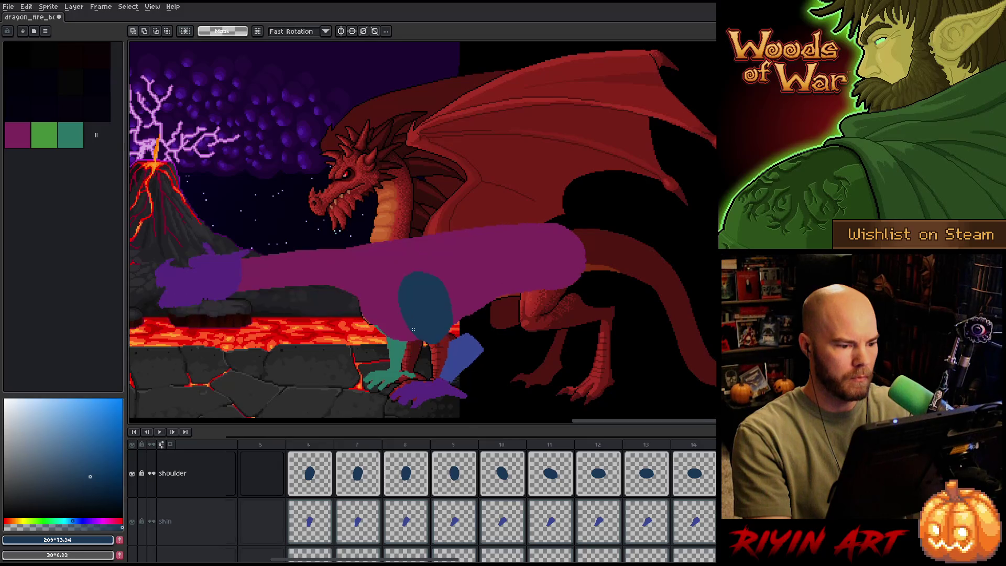
{"action": "left_click", "coordinate": [413, 329]}
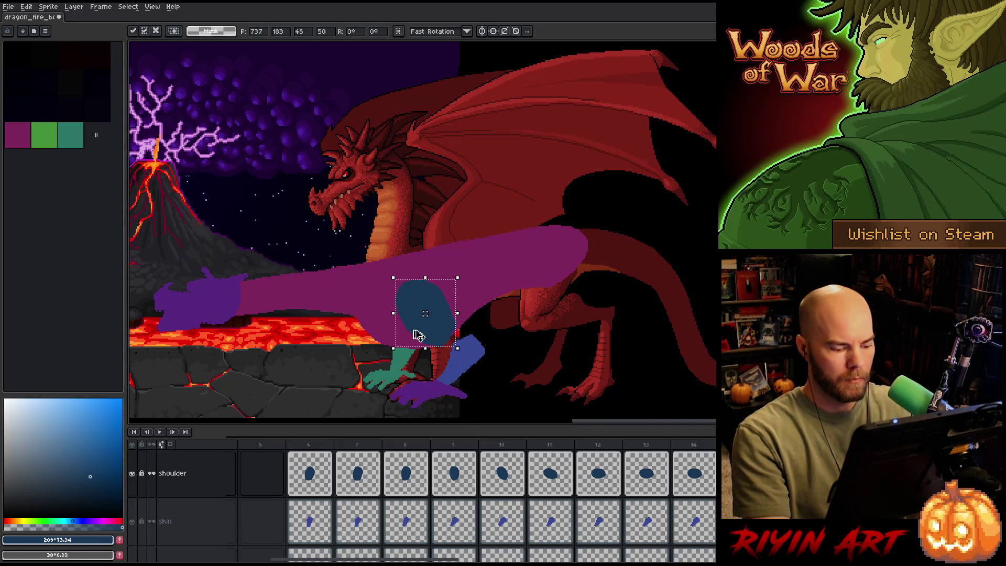
{"action": "key", "text": "Return"}
{"action": "key", "text": "Return"}
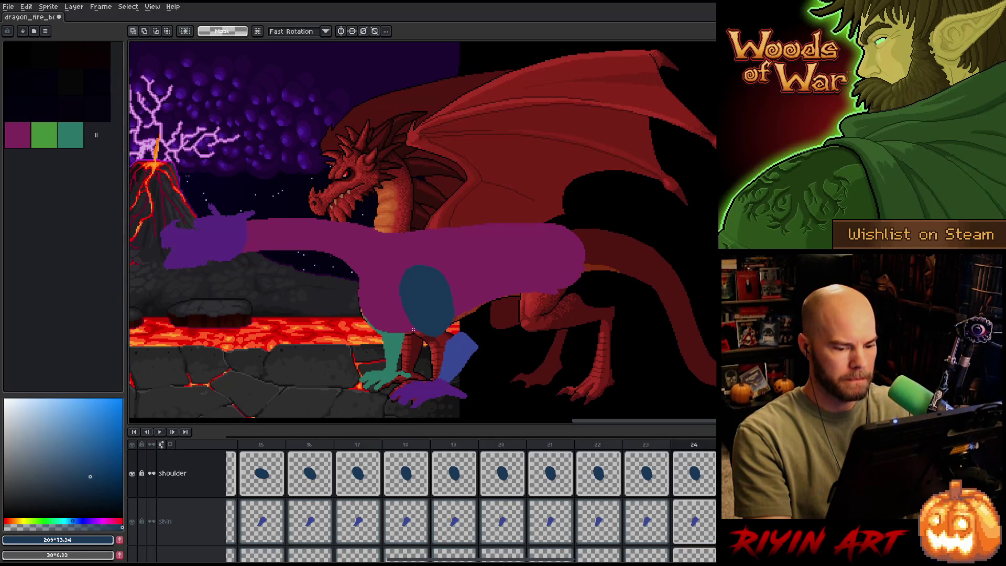
Preview the arm motion, then reposition and commit the shoulder oval on frame 22.
{"action": "left_click", "coordinate": [642, 466]}
{"action": "key", "text": "Return"}
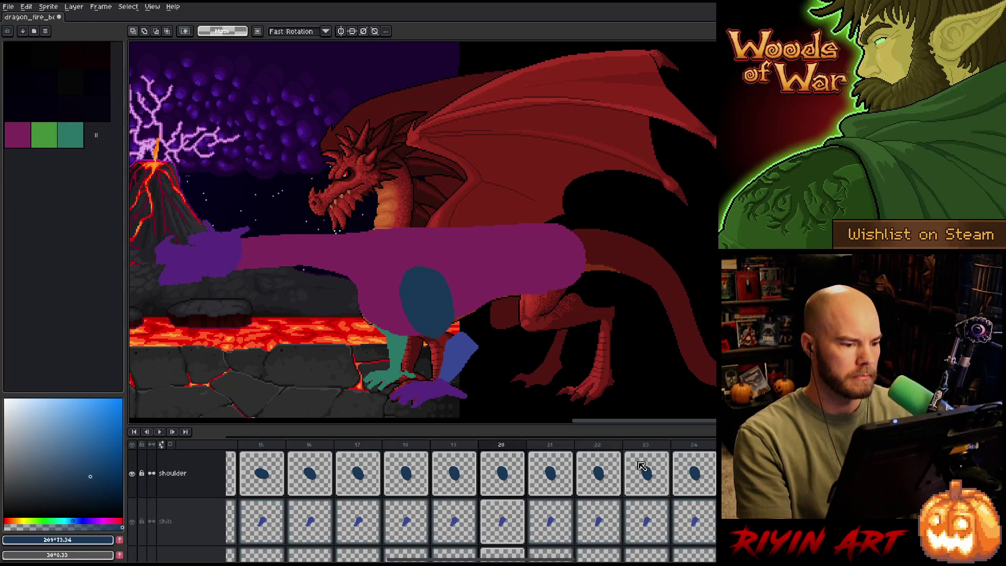
{"action": "key", "text": "Right"}
{"action": "key", "text": "ctrl+t"}
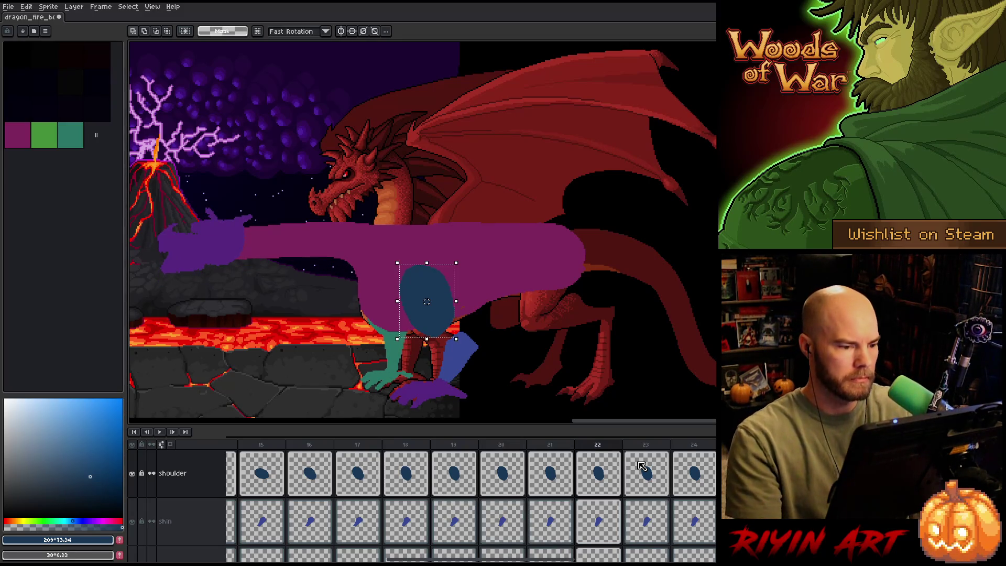
{"action": "key", "text": "Return"}
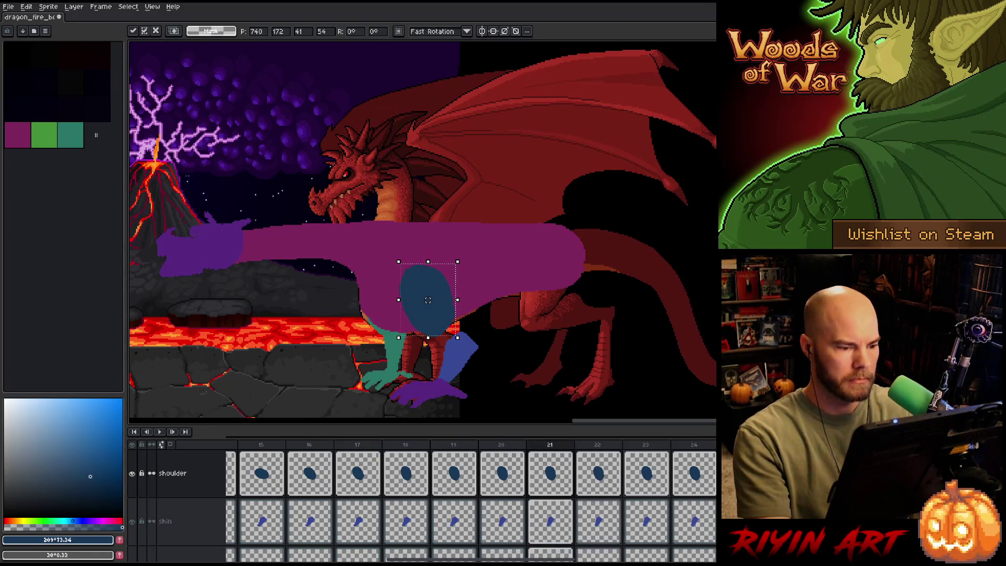
{"action": "key", "text": "Left"}
{"action": "key", "text": "Left"}
{"action": "key", "text": "Right"}
{"action": "key", "text": "Right"}
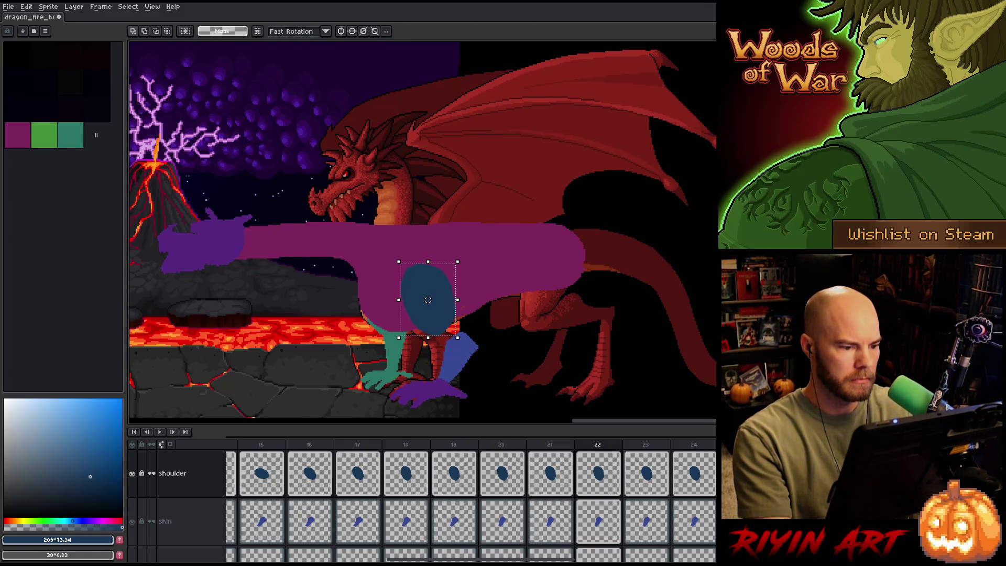
Pick up and commit the shoulder oval on frame 23.
{"action": "key", "text": "Right"}
{"action": "key", "text": "ctrl+t"}
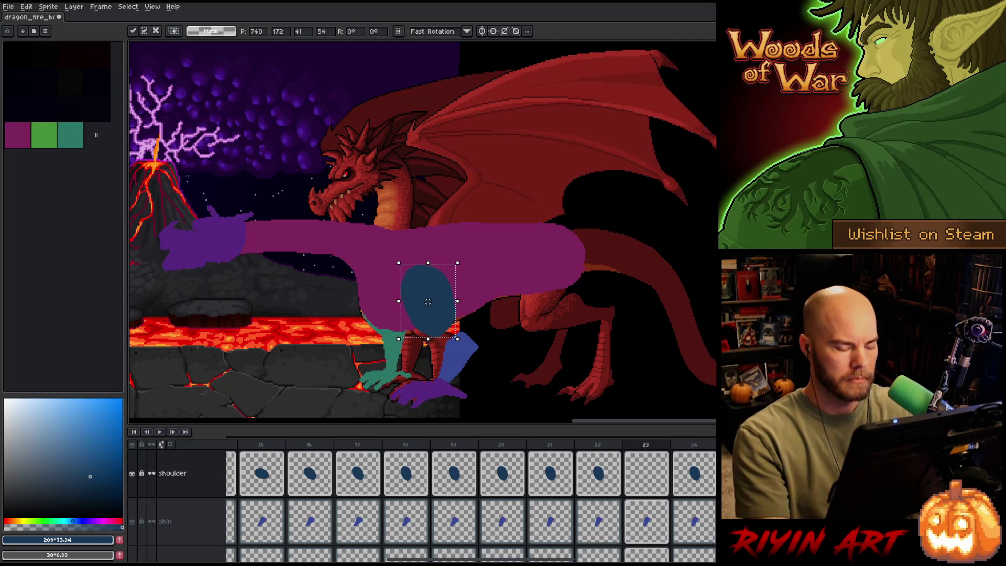
{"action": "key", "text": "Return"}
{"action": "key", "text": "Left"}
{"action": "key", "text": "Left"}
{"action": "left_click", "coordinate": [642, 466]}
{"action": "key", "text": "Right"}
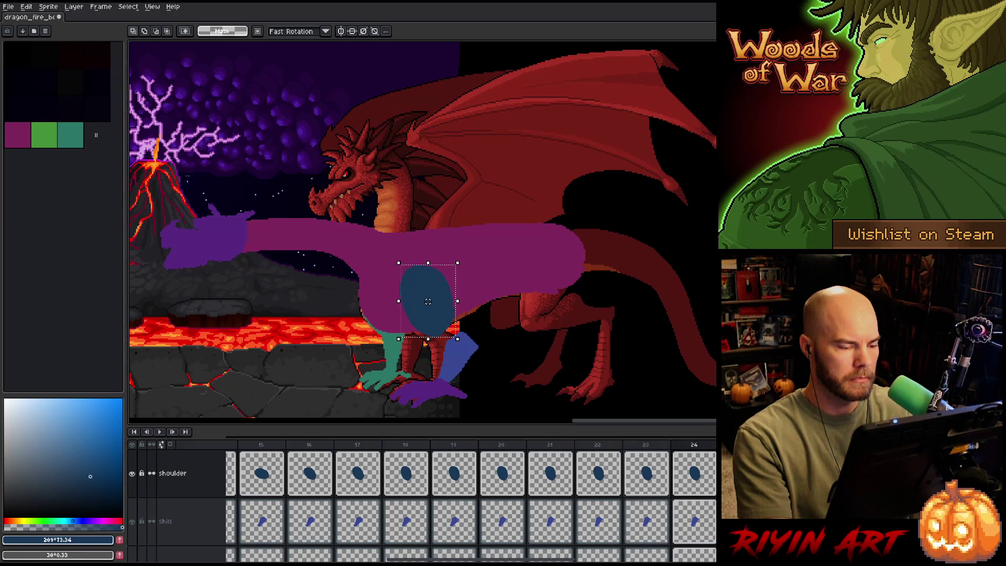
Nudge frame 24's shoulder oval right, then drag it slightly right and down and commit.
{"action": "key", "text": "Right"}
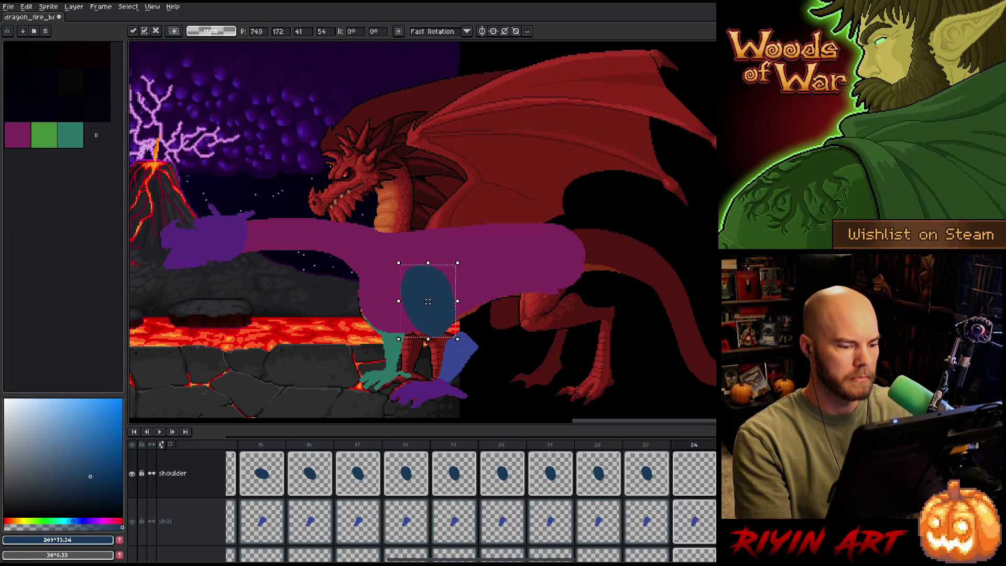
{"action": "key", "text": "Right"}
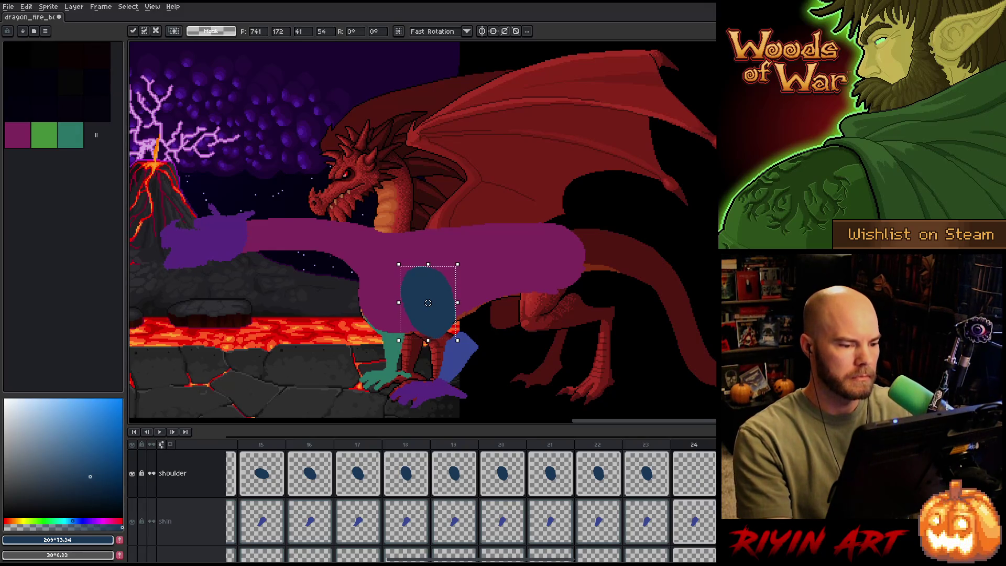
{"action": "key", "text": "Return"}
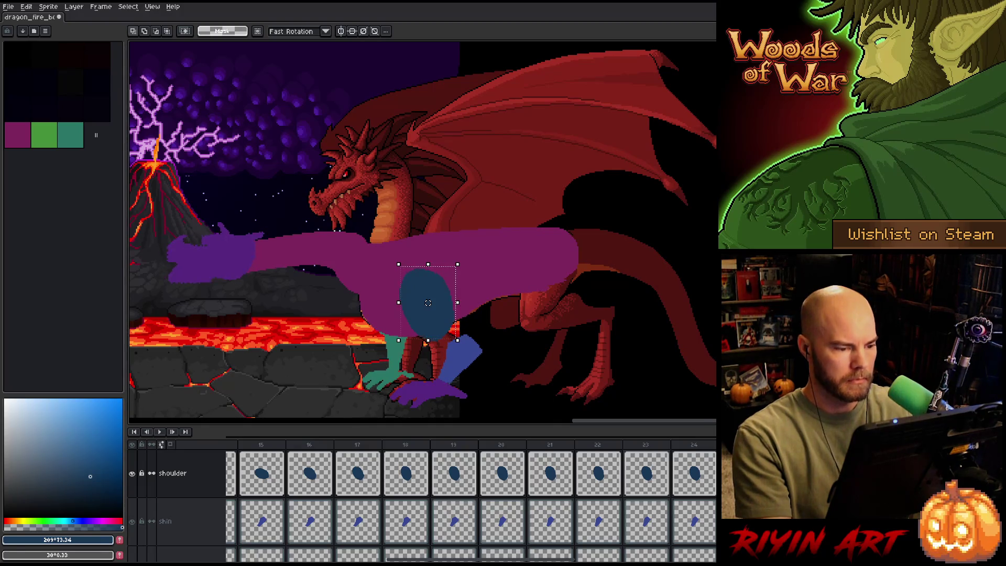
{"action": "left_click_drag", "start_coordinate": [428, 303], "coordinate": [426, 303]}
{"action": "key", "text": "Return"}
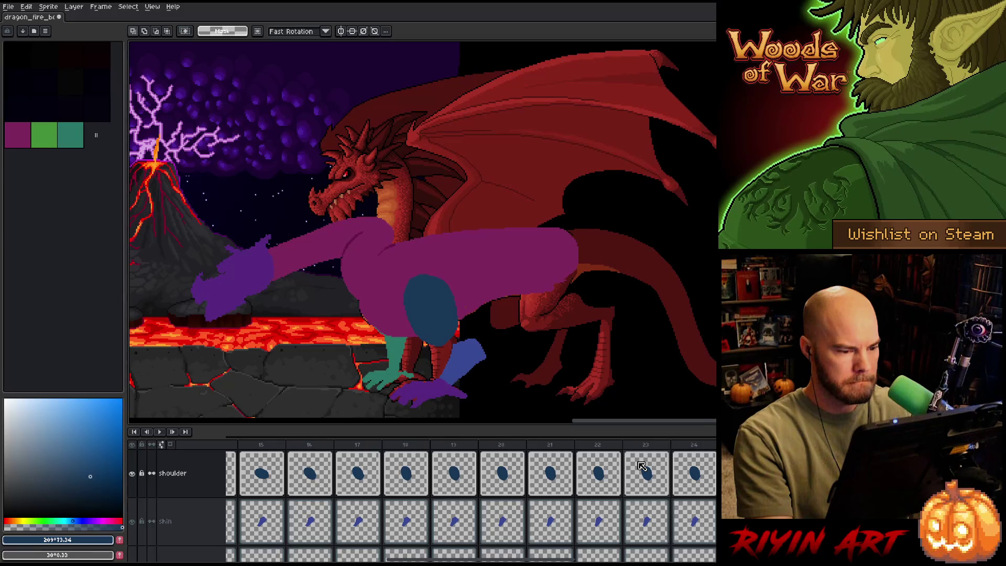
{"action": "left_click", "coordinate": [432, 311]}
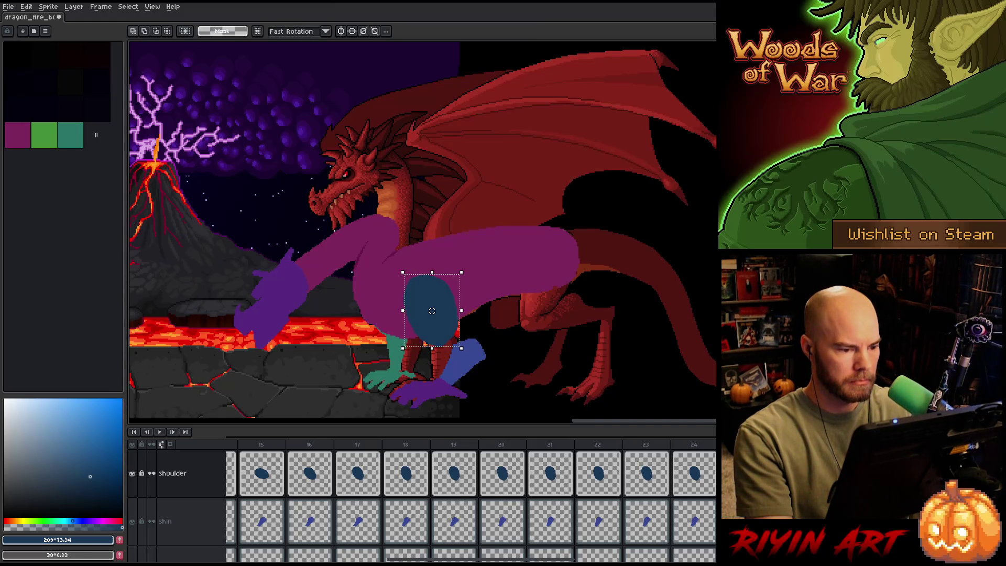
{"action": "left_click_drag", "start_coordinate": [432, 311], "coordinate": [431, 311]}
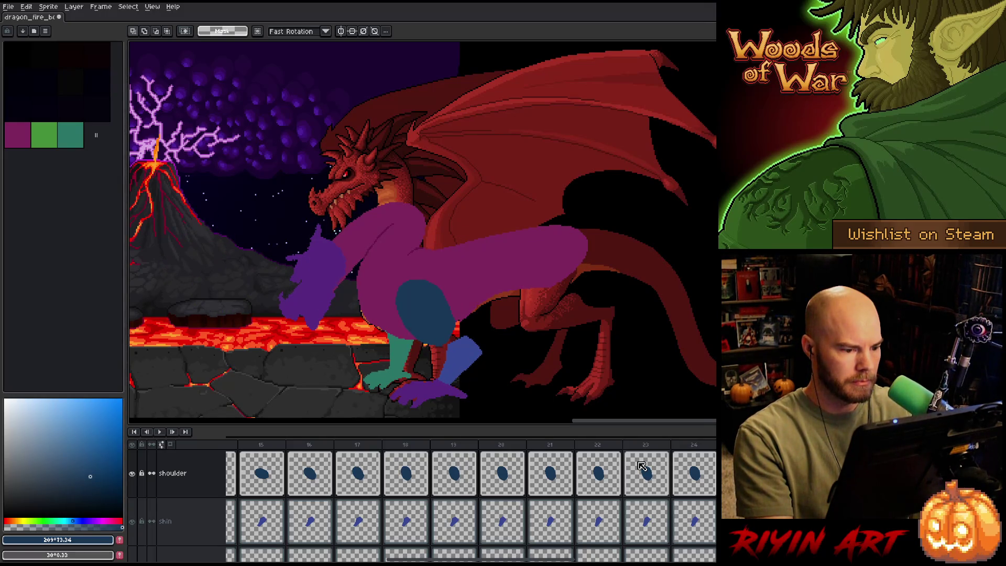
{"action": "key", "text": "Return"}
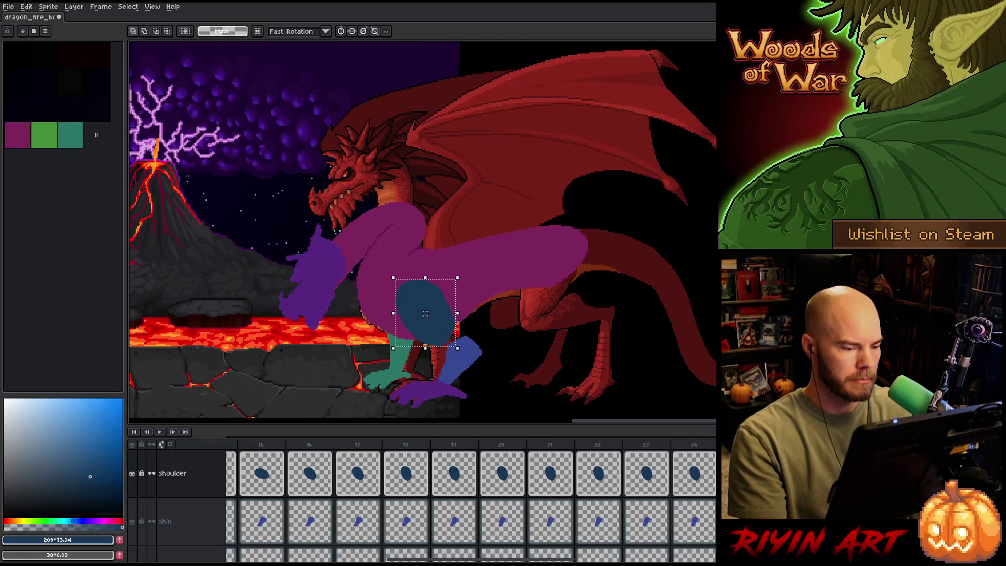
{"action": "left_click_drag", "start_coordinate": [424, 313], "coordinate": [426, 315]}
{"action": "key", "text": "Return"}
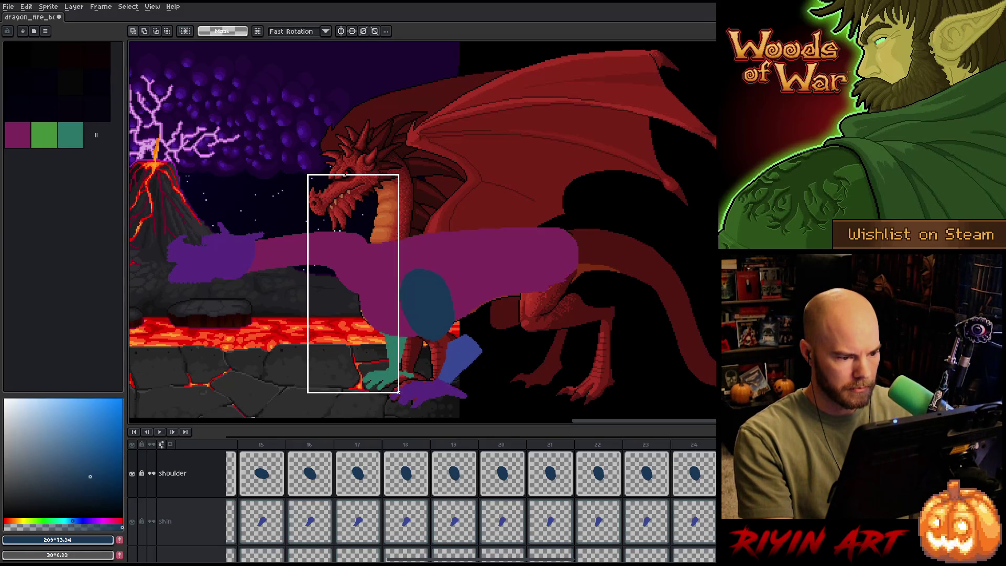
Drag the shoulder ellipse right and down, shift it slightly left, then raise it about 5 pixels.
{"action": "left_click_drag", "start_coordinate": [485, 363], "coordinate": [486, 363]}
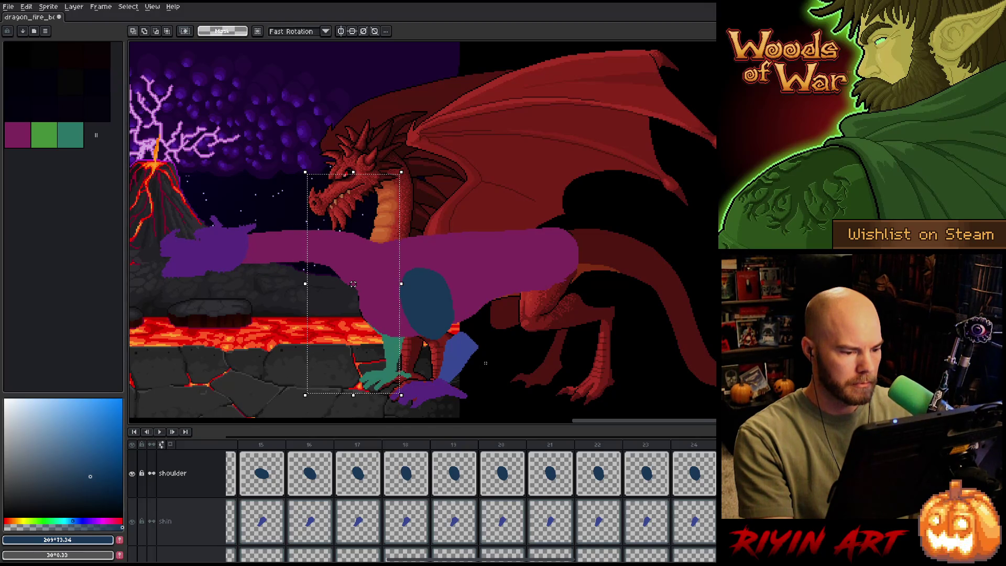
{"action": "left_click", "coordinate": [425, 306]}
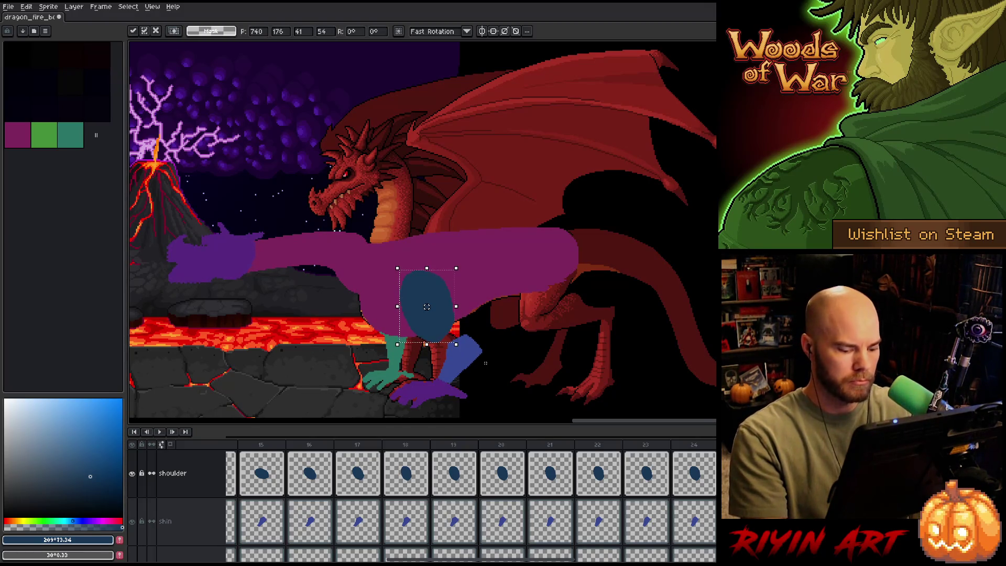
{"action": "key", "text": "Return"}
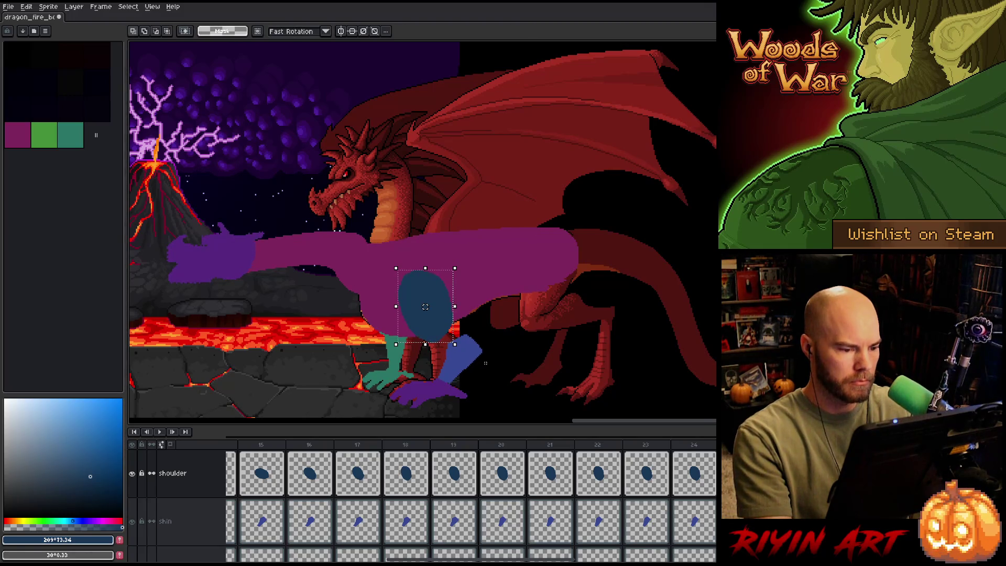
{"action": "left_click_drag", "start_coordinate": [425, 307], "coordinate": [429, 310]}
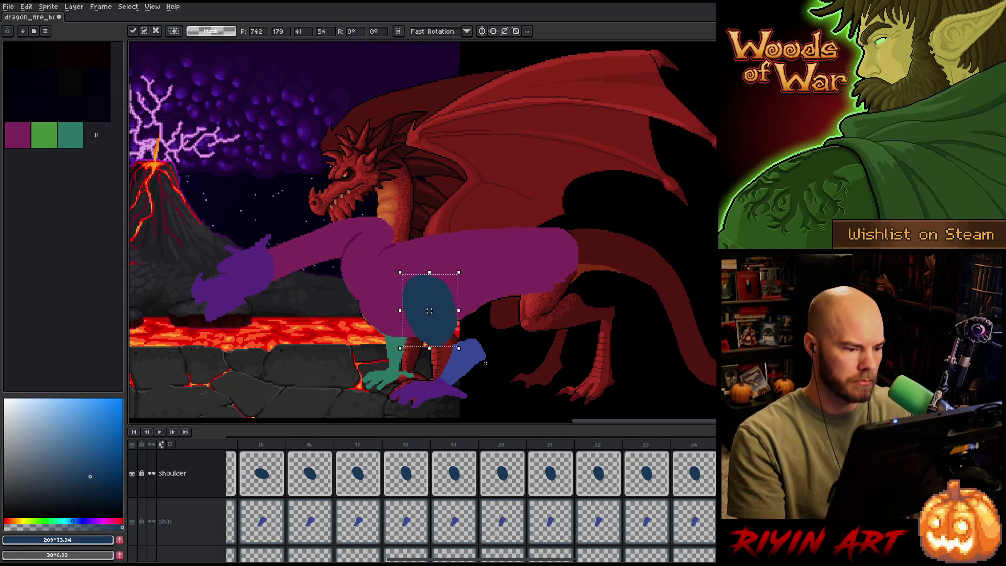
{"action": "key", "text": "Return"}
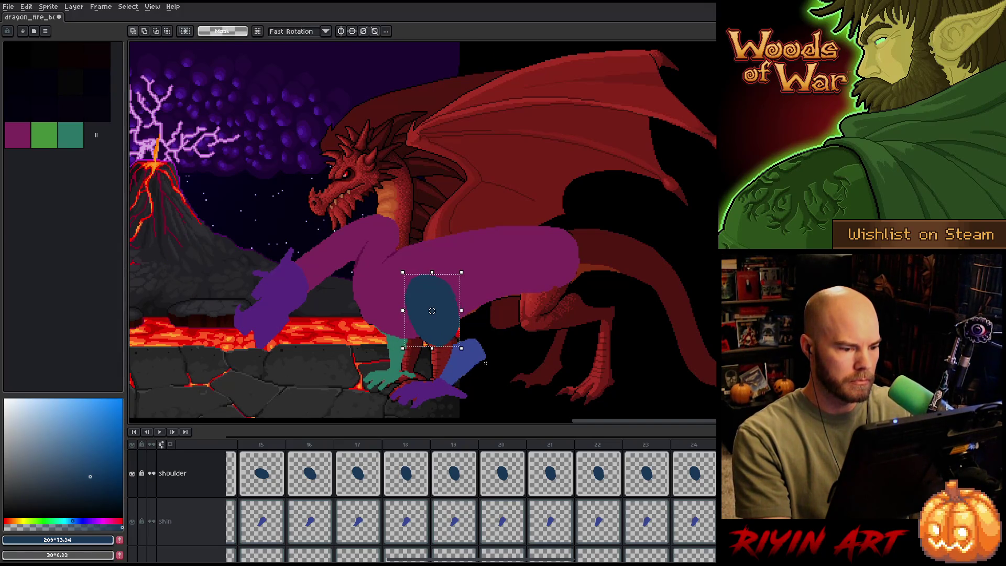
{"action": "left_click_drag", "start_coordinate": [432, 310], "coordinate": [431, 311]}
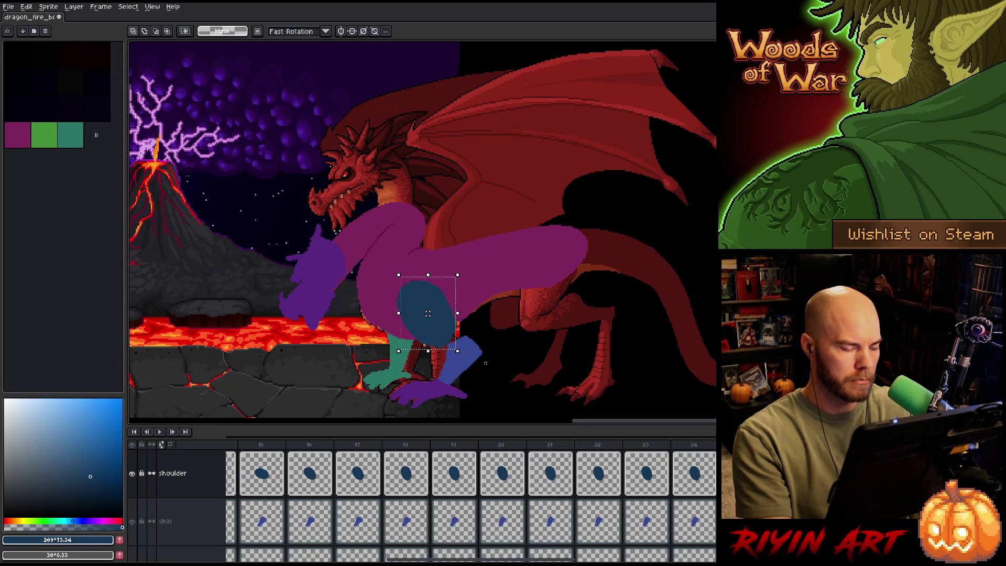
{"action": "left_click", "coordinate": [428, 313]}
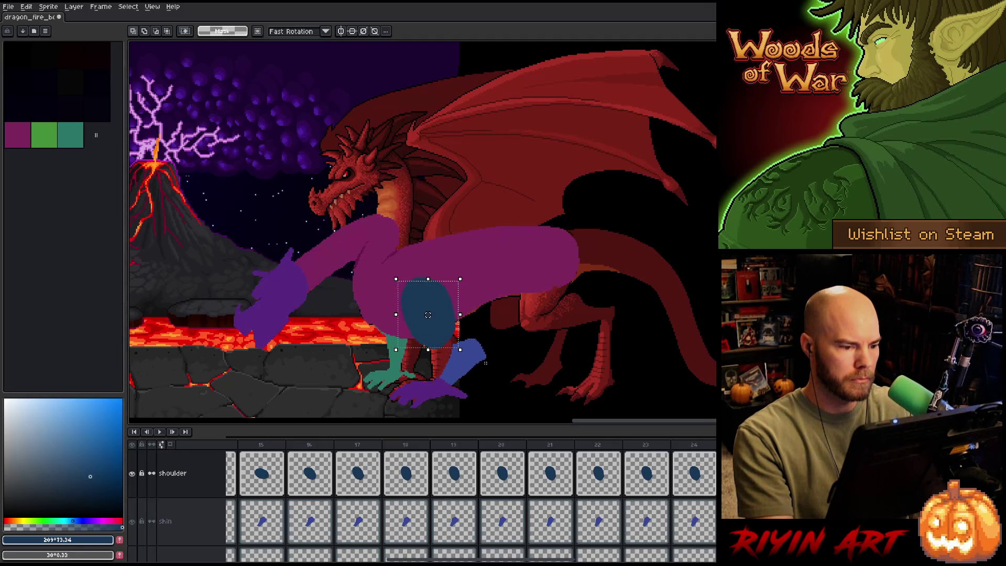
{"action": "left_click_drag", "start_coordinate": [428, 315], "coordinate": [428, 313]}
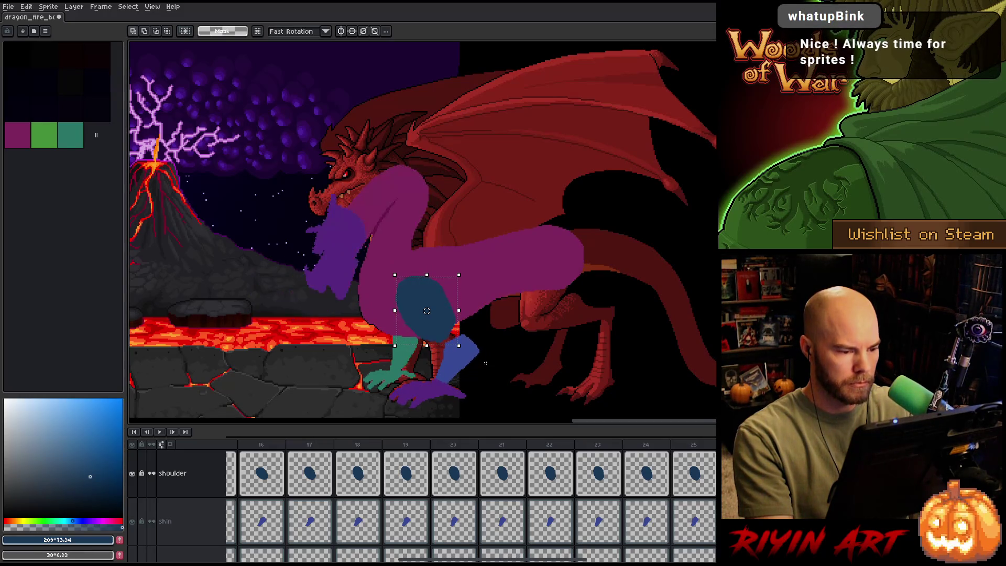
Move the shoulder oval slightly left and down, then one pixel up and right, and commit.
{"action": "left_click_drag", "start_coordinate": [426, 303], "coordinate": [425, 304]}
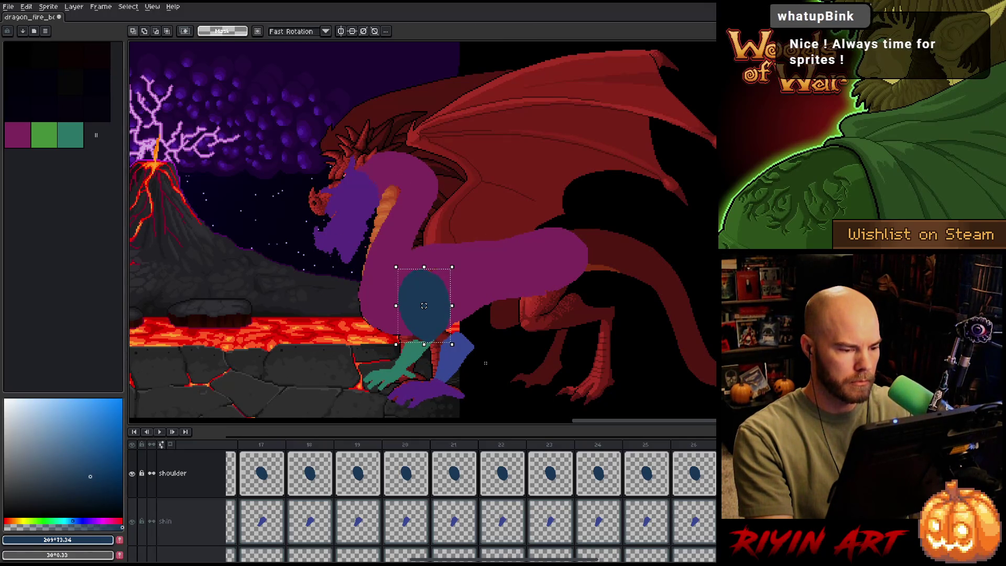
{"action": "key", "text": "Up"}
{"action": "key", "text": "Right"}
{"action": "key", "text": "Return"}
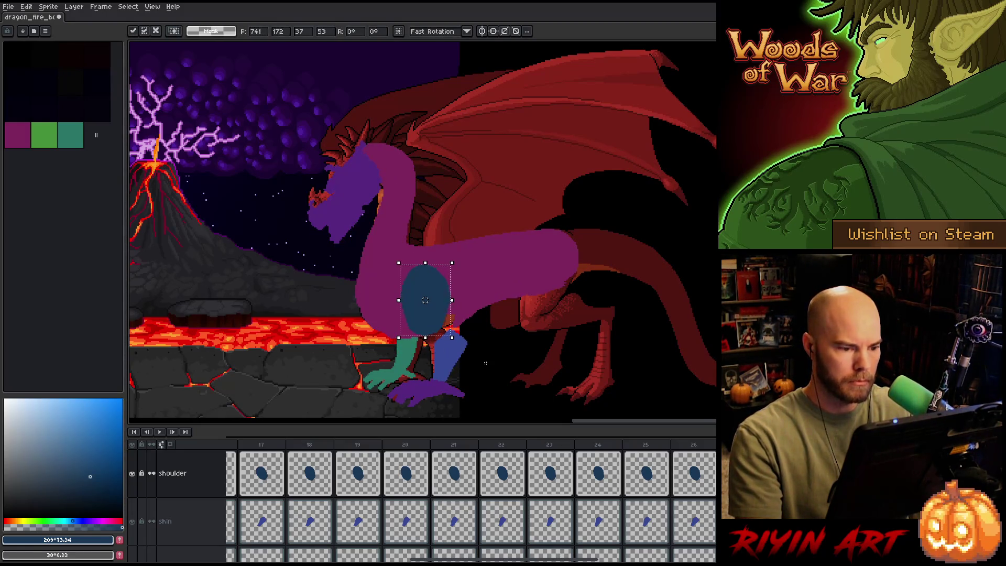
{"action": "key", "text": "Return"}
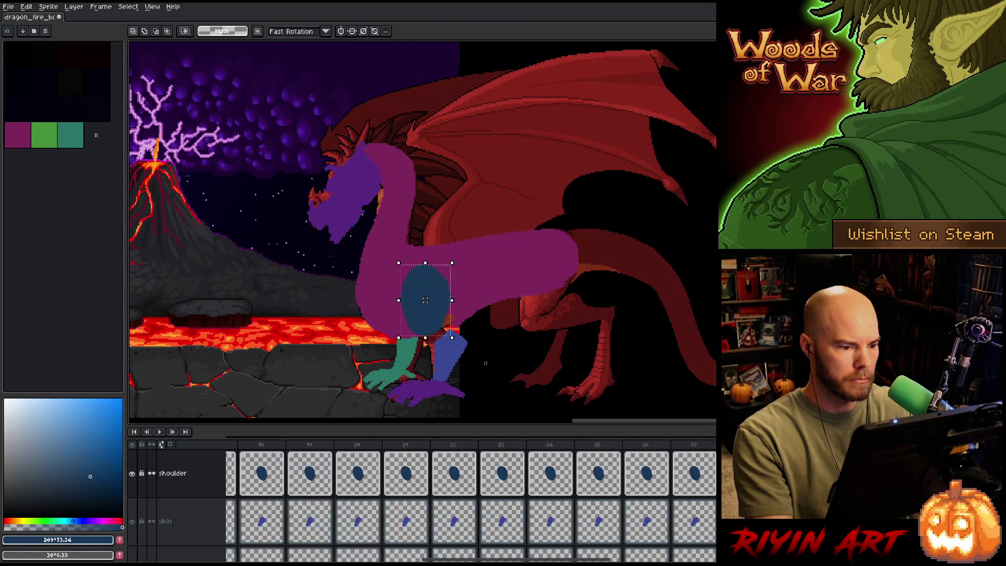
Play the animation back to review the arm and shoulder motion.
{"action": "key", "text": "Return"}
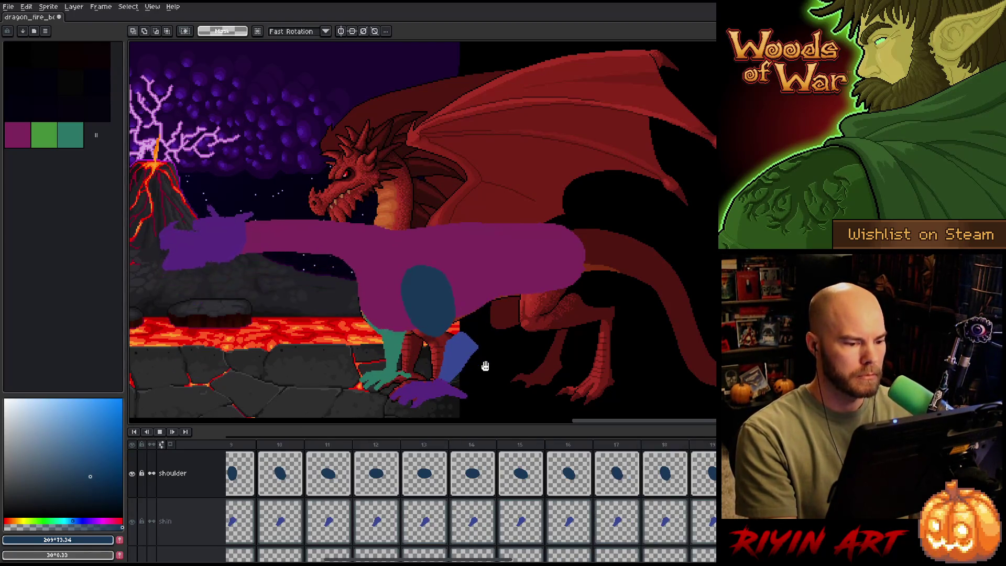
{"action": "key", "text": "Return"}
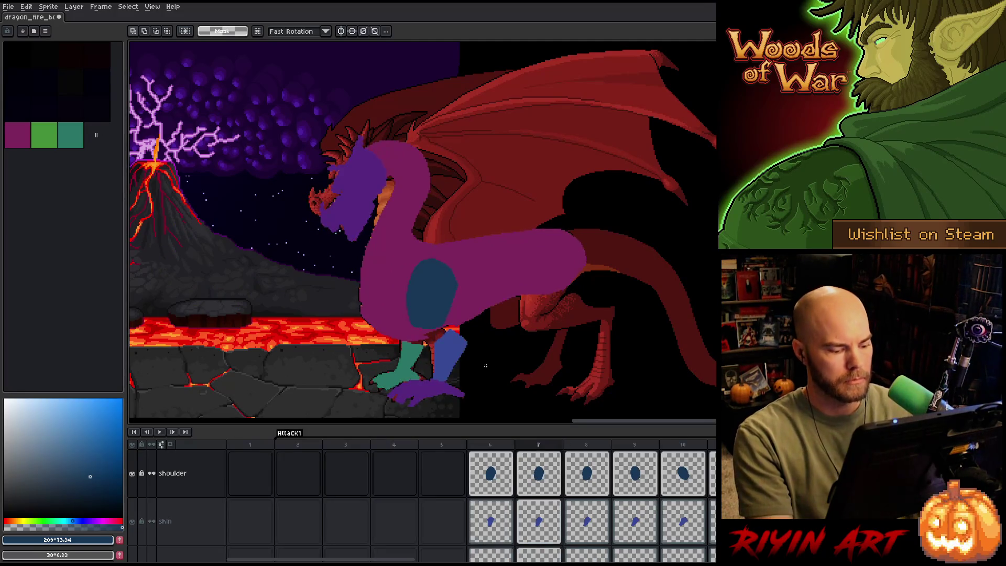
{"action": "key", "text": "Return"}
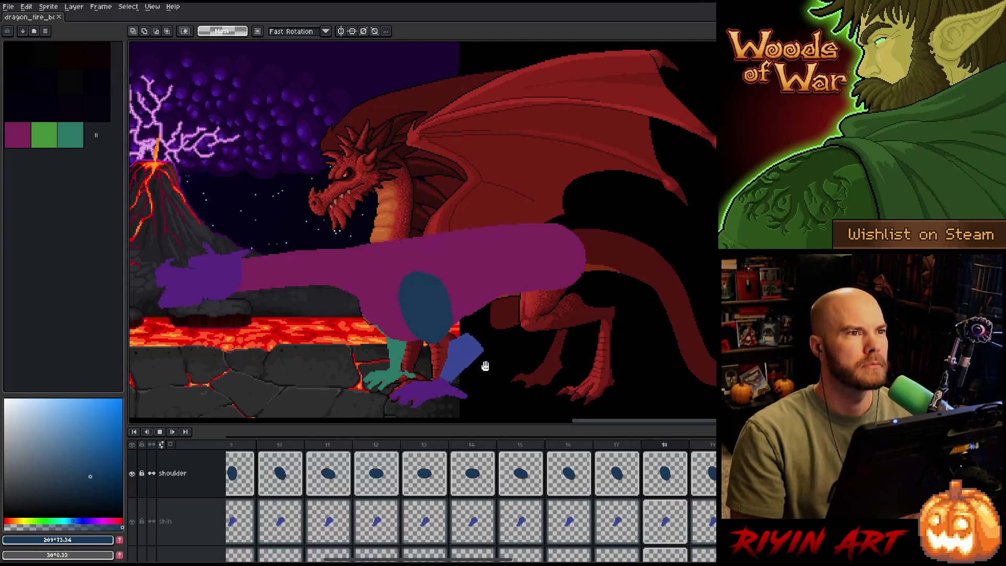
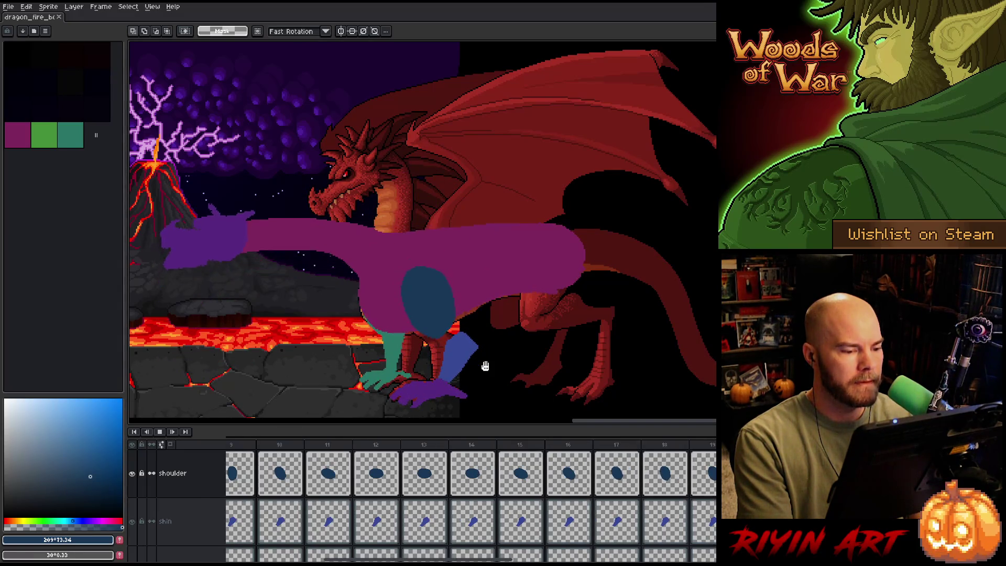
Stop the animation playback and select the blue shoulder oval.
{"action": "key", "text": "Return"}
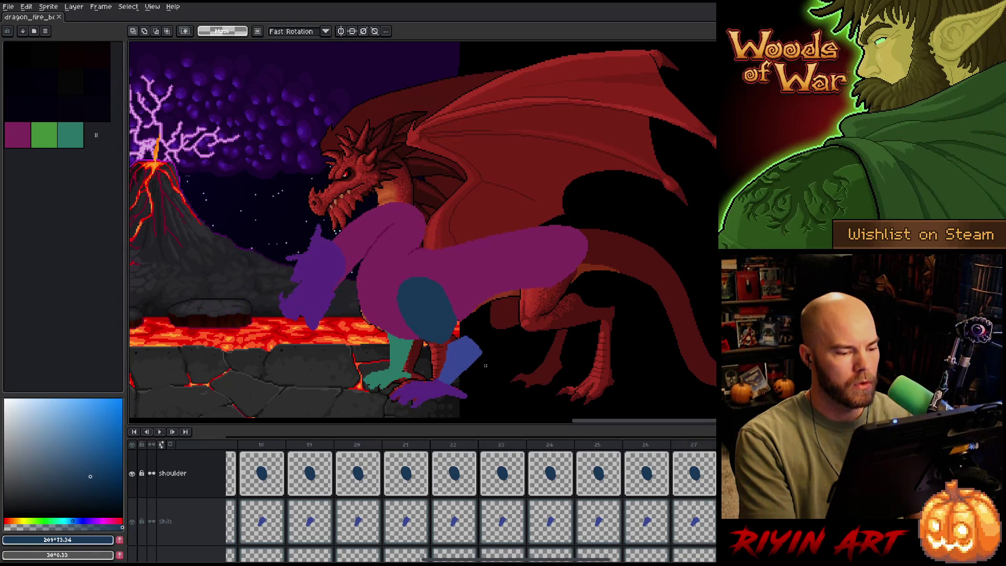
{"action": "left_click", "coordinate": [428, 313]}
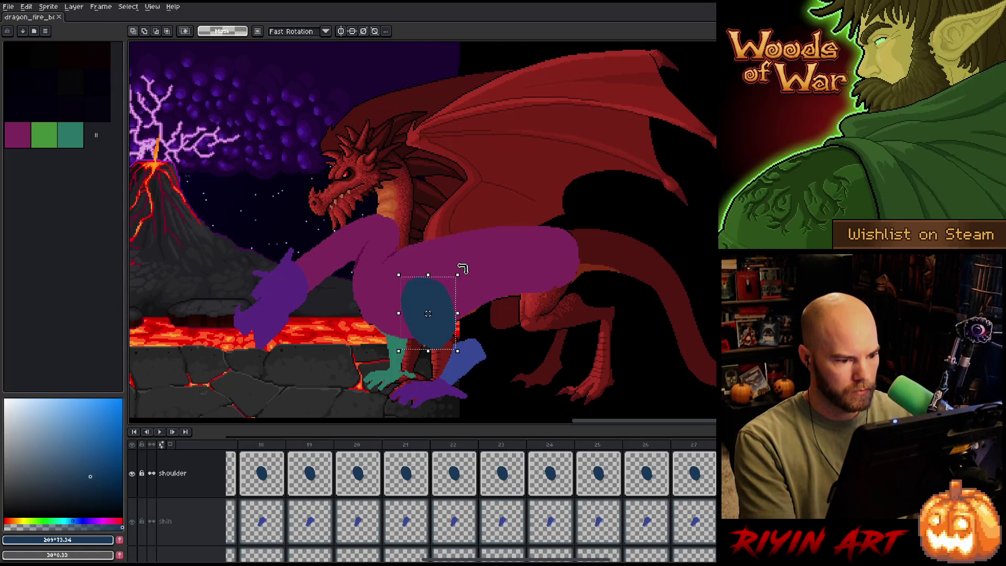
Tilt the blue shoulder oval about 7.5° against the purple arm, previewing playback between rotations.
{"action": "left_click_drag", "start_coordinate": [462, 269], "coordinate": [461, 273]}
{"action": "key", "text": "Return"}
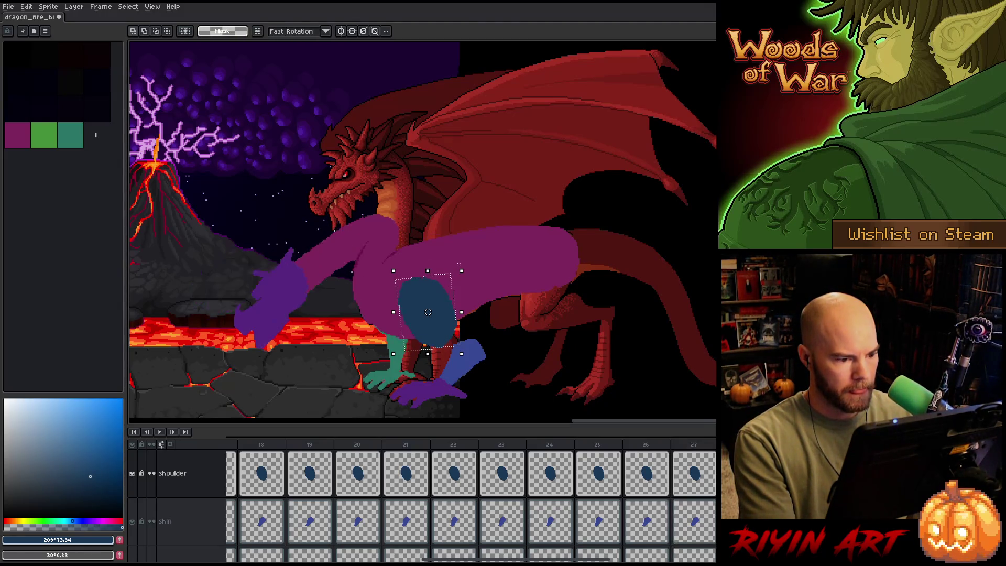
{"action": "key", "text": "Return"}
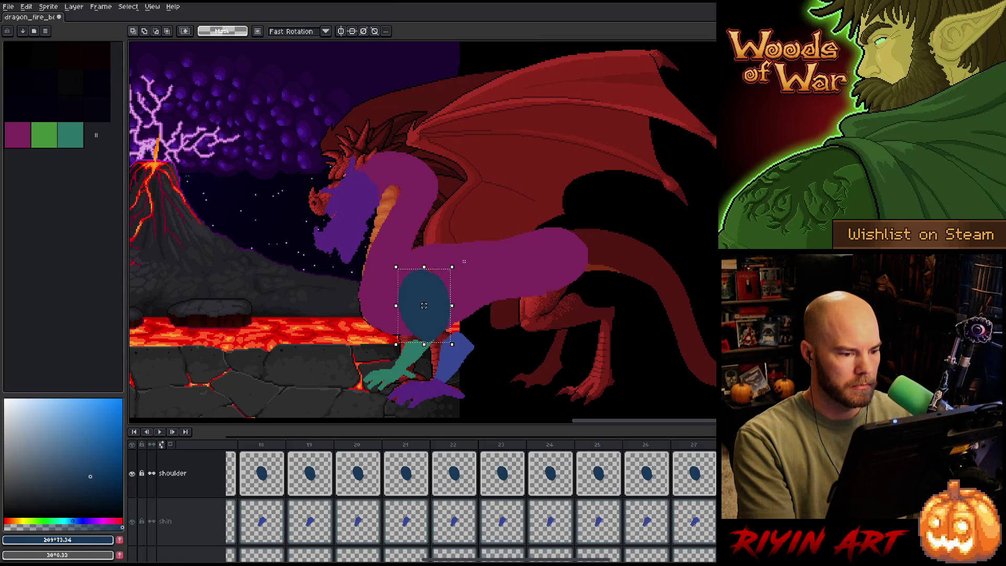
{"action": "left_click_drag", "start_coordinate": [461, 259], "coordinate": [466, 266]}
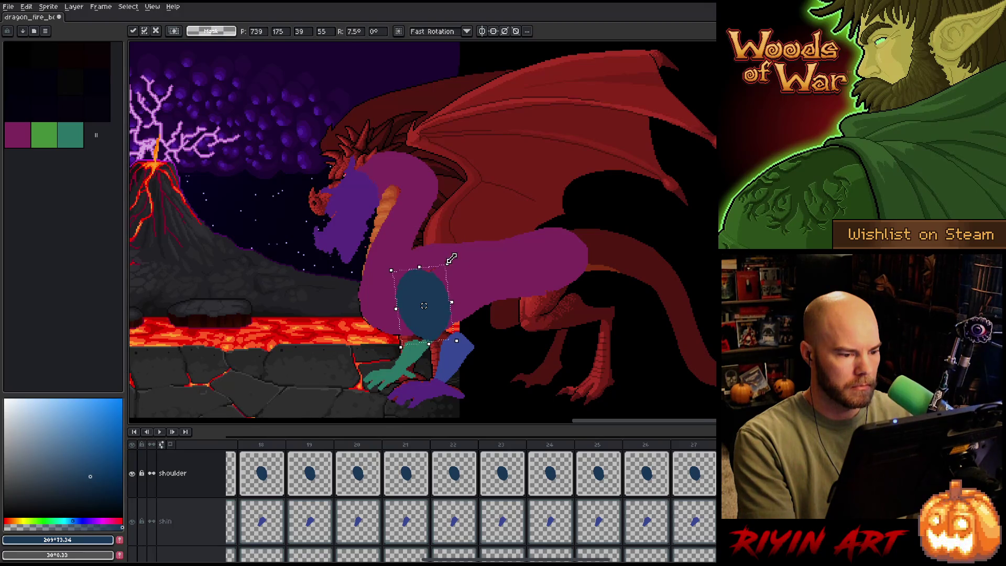
{"action": "key", "text": "Return"}
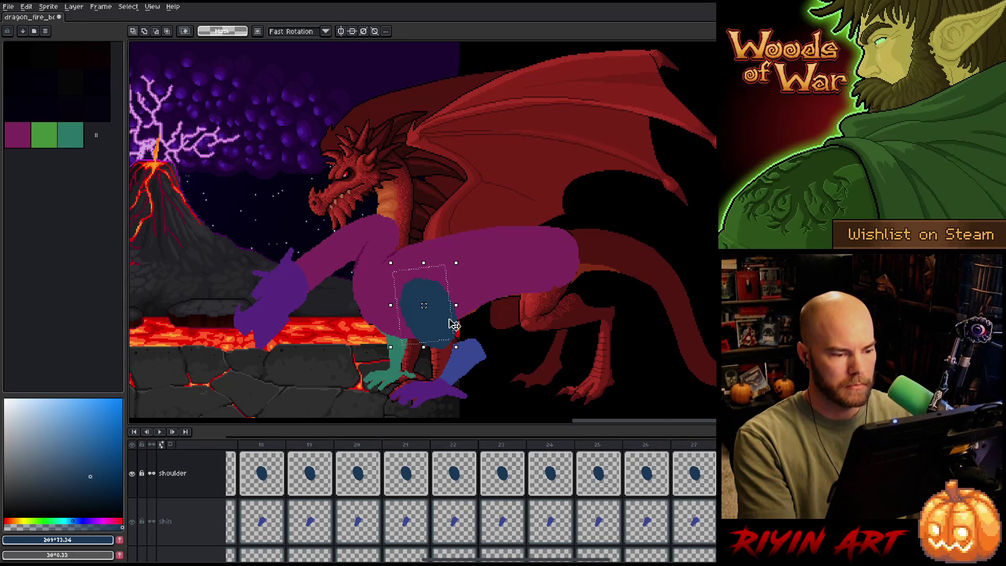
Zoom in, touch up the shoulder's edge pixels with Pencil and Eraser, then save the sprite.
{"action": "scroll", "coordinate": [423, 305], "scroll_direction": "up", "scroll_amount": 3}
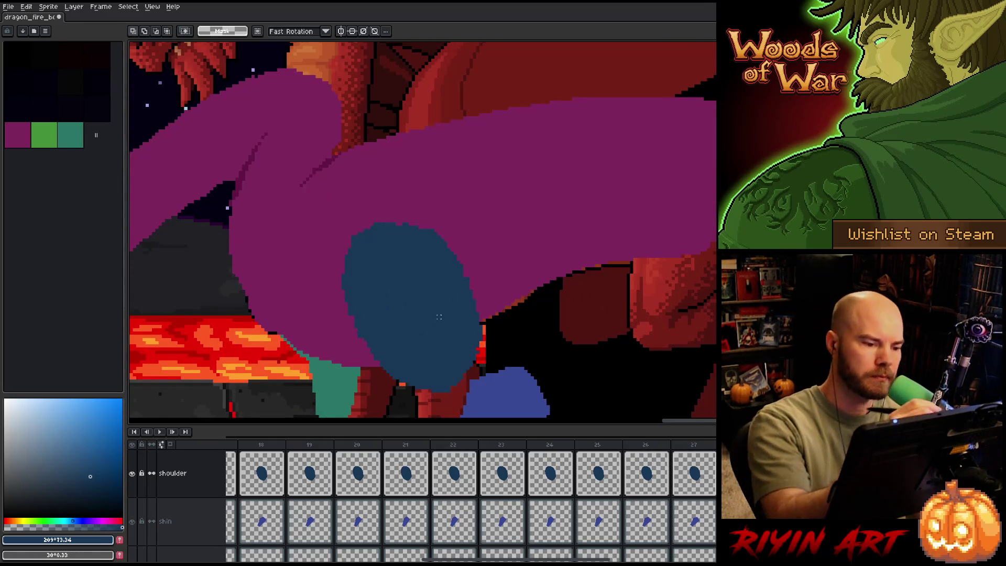
{"action": "key", "text": "b"}
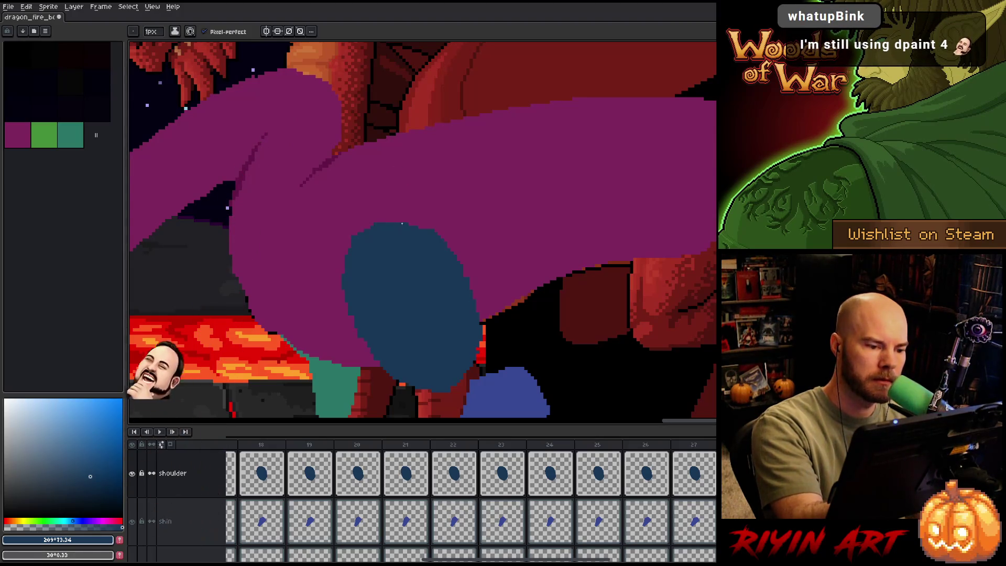
{"action": "key", "text": "e"}
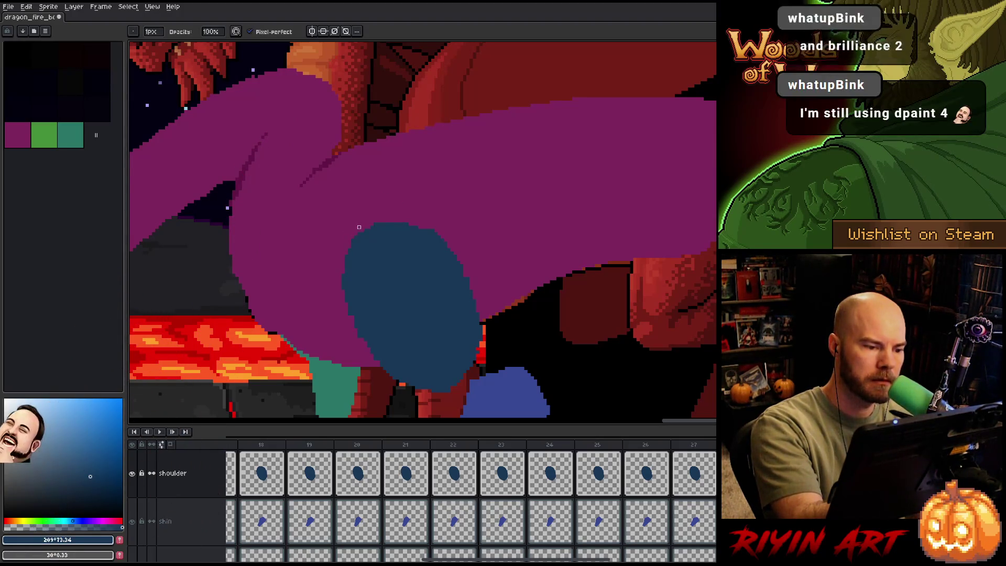
{"action": "key", "text": "e"}
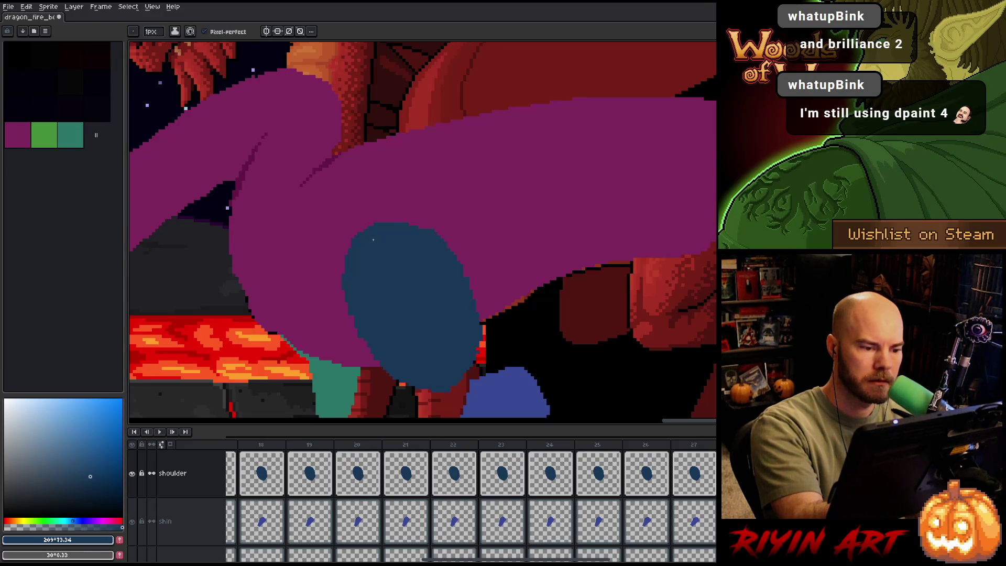
{"action": "key", "text": "e"}
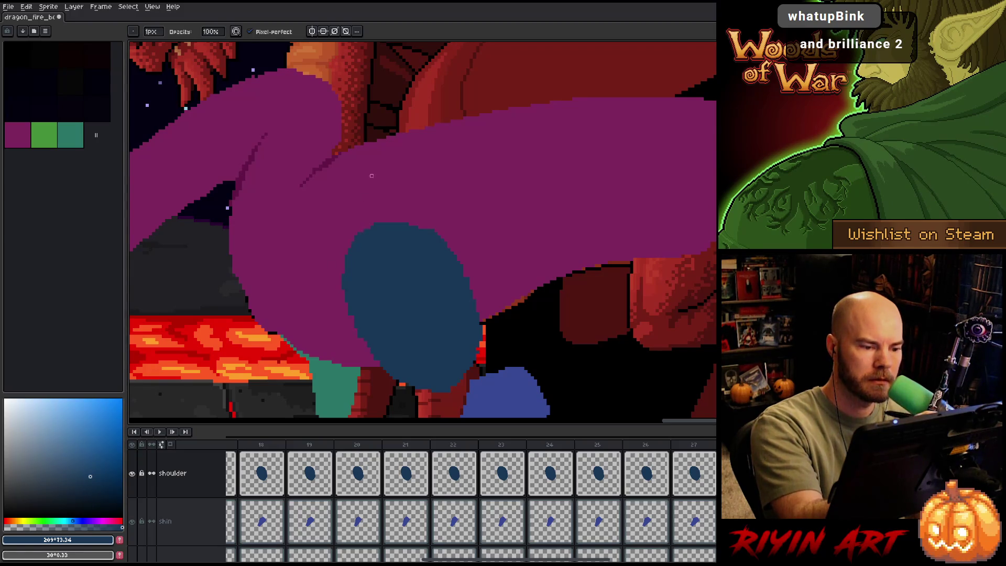
{"action": "key", "text": "e"}
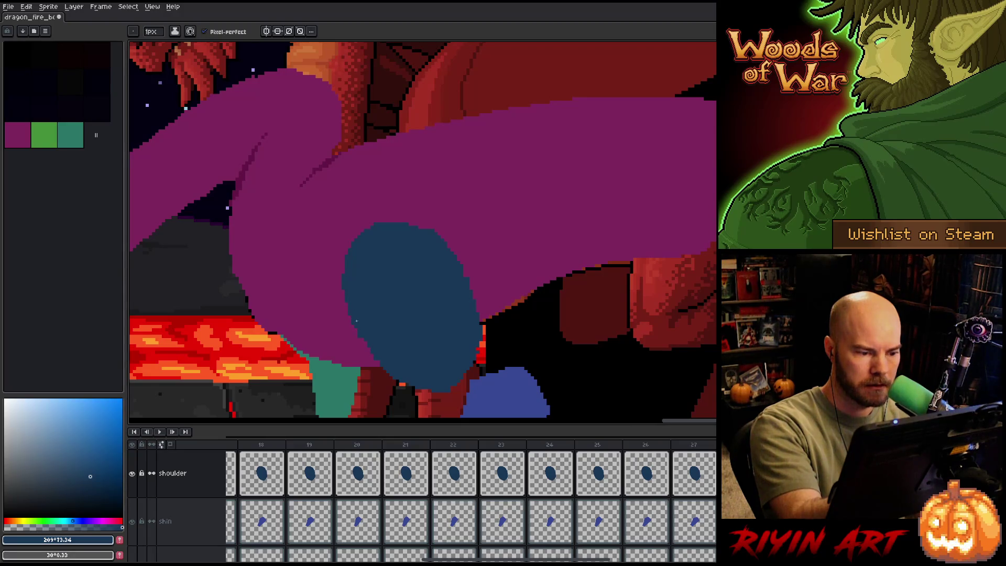
{"action": "key", "text": "b"}
{"action": "key", "text": "e"}
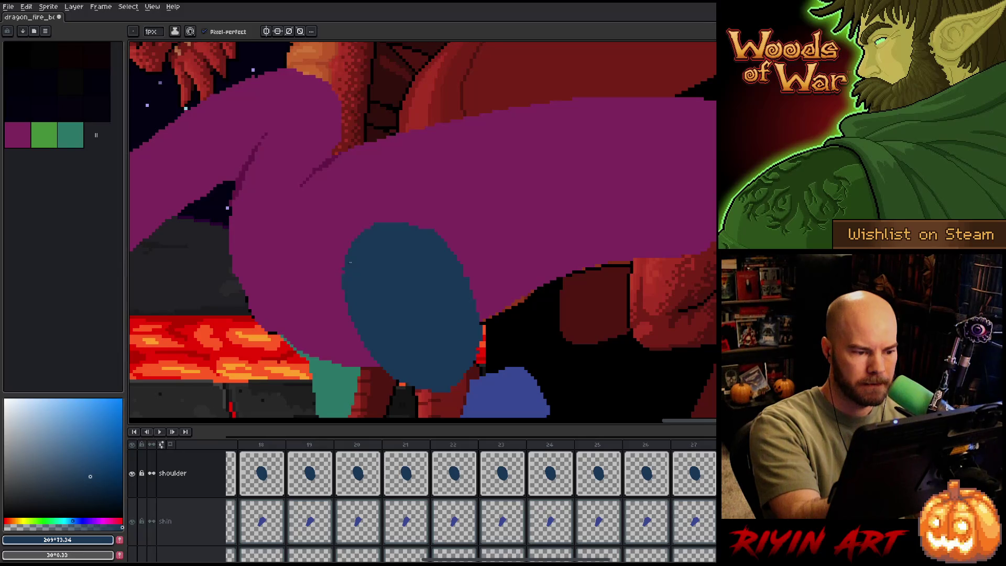
{"action": "key", "text": "b"}
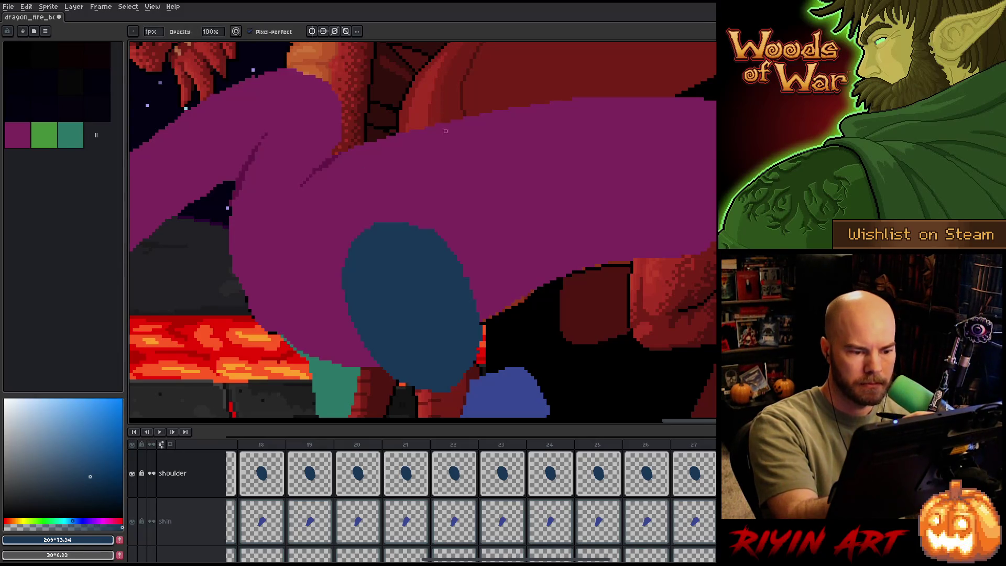
{"action": "key", "text": "e"}
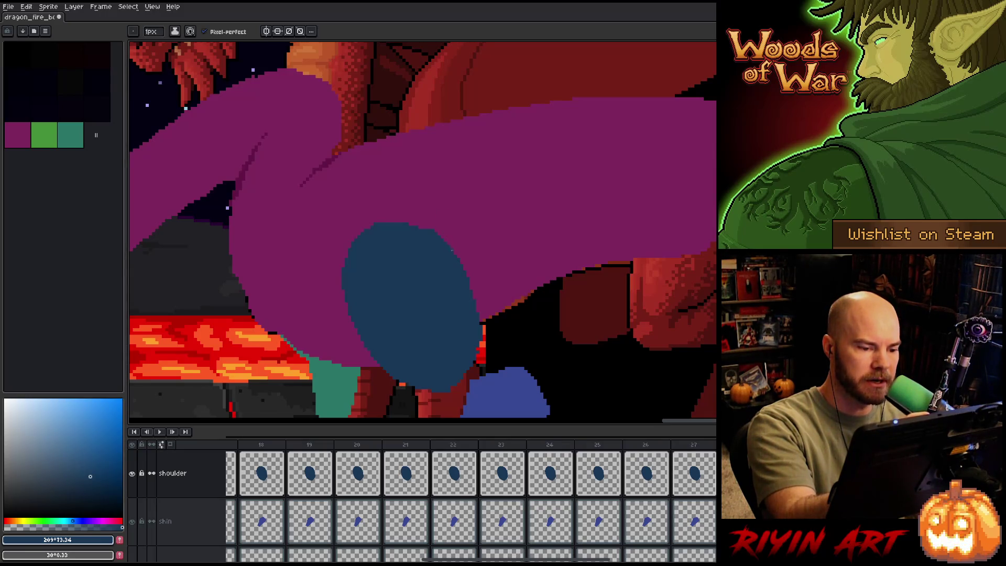
{"action": "key", "text": "e"}
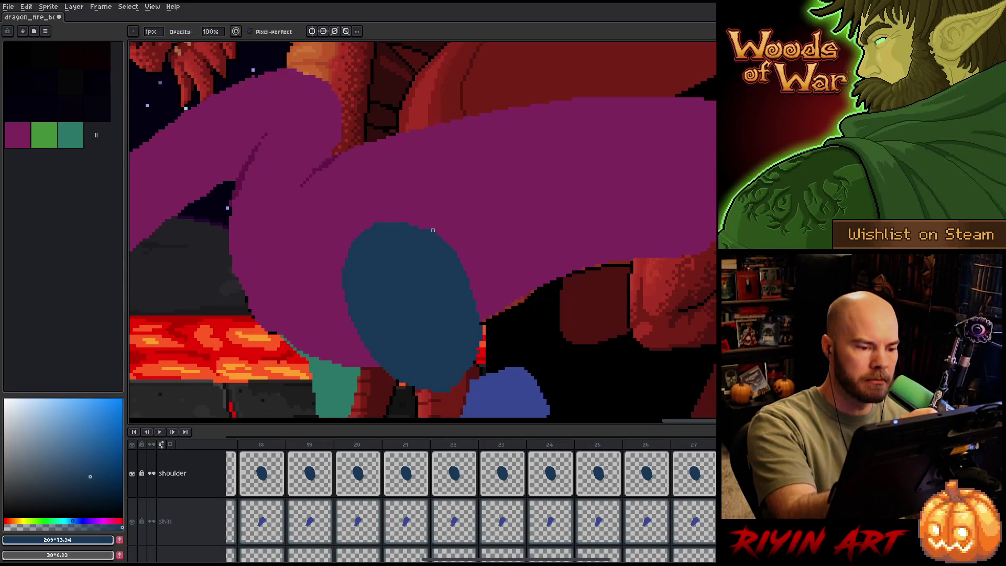
{"action": "key", "text": "b"}
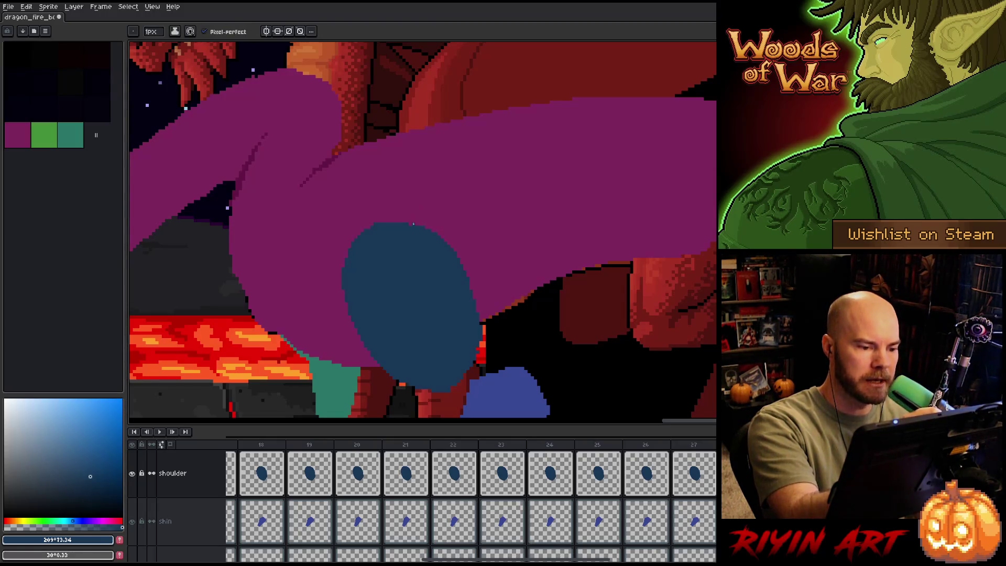
{"action": "key", "text": "e"}
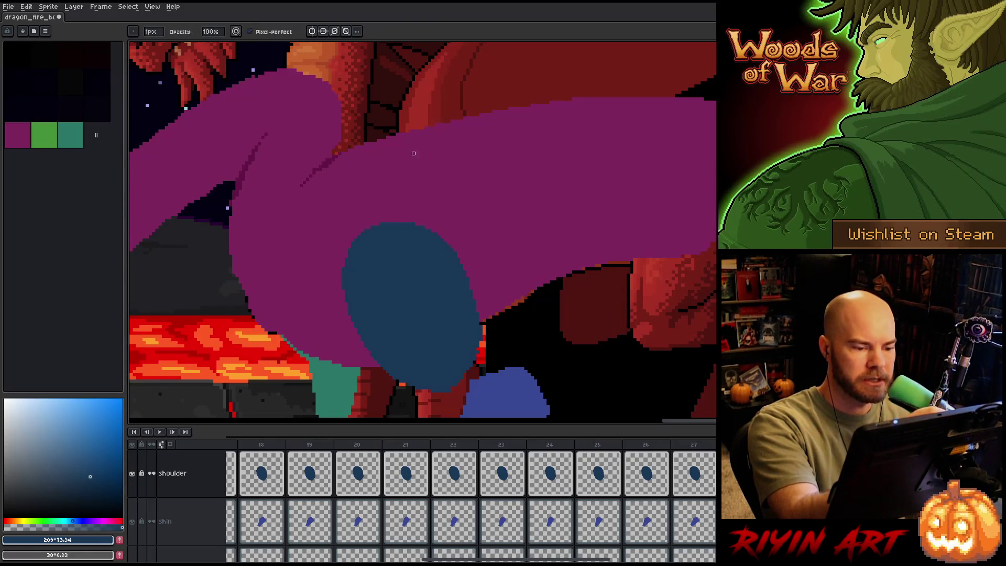
{"action": "key", "text": "b"}
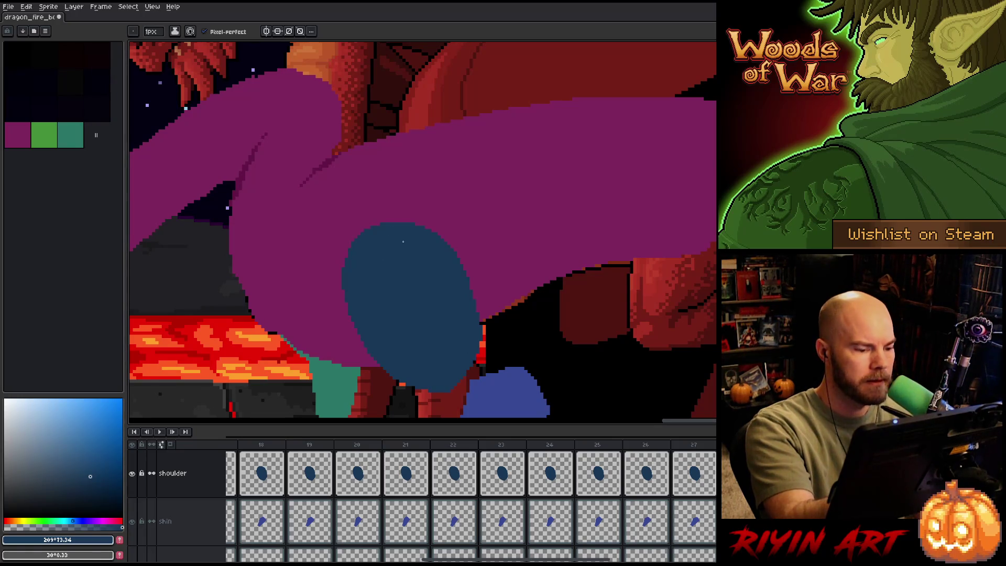
{"action": "key", "text": "ctrl+s"}
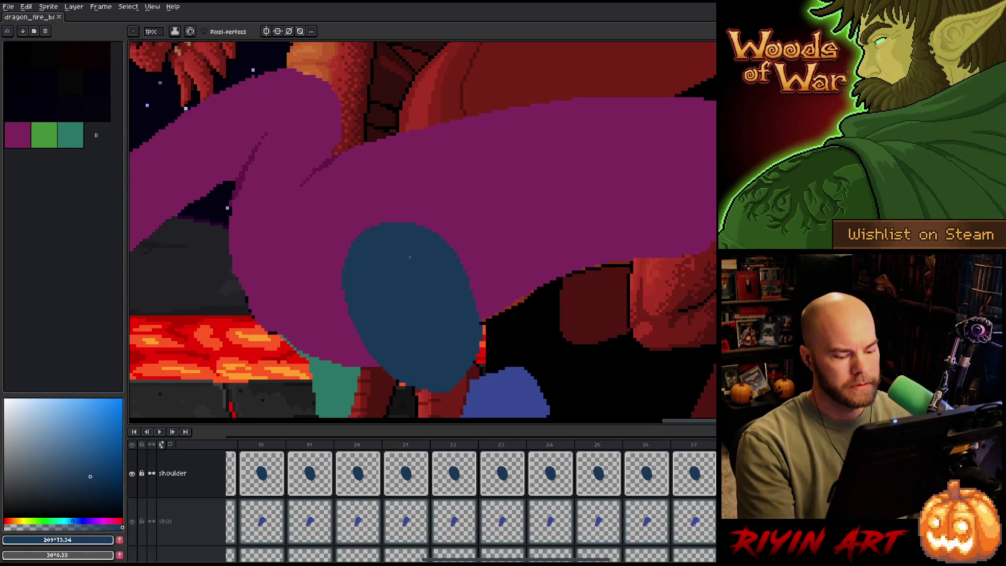
{"action": "scroll", "coordinate": [471, 378], "scroll_direction": "down", "scroll_amount": 3}
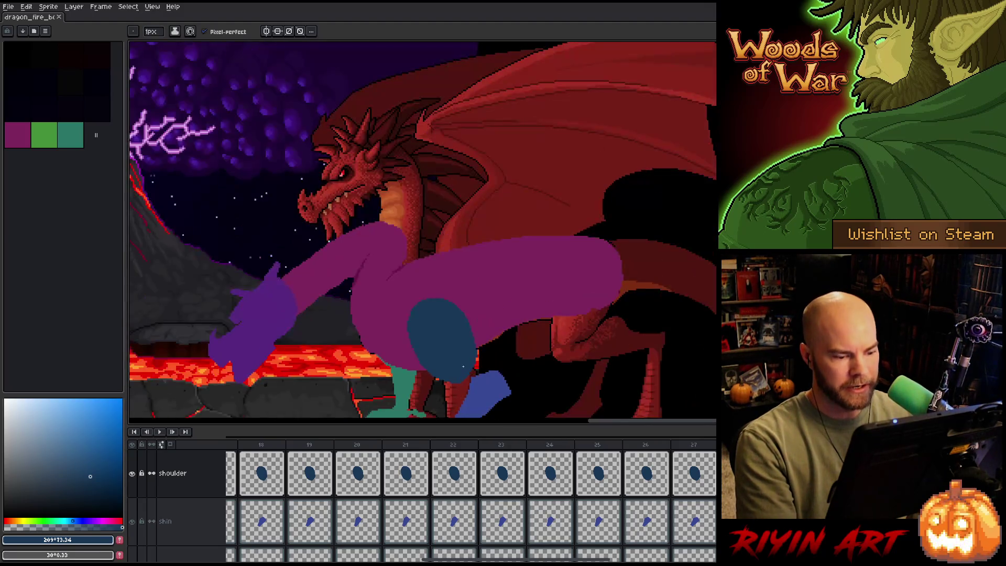
Zoom out to the full volcano scene and watch the reworked shoulder animate across frames.
{"action": "scroll", "coordinate": [461, 365], "scroll_direction": "up", "scroll_amount": 3}
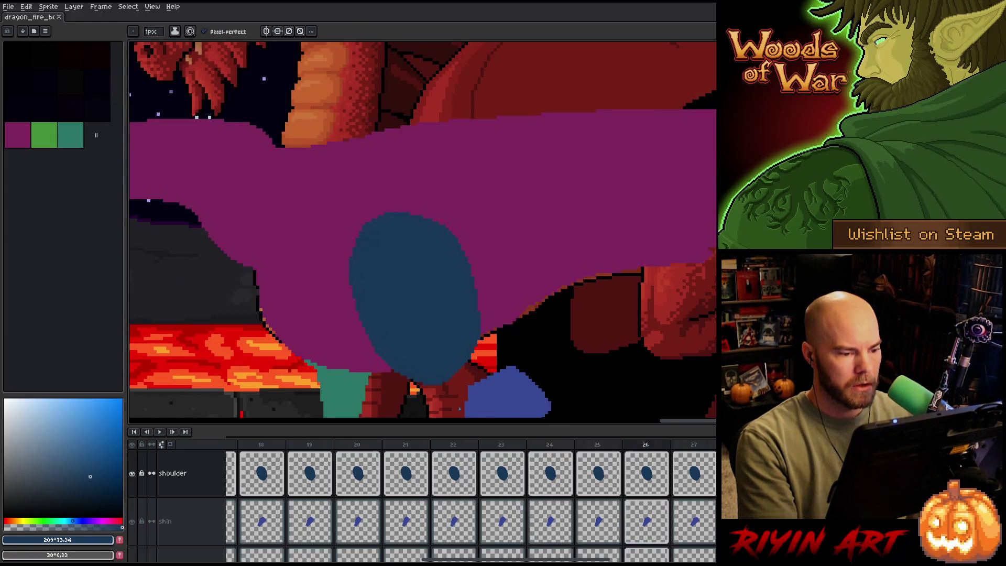
{"action": "scroll", "coordinate": [459, 408], "scroll_direction": "down", "scroll_amount": 4}
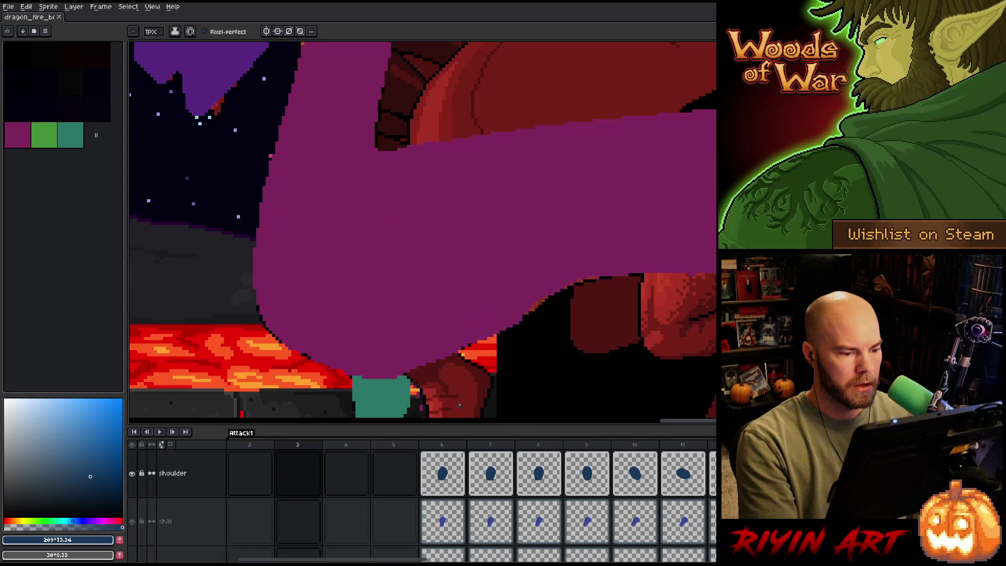
{"action": "scroll", "coordinate": [424, 313], "scroll_direction": "down", "scroll_amount": 2}
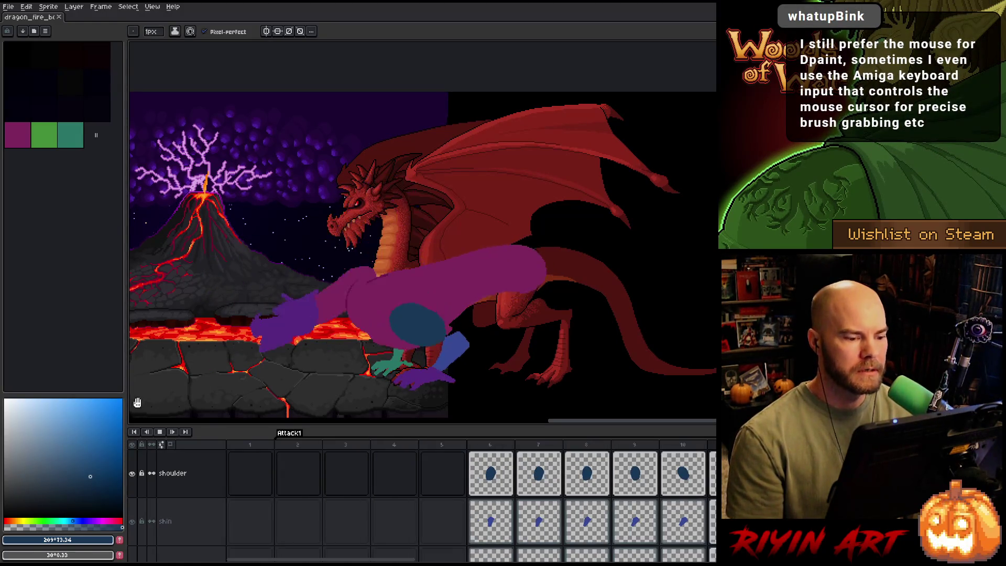
Stop playback and toggle the Rough legs/wings sketch on and off to compare, leaving it hidden.
{"action": "left_click", "coordinate": [287, 485]}
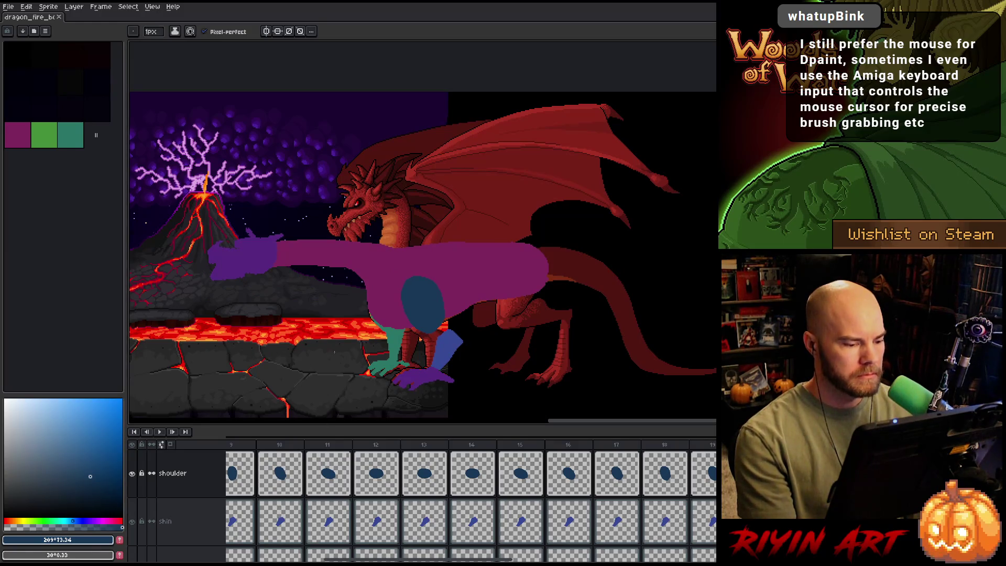
{"action": "scroll", "coordinate": [334, 352], "scroll_direction": "down", "scroll_amount": 3}
{"action": "scroll", "coordinate": [340, 346], "scroll_direction": "up", "scroll_amount": 3}
{"action": "scroll", "coordinate": [498, 252], "scroll_direction": "up", "scroll_amount": 1}
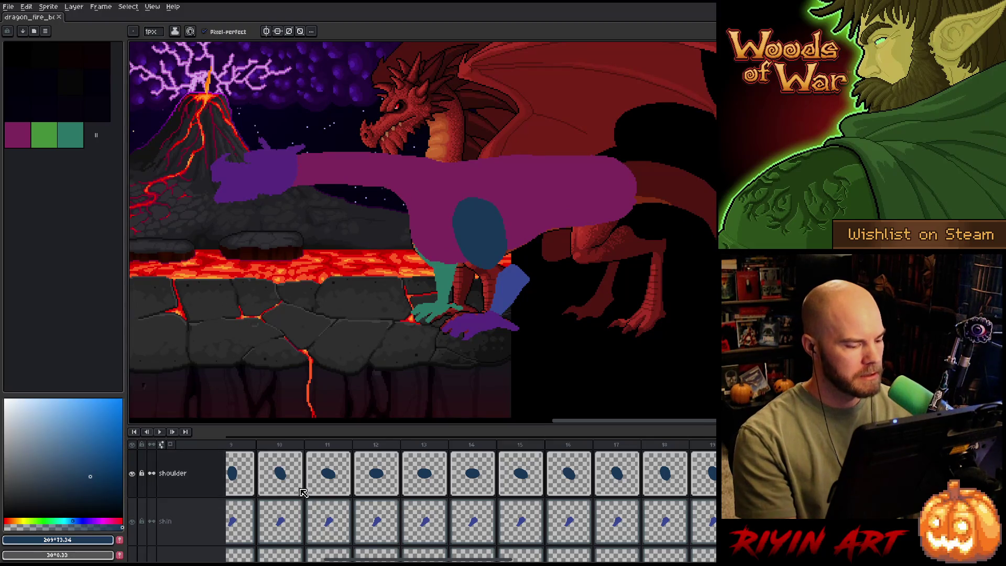
{"action": "scroll", "coordinate": [305, 493], "scroll_direction": "down", "scroll_amount": 3, "text": "ctrl"}
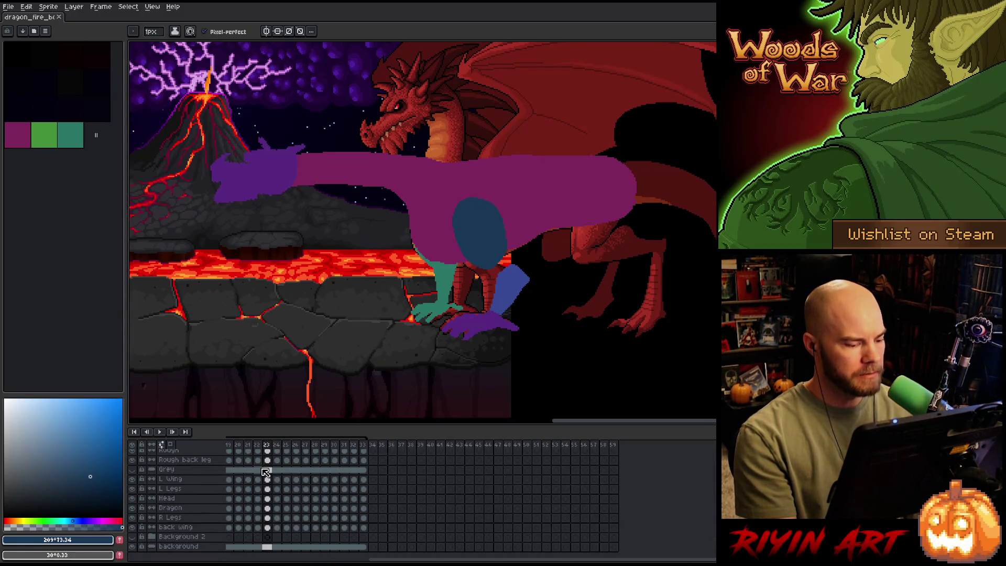
{"action": "scroll", "coordinate": [265, 471], "scroll_direction": "up", "scroll_amount": 3}
{"action": "scroll", "coordinate": [262, 486], "scroll_direction": "up", "scroll_amount": 2}
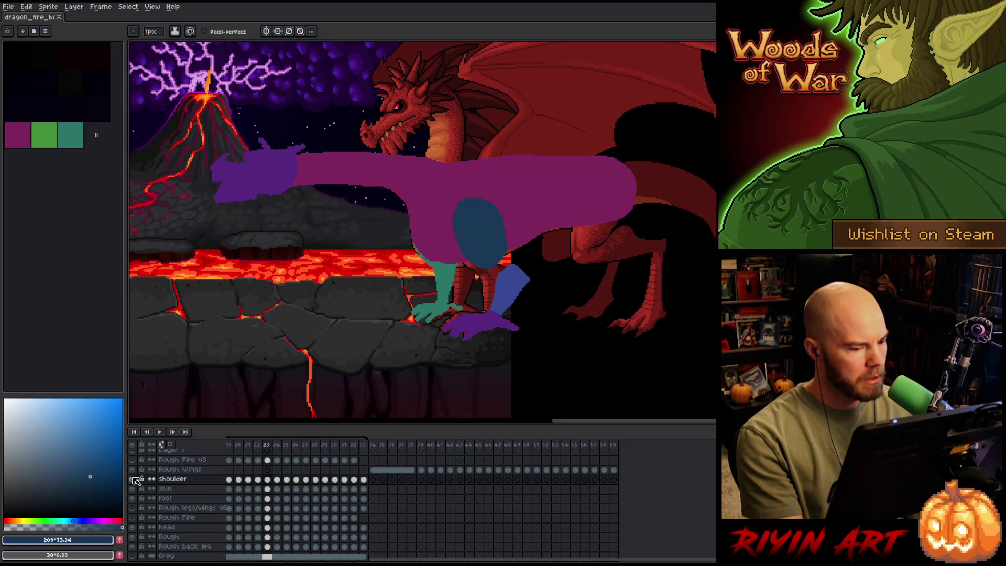
{"action": "left_click", "coordinate": [133, 508]}
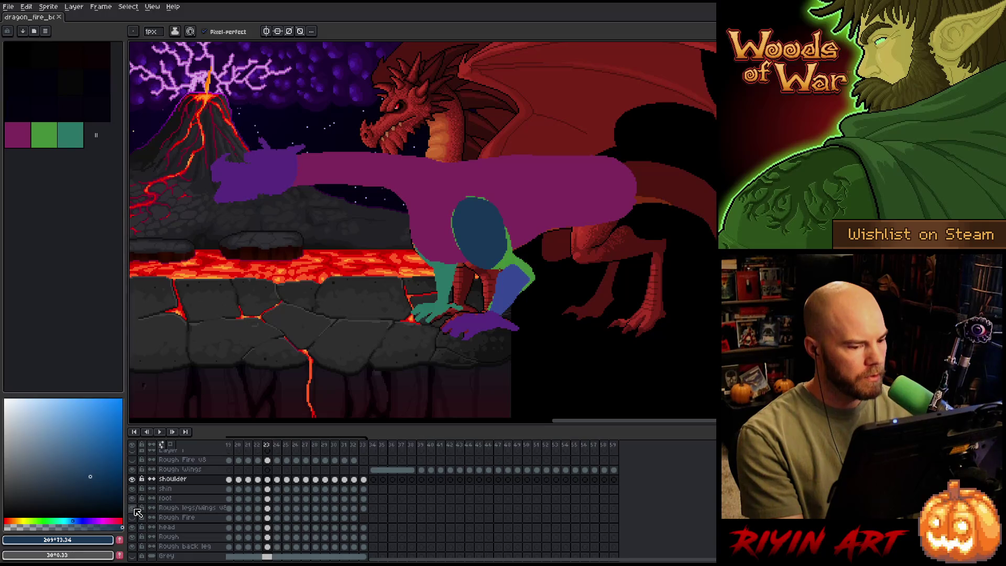
{"action": "left_click", "coordinate": [133, 508]}
{"action": "left_click", "coordinate": [133, 508]}
{"action": "left_click", "coordinate": [133, 509]}
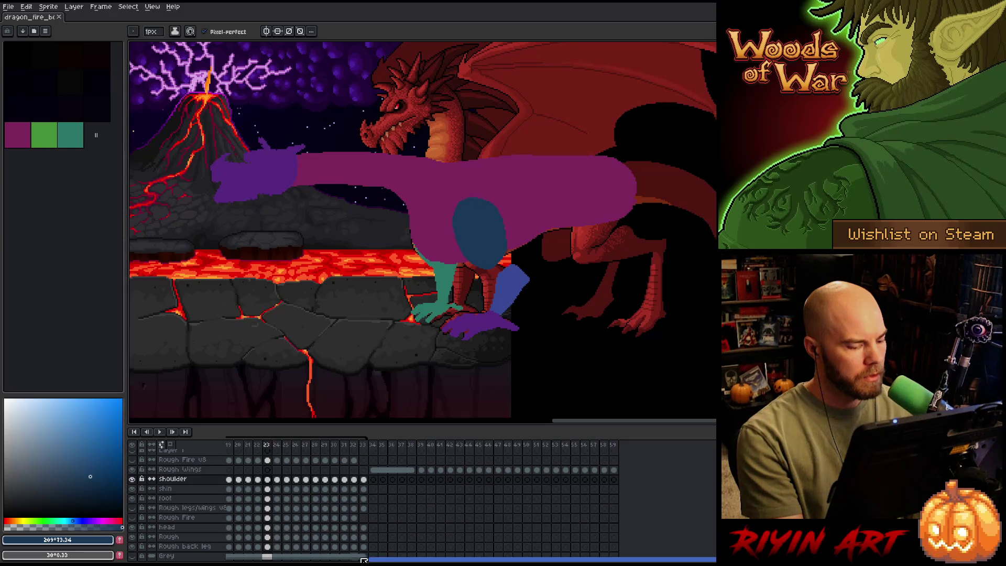
{"action": "left_click_drag", "start_coordinate": [392, 560], "coordinate": [270, 560]}
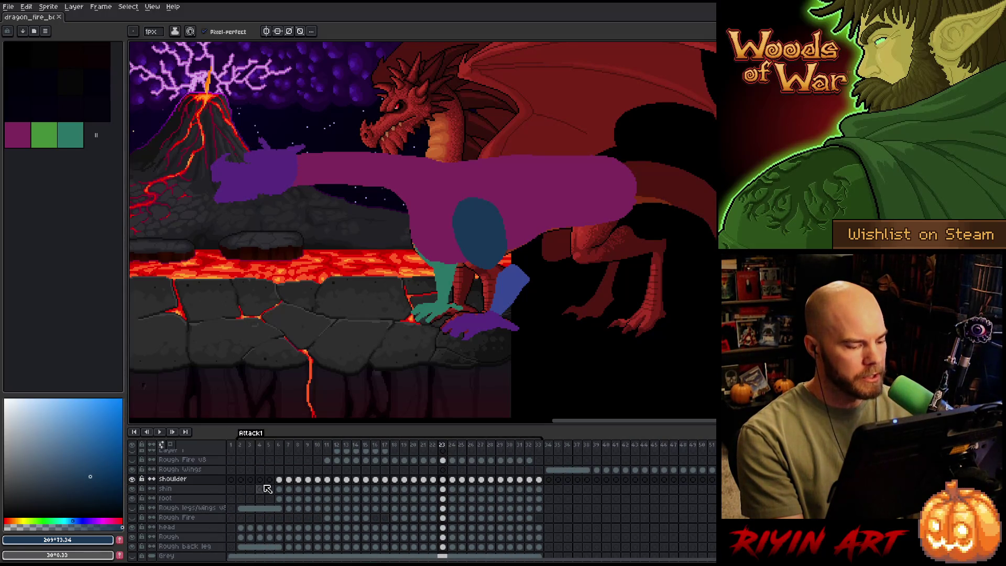
Delete the frame-2 shoulder cel and move the frame-6 shoulder cel to frame 2.
{"action": "left_click", "coordinate": [280, 480]}
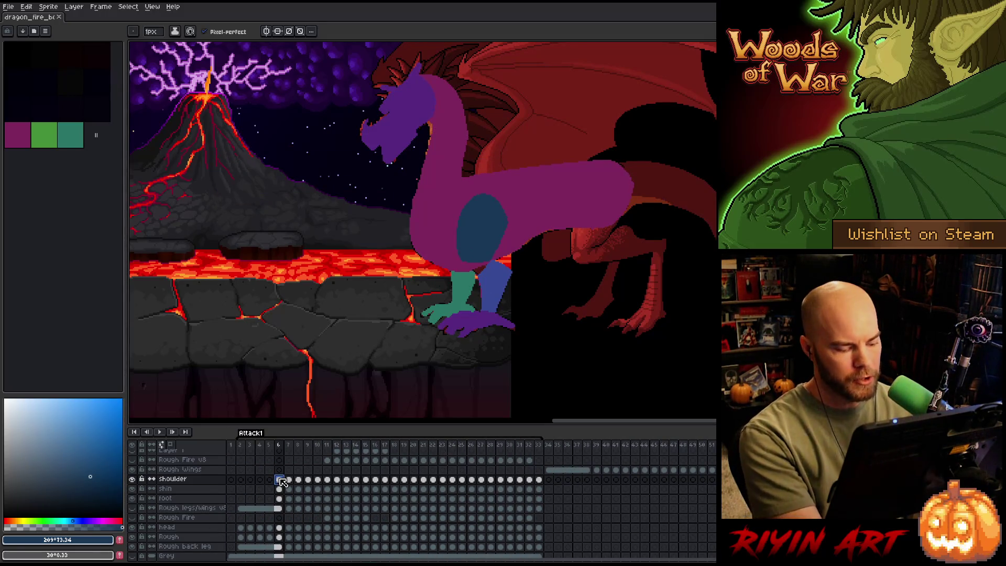
{"action": "left_click", "coordinate": [241, 479]}
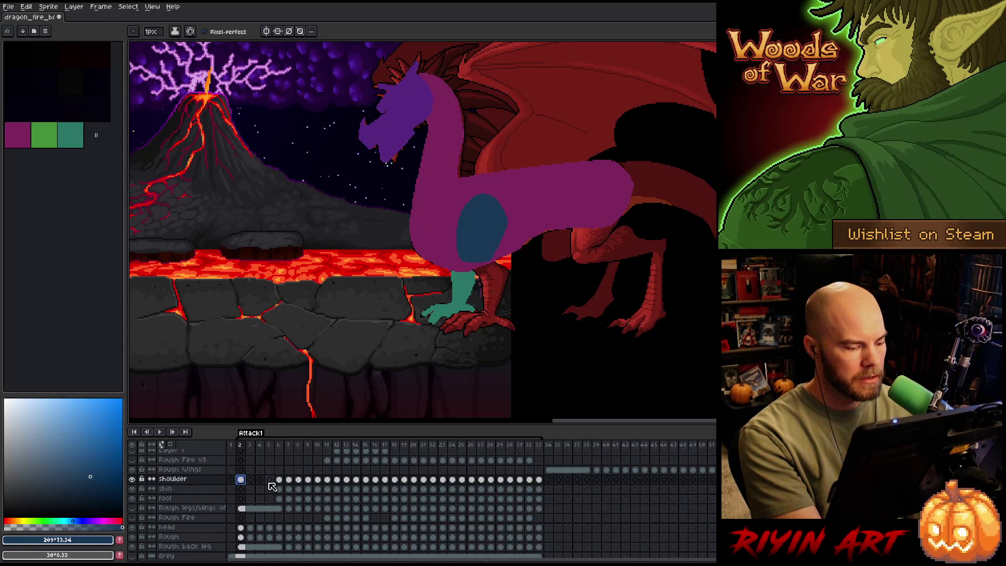
{"action": "key", "text": "Delete"}
{"action": "left_click_drag", "start_coordinate": [280, 481], "coordinate": [282, 502]}
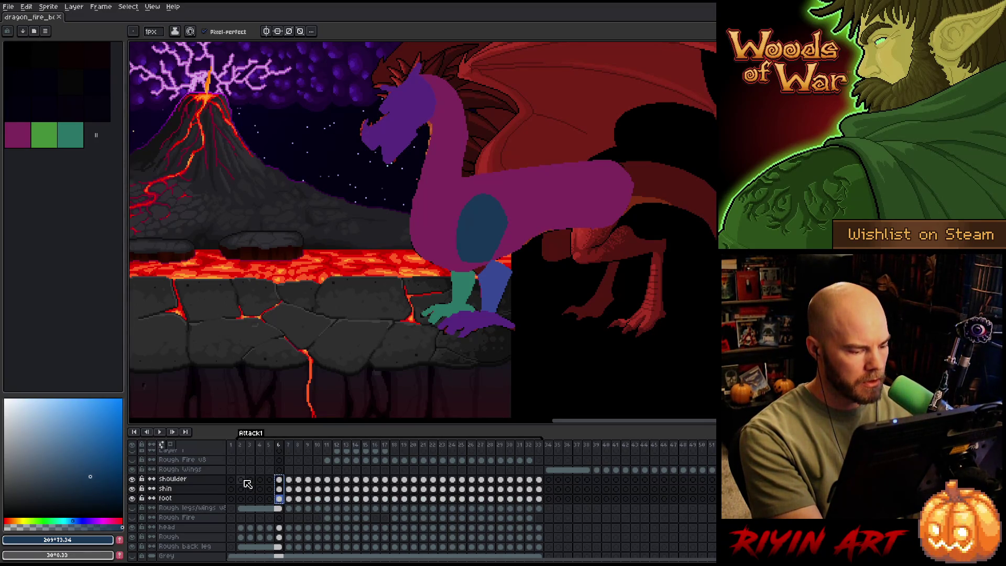
{"action": "left_click_drag", "start_coordinate": [284, 480], "coordinate": [286, 490]}
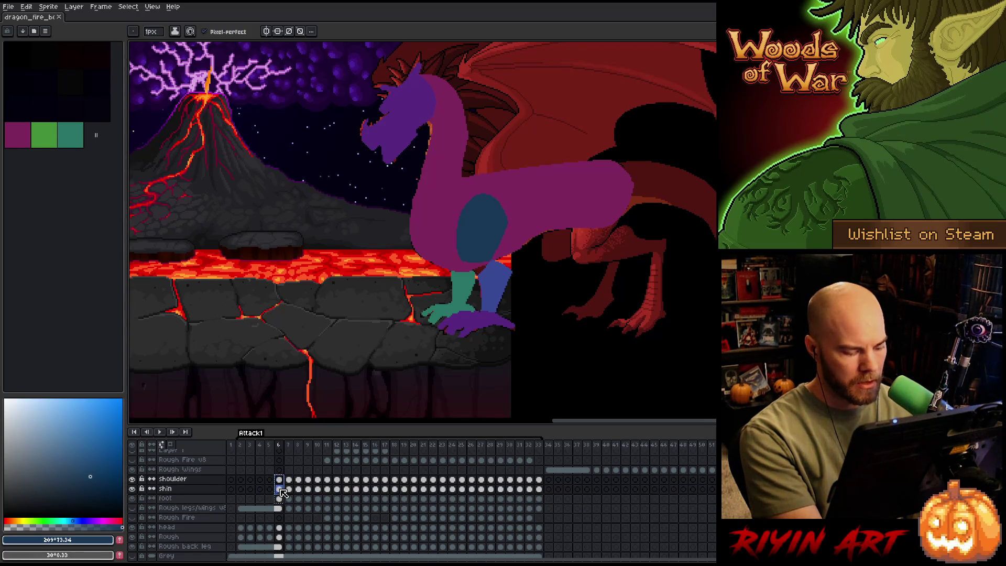
{"action": "left_click", "coordinate": [279, 482]}
{"action": "mouse_move", "coordinate": [270, 483]}
{"action": "left_mouse_down"}
{"action": "mouse_move", "coordinate": [242, 481]}
{"action": "mouse_move", "coordinate": [273, 483]}
{"action": "mouse_move", "coordinate": [280, 500]}
{"action": "left_mouse_up"}
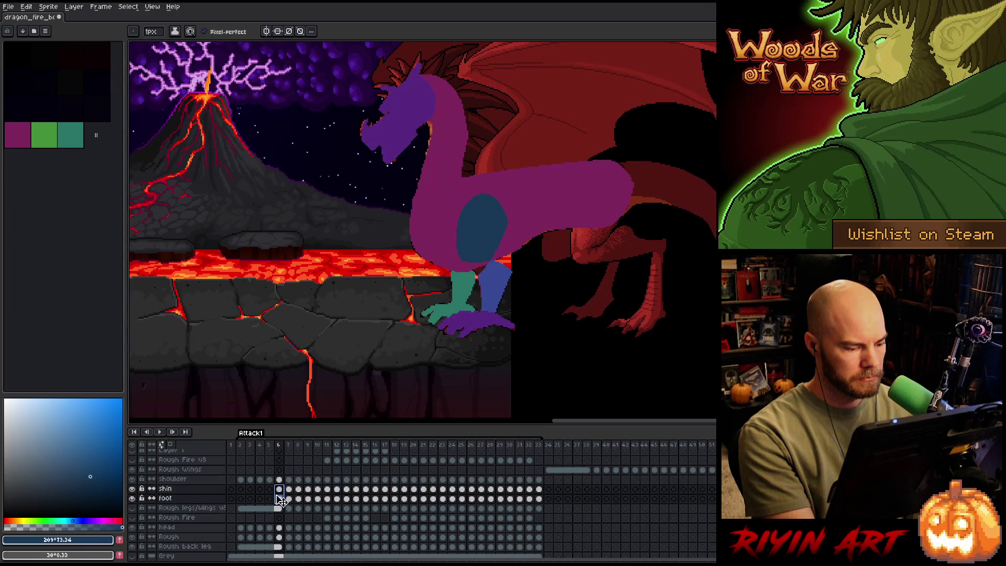
Compare the shin on frames 4 and 5, then play the Attack1 animation from frame 2.
{"action": "left_click", "coordinate": [260, 489]}
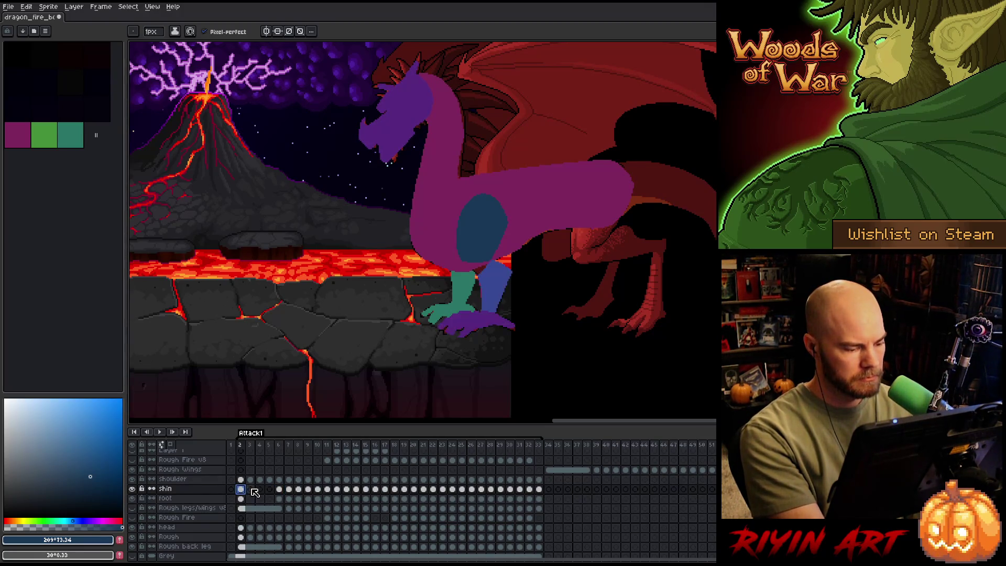
{"action": "left_click", "coordinate": [270, 489]}
{"action": "left_click", "coordinate": [260, 489]}
{"action": "left_click", "coordinate": [270, 489]}
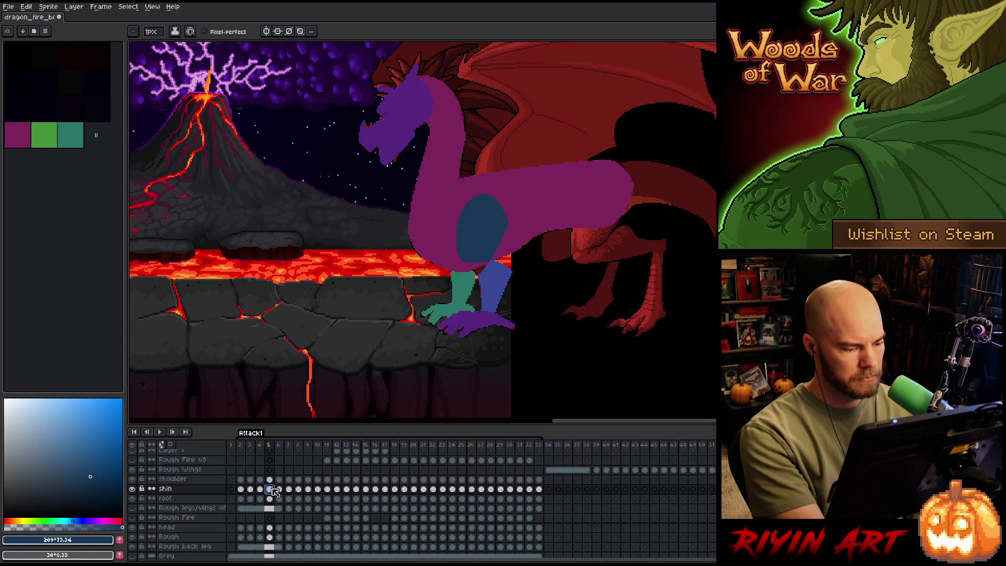
{"action": "left_click", "coordinate": [242, 447]}
{"action": "key", "text": "Return"}
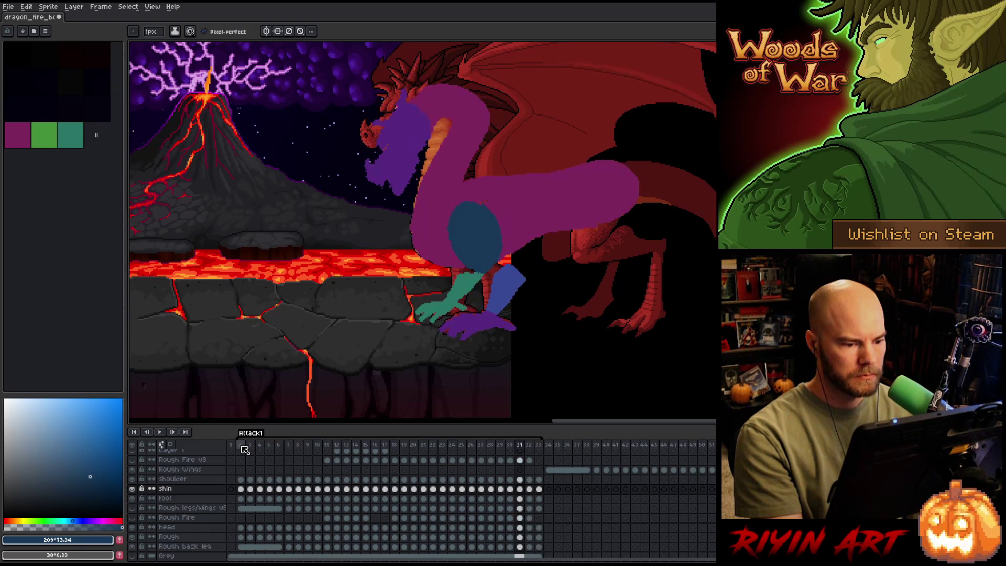
{"action": "key", "text": "m"}
{"action": "key", "text": "Return"}
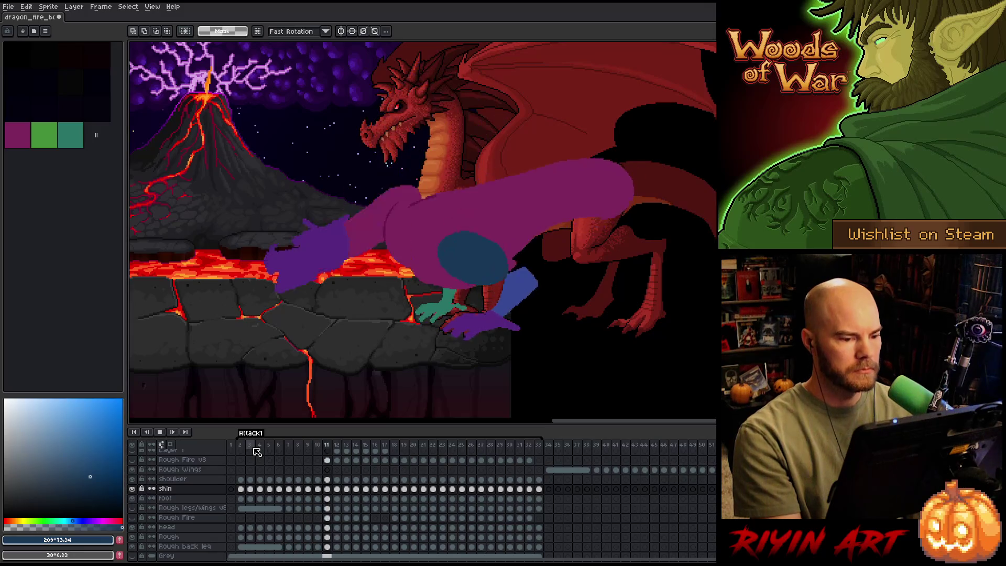
Save the file and replay the animation, pausing briefly at frame 5.
{"action": "key", "text": "ctrl+s"}
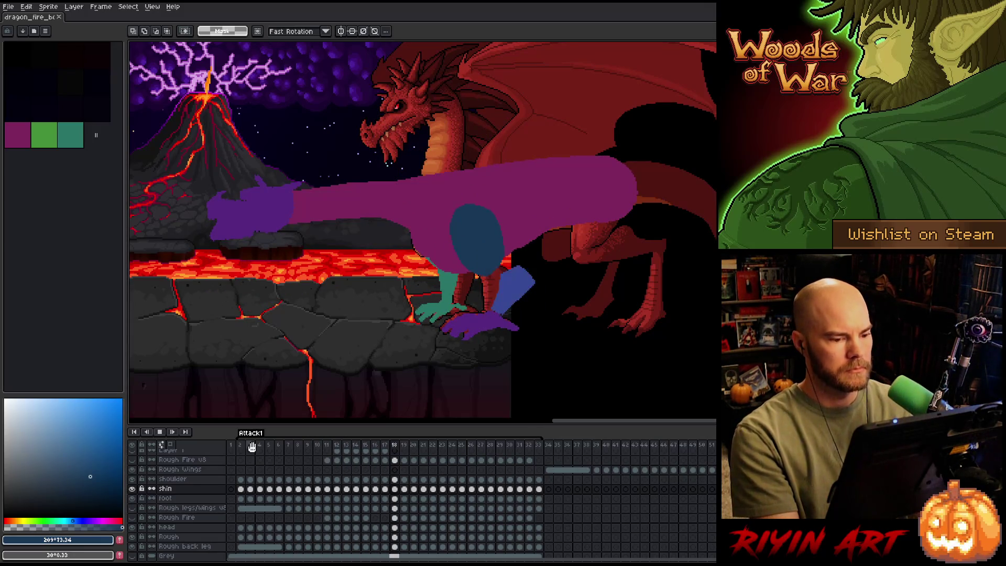
{"action": "key", "text": "Return"}
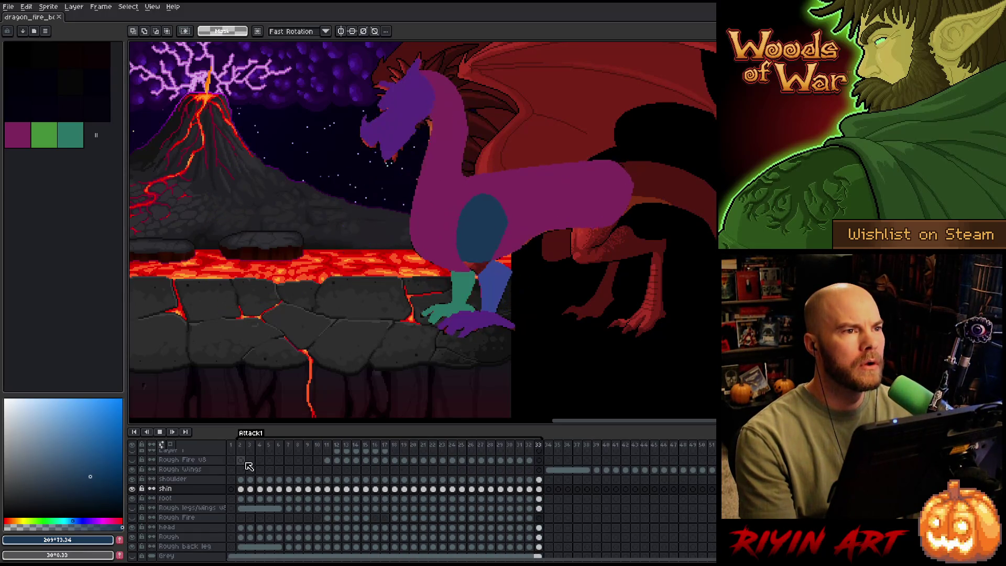
{"action": "left_click", "coordinate": [269, 468]}
{"action": "key", "text": "Return"}
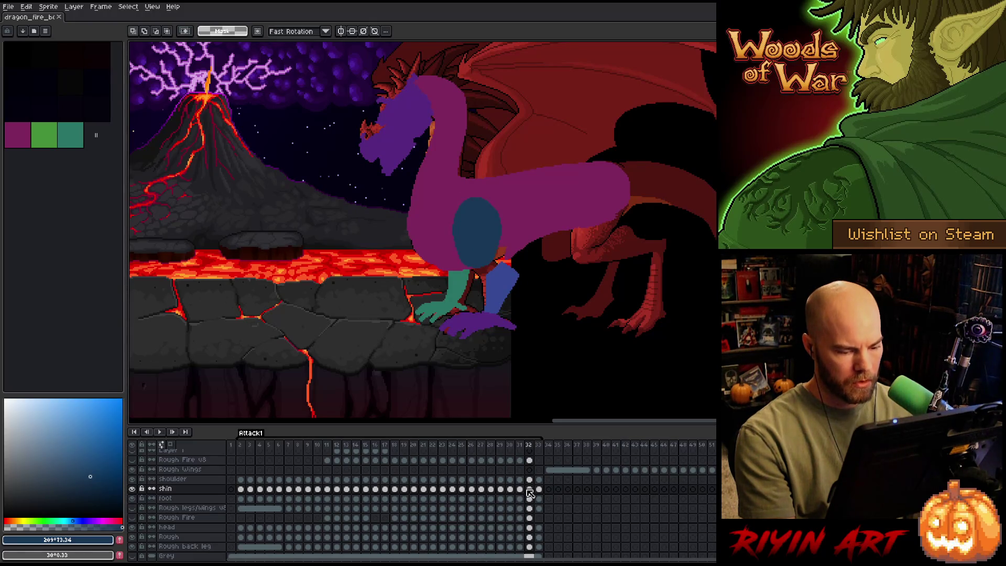
{"action": "scroll", "coordinate": [531, 495], "scroll_direction": "down", "scroll_amount": 1}
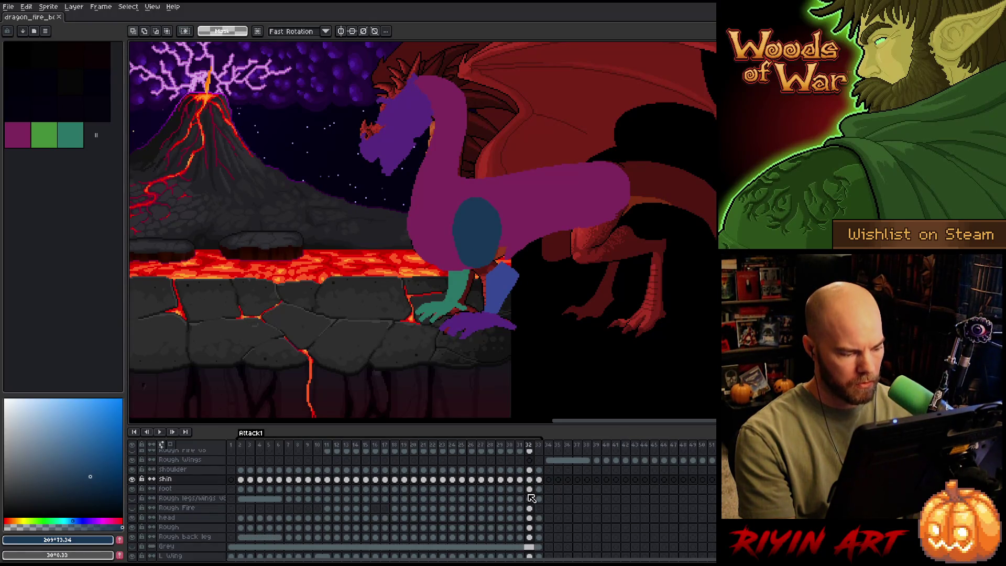
On the Rough back leg layer, nudge the green back leg down and right on frame 31.
{"action": "left_click", "coordinate": [530, 538]}
{"action": "left_click", "coordinate": [521, 538]}
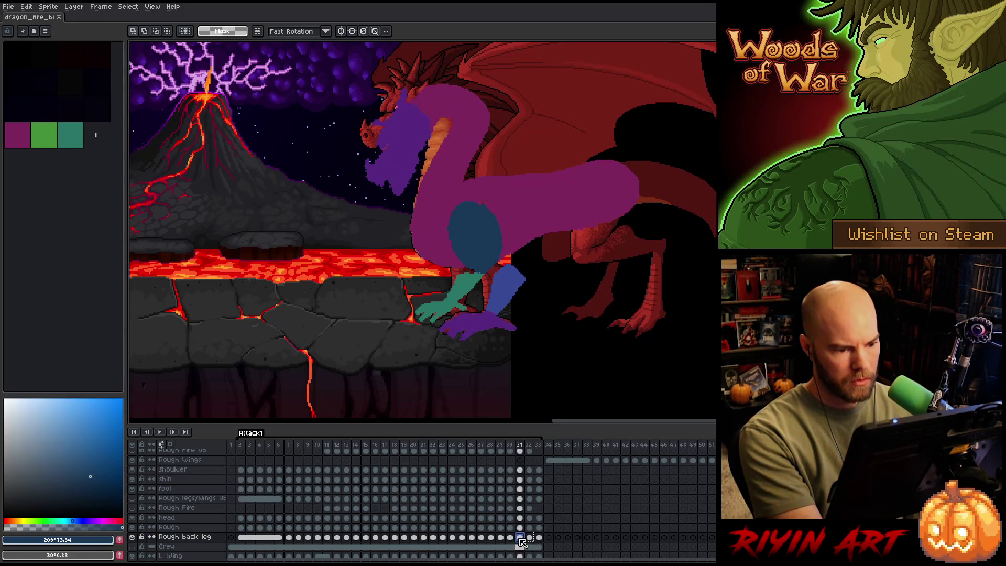
{"action": "key", "text": "Right"}
{"action": "key", "text": "Right"}
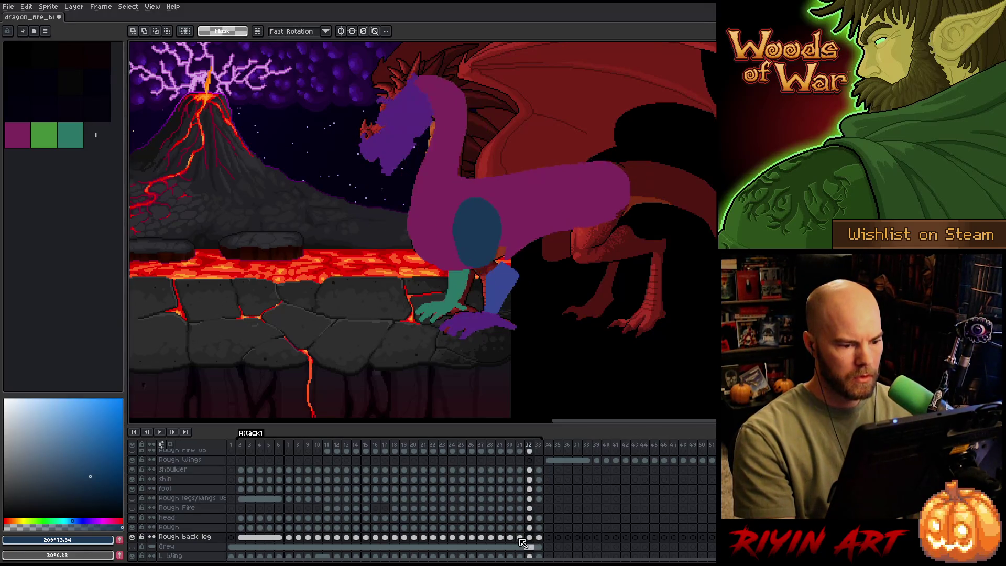
{"action": "key", "text": "Left"}
{"action": "key", "text": "Left"}
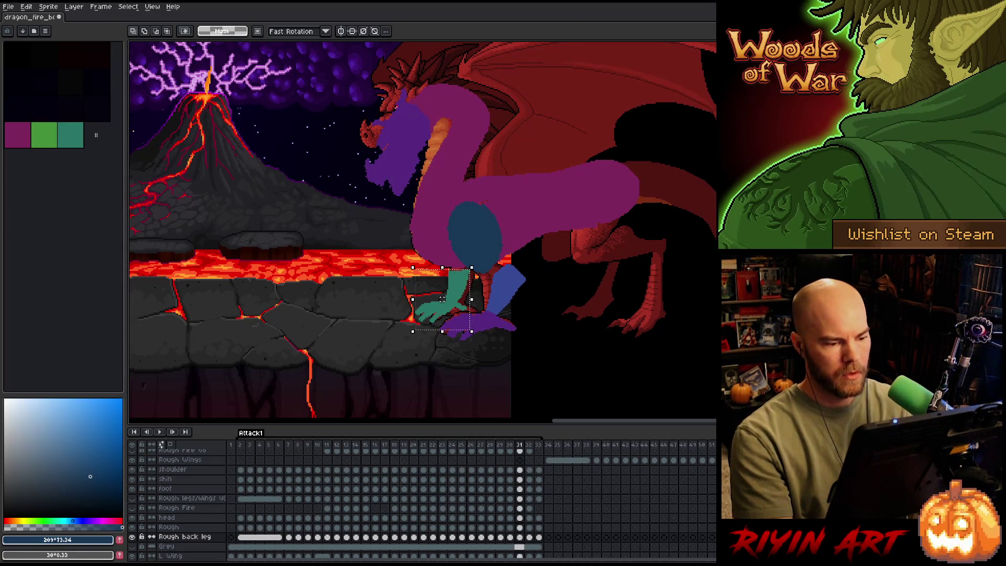
{"action": "left_click_drag", "start_coordinate": [442, 299], "coordinate": [443, 301]}
{"action": "left_click", "coordinate": [522, 540]}
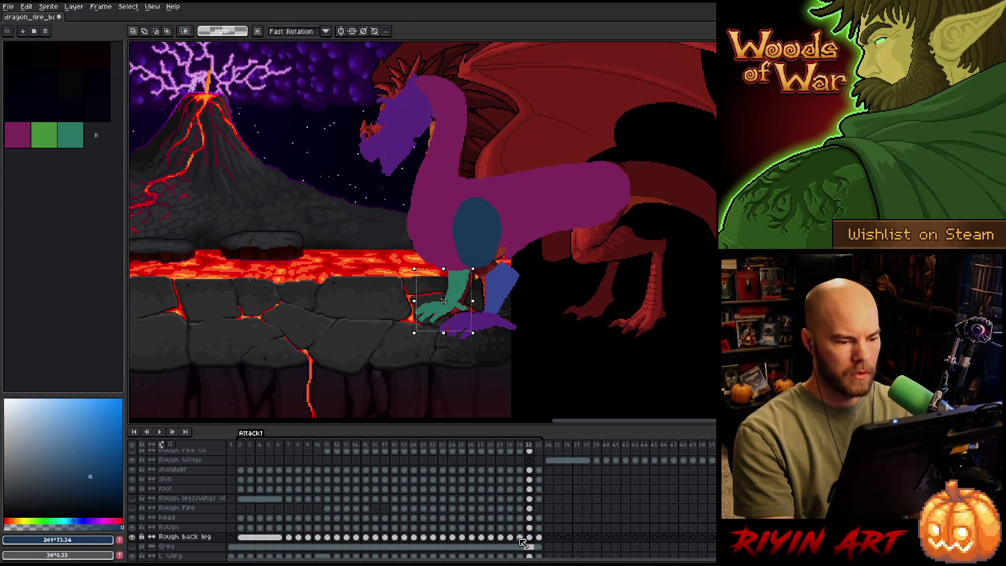
{"action": "left_click", "coordinate": [521, 539]}
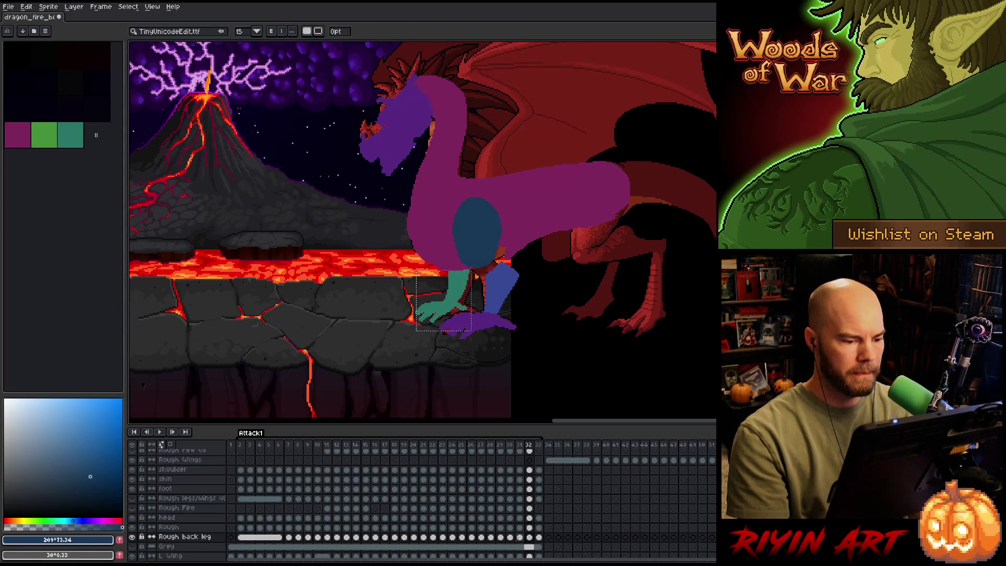
{"action": "left_click", "coordinate": [538, 546]}
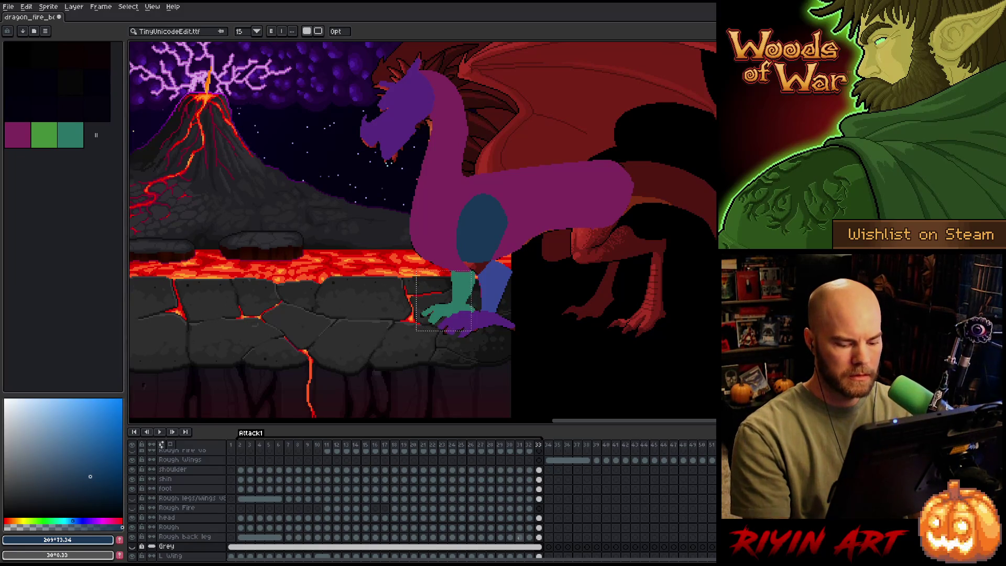
On frame 32, shift the green back leg a pixel right, then about 3 pixels up.
{"action": "key", "text": "comma"}
{"action": "key", "text": "m"}
{"action": "key", "text": "ctrl+d"}
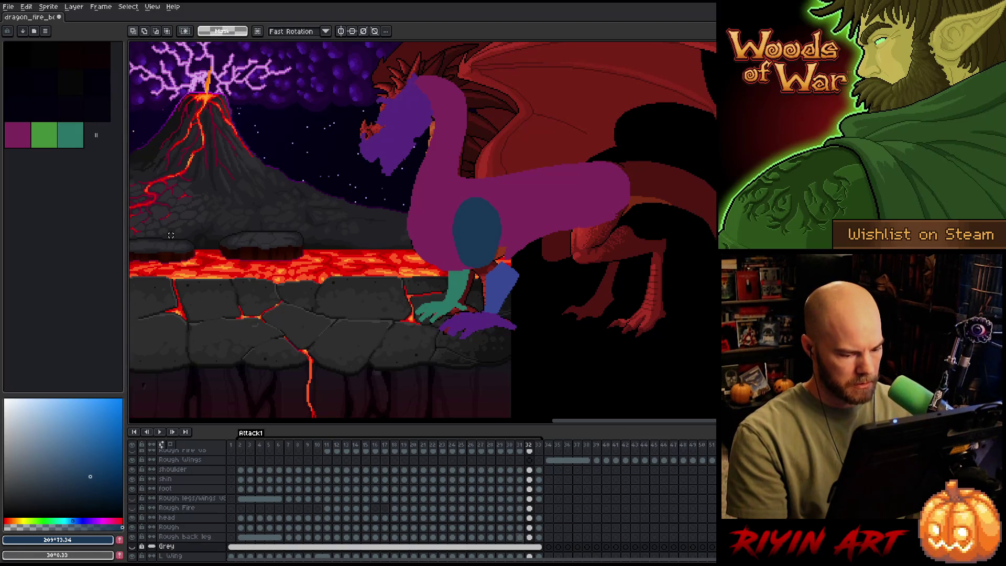
{"action": "key", "text": "alt+Up"}
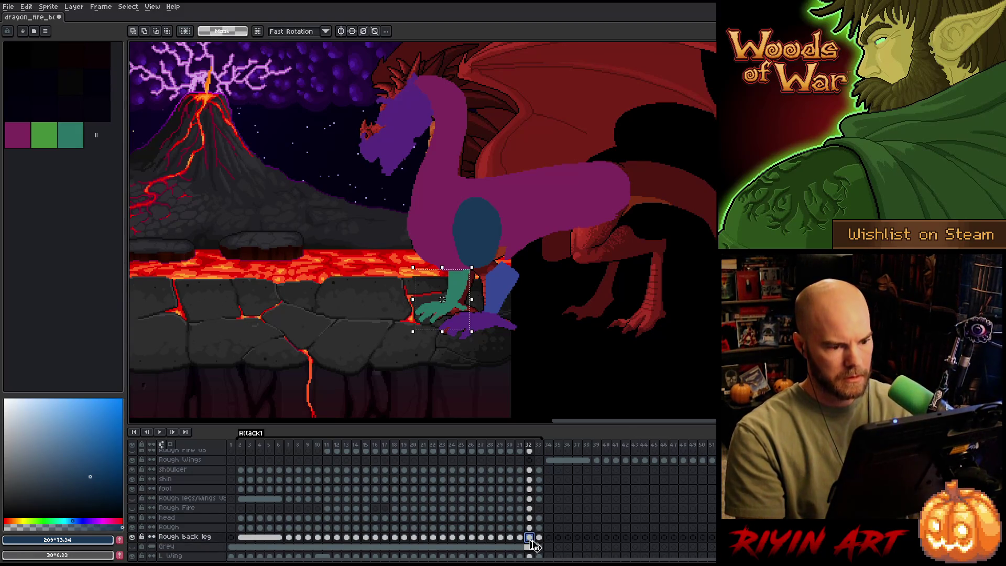
{"action": "key", "text": "Down"}
{"action": "left_click_drag", "start_coordinate": [443, 301], "coordinate": [445, 300]}
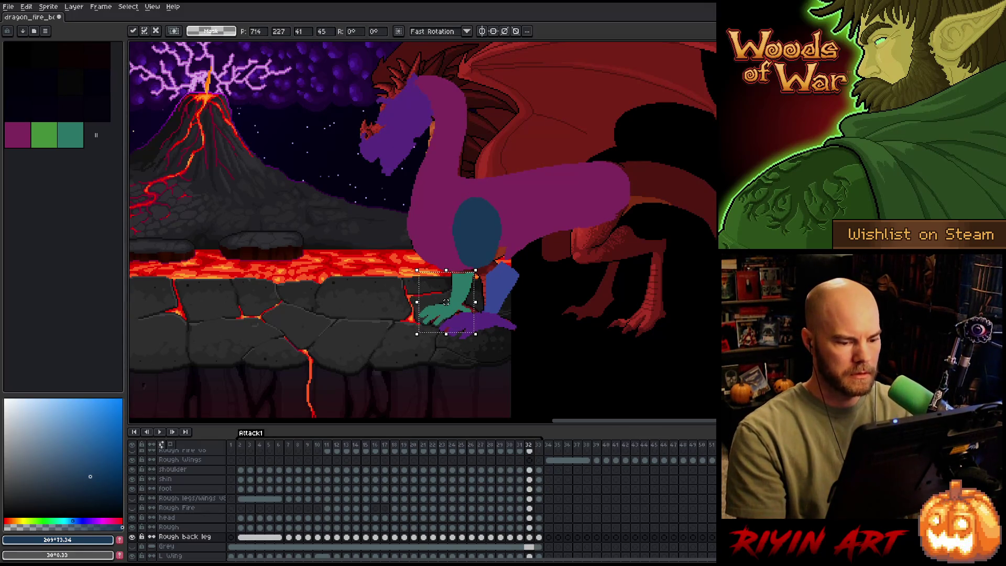
{"action": "key", "text": "Return"}
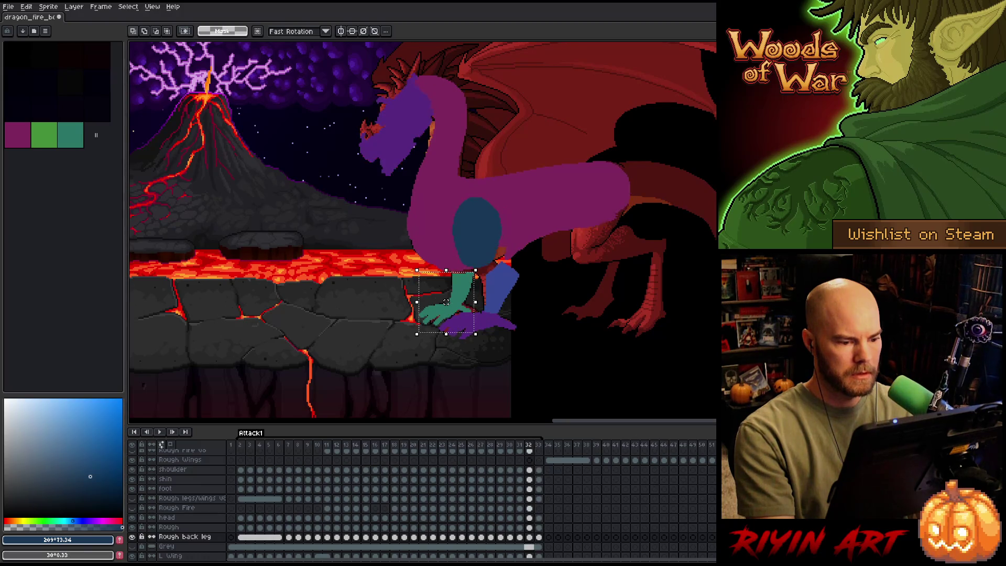
{"action": "left_click_drag", "start_coordinate": [445, 302], "coordinate": [447, 301]}
{"action": "key", "text": "Return"}
{"action": "key", "text": "Return"}
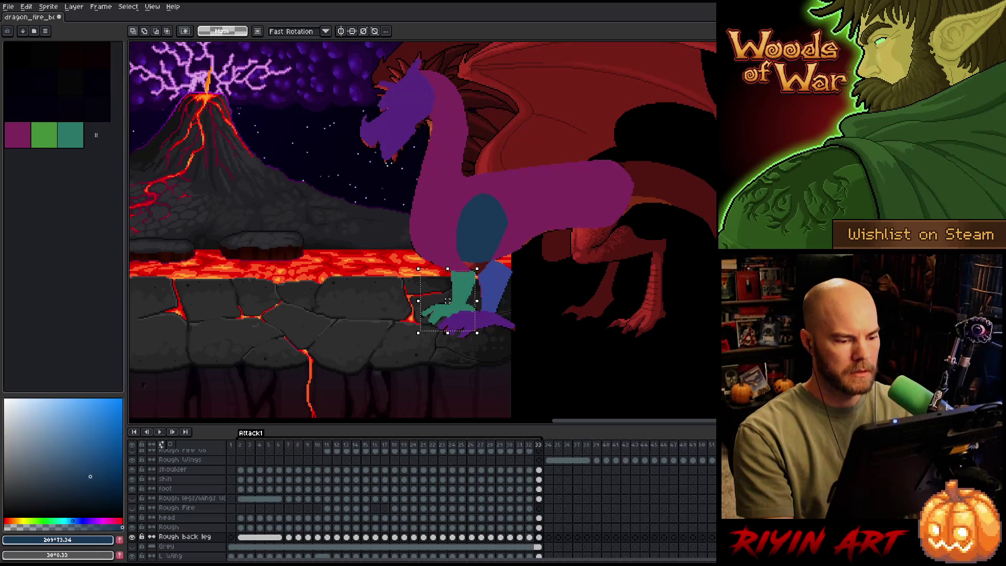
Replay the animation and step through frames 15 to 17 of the back leg.
{"action": "key", "text": "Return"}
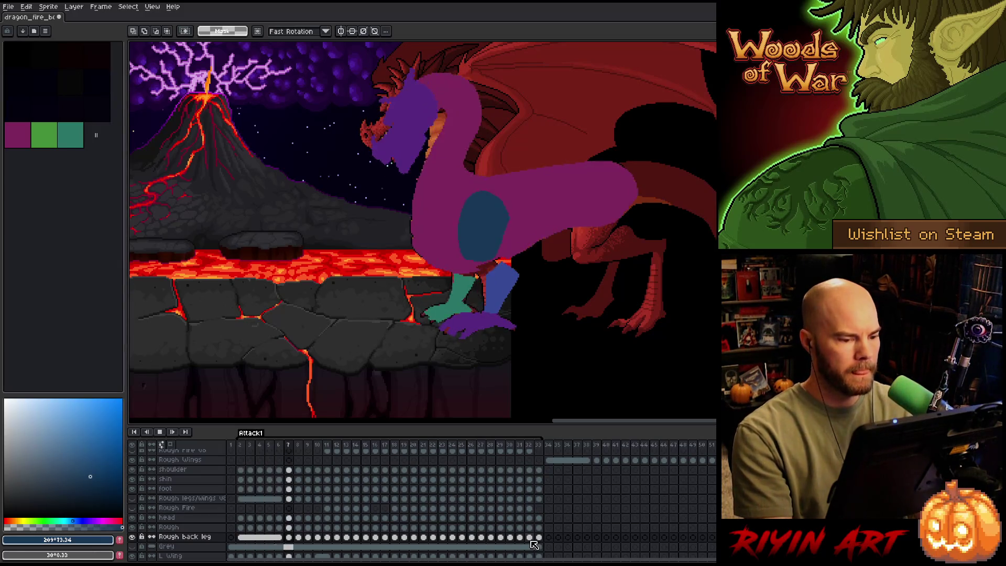
{"action": "key", "text": "Return"}
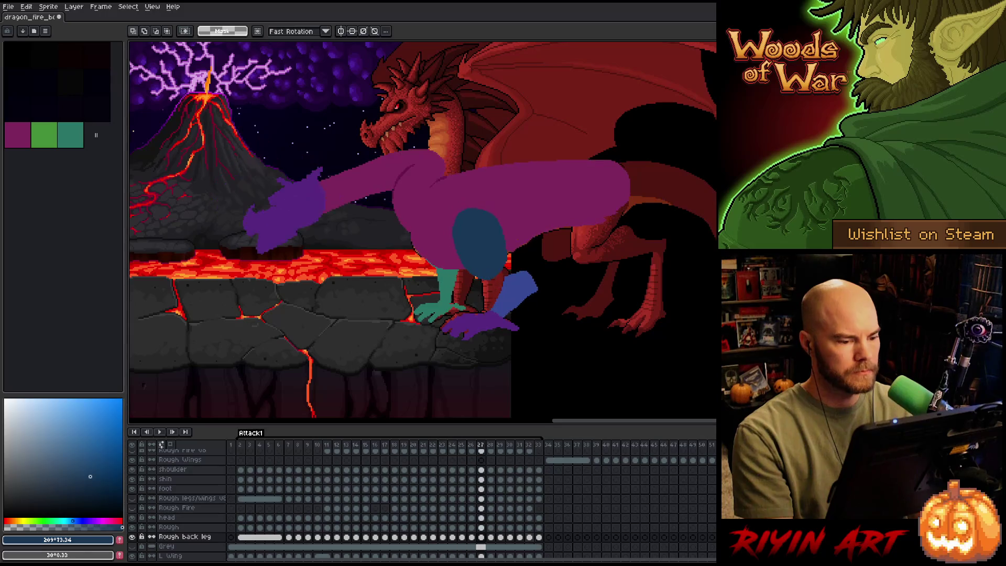
{"action": "key", "text": "Return"}
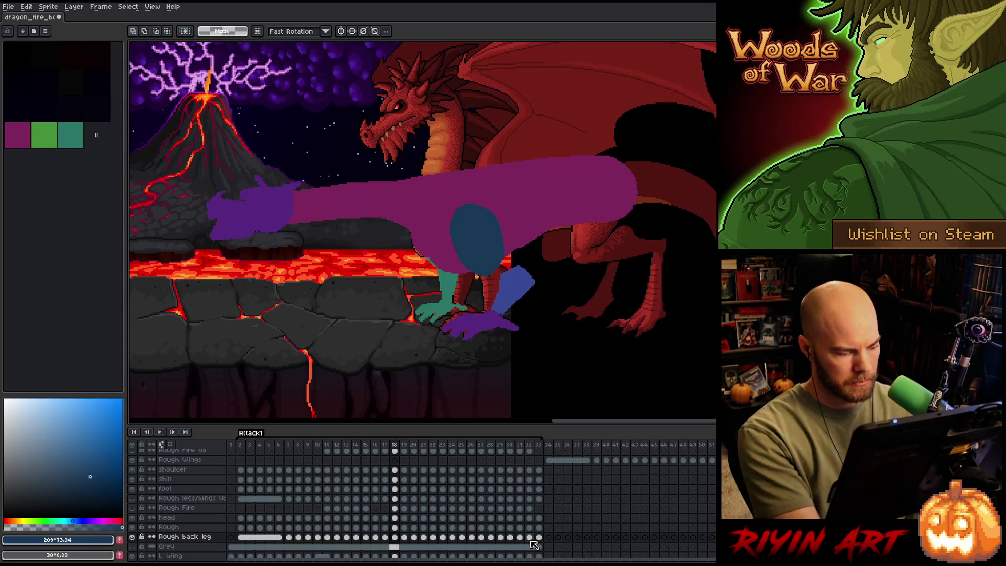
{"action": "left_click", "coordinate": [385, 537]}
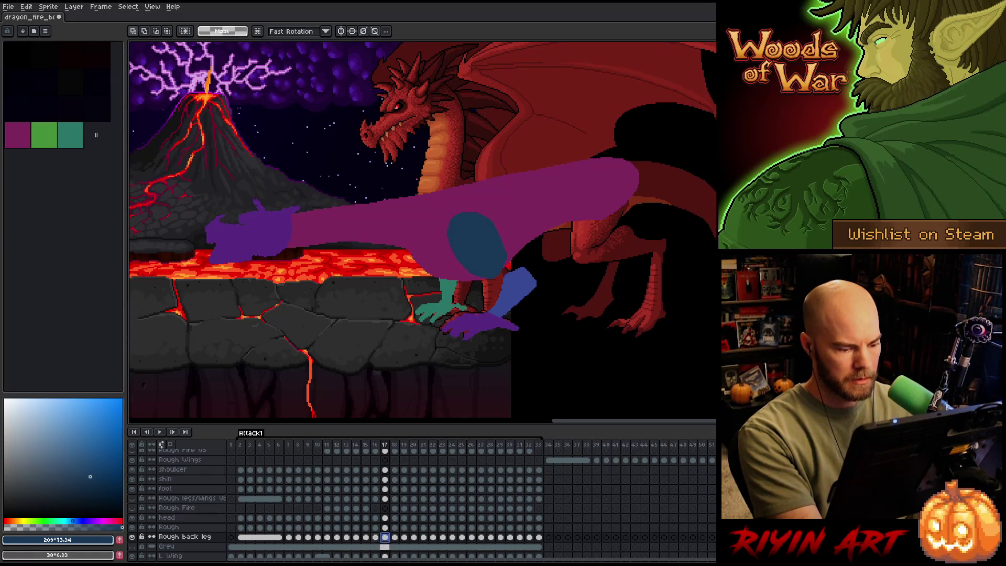
{"action": "left_click", "coordinate": [375, 536]}
{"action": "left_click", "coordinate": [365, 537]}
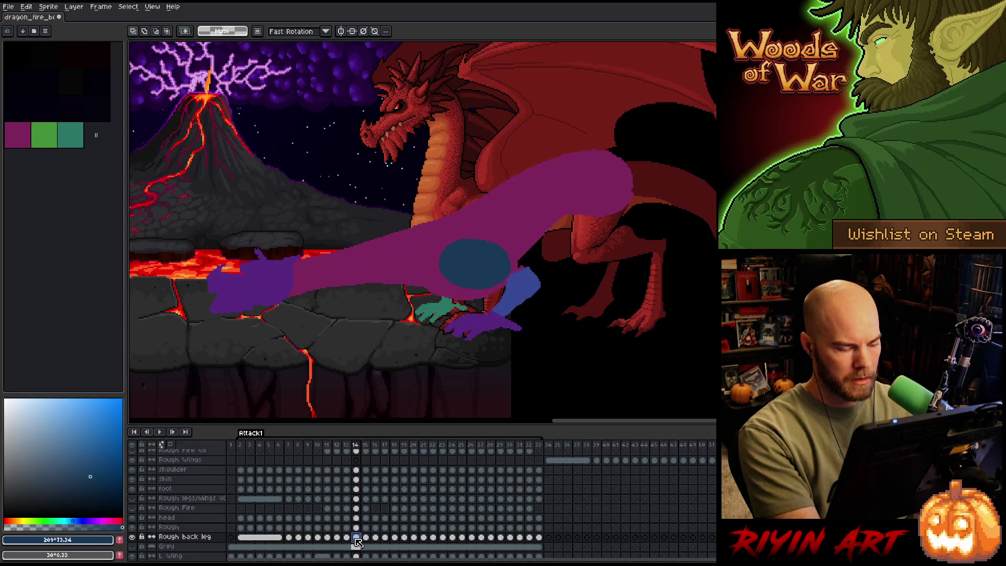
{"action": "key", "text": "period"}
{"action": "key", "text": "Return"}
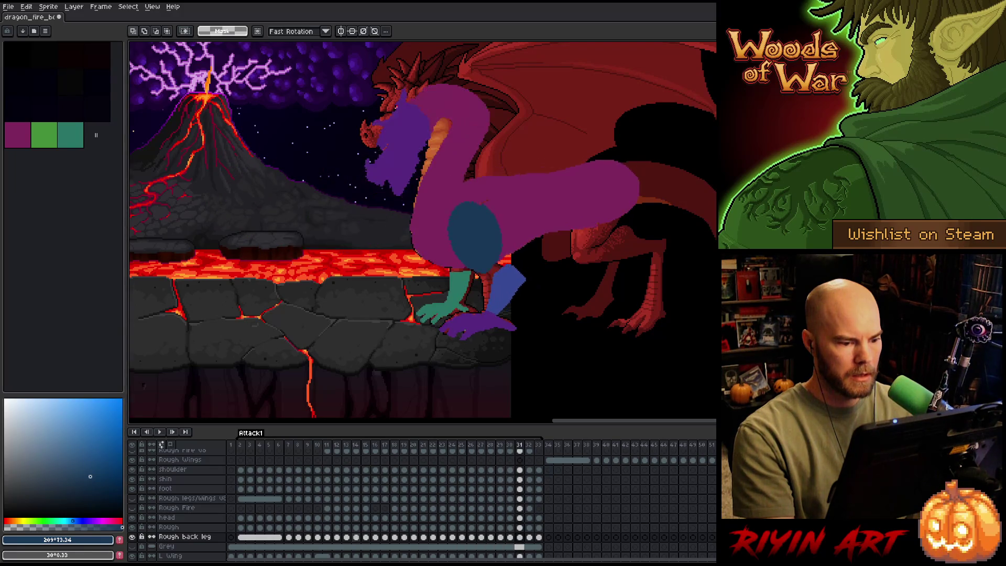
Play again, stop around frame 11, and step forward to frame 12.
{"action": "key", "text": "Return"}
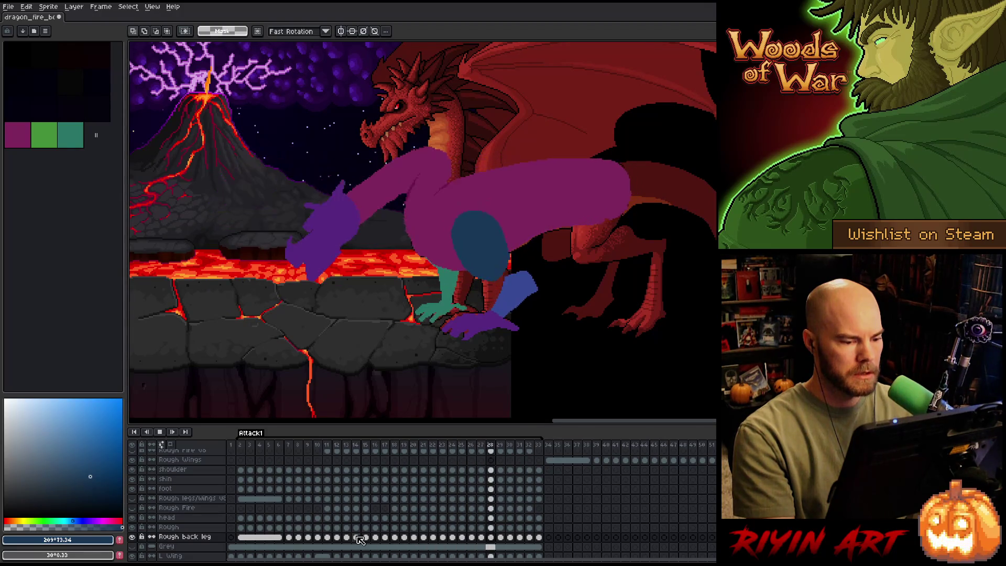
{"action": "key", "text": "Return"}
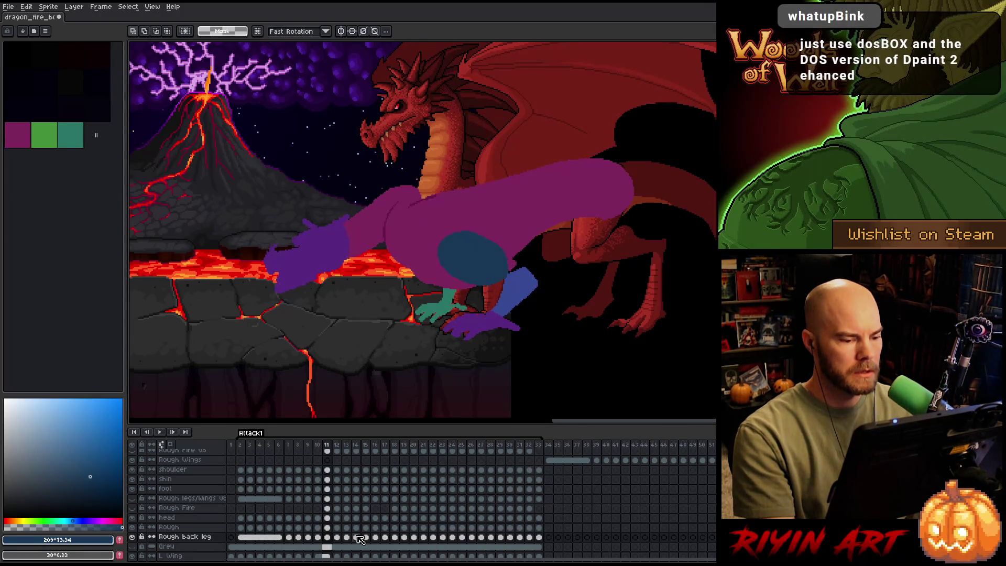
{"action": "key", "text": "Left"}
{"action": "key", "text": "Left"}
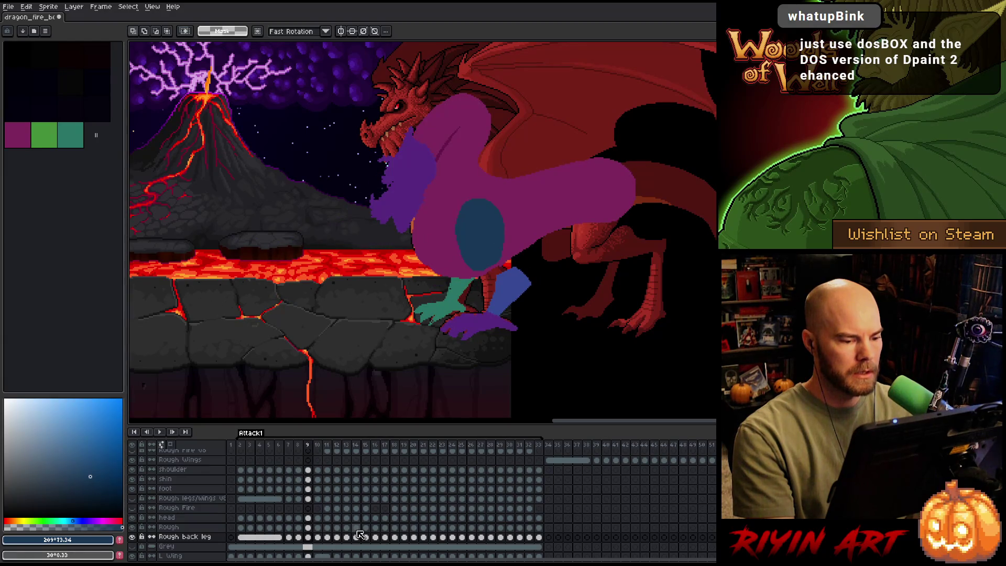
{"action": "key", "text": "Right"}
{"action": "key", "text": "Right"}
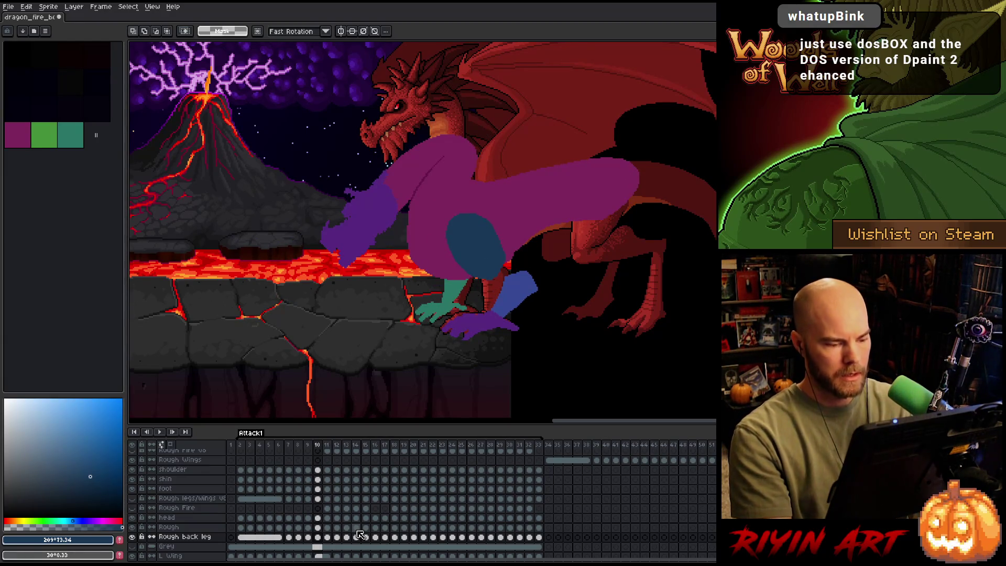
{"action": "key", "text": "Right"}
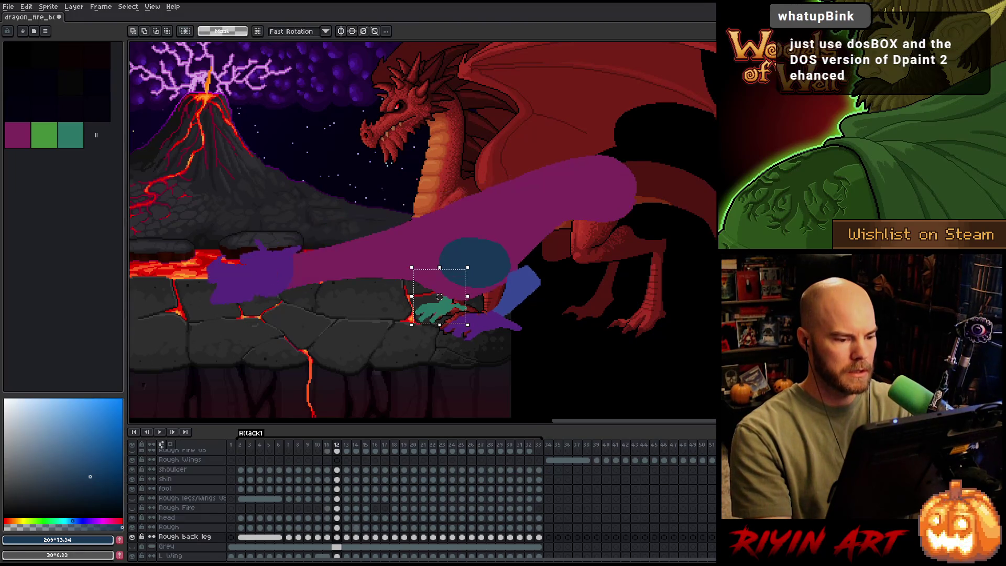
Select the teal back leg on frame 12 and nudge it a pixel on frames 12 through 14.
{"action": "left_click_drag", "start_coordinate": [413, 250], "coordinate": [469, 325]}
{"action": "left_click_drag", "start_coordinate": [441, 287], "coordinate": [439, 287]}
{"action": "key", "text": "Right"}
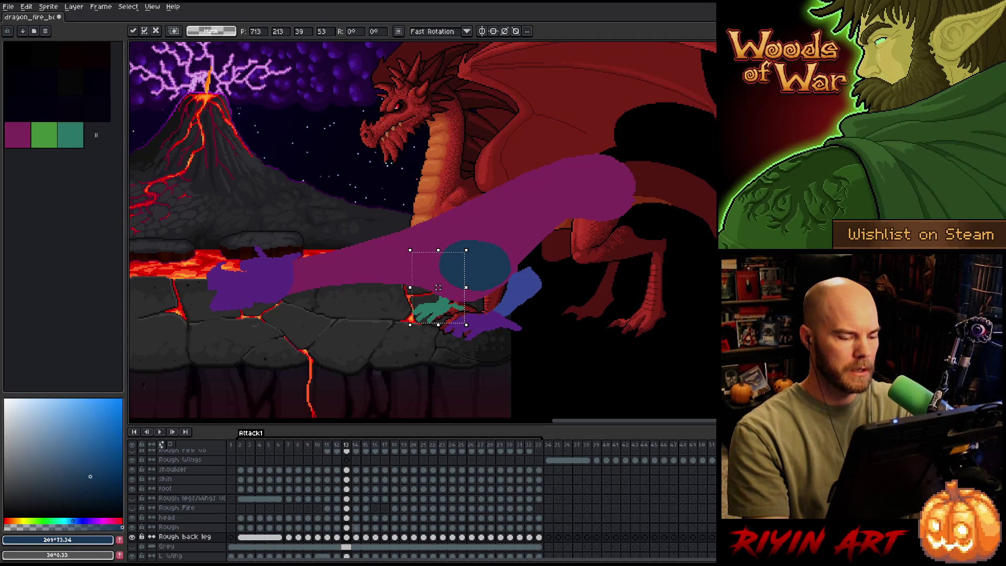
{"action": "key", "text": "Return"}
{"action": "key", "text": "Right"}
{"action": "key", "text": "Right"}
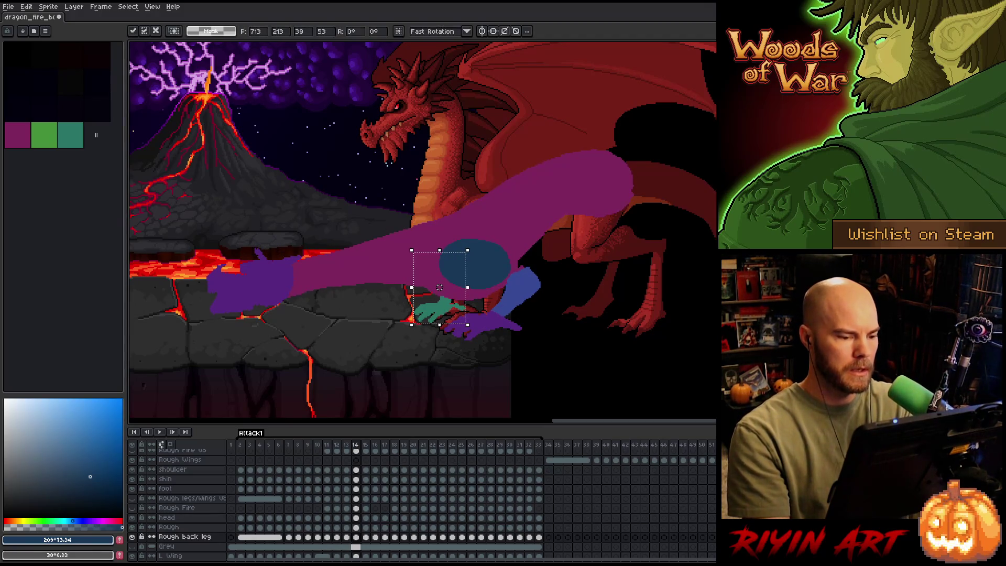
{"action": "key", "text": "Return"}
{"action": "key", "text": "Right"}
{"action": "key", "text": "Left"}
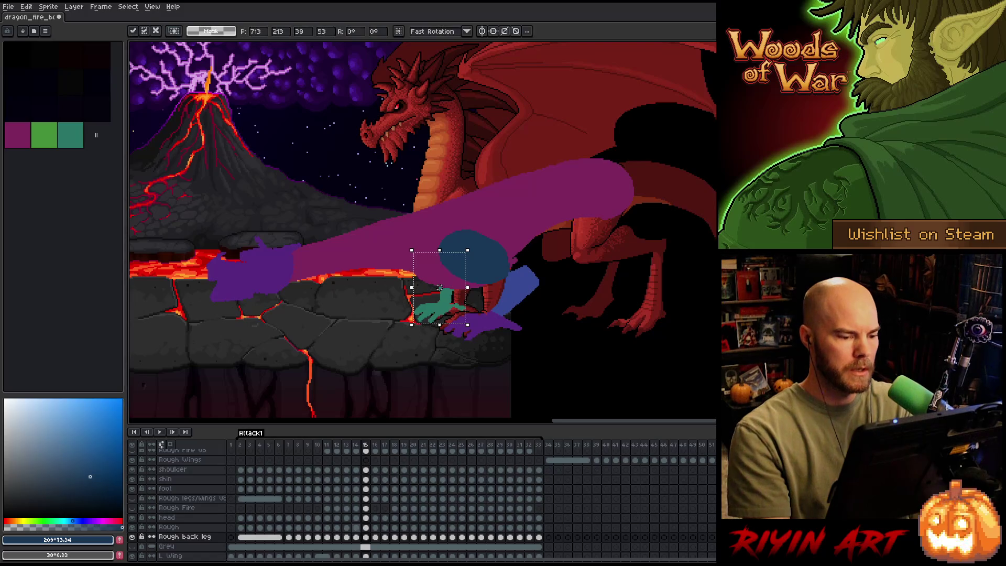
{"action": "key", "text": "Return"}
Nudge the teal back leg a pixel or two right on frames 15 through 17.
{"action": "key", "text": "Right"}
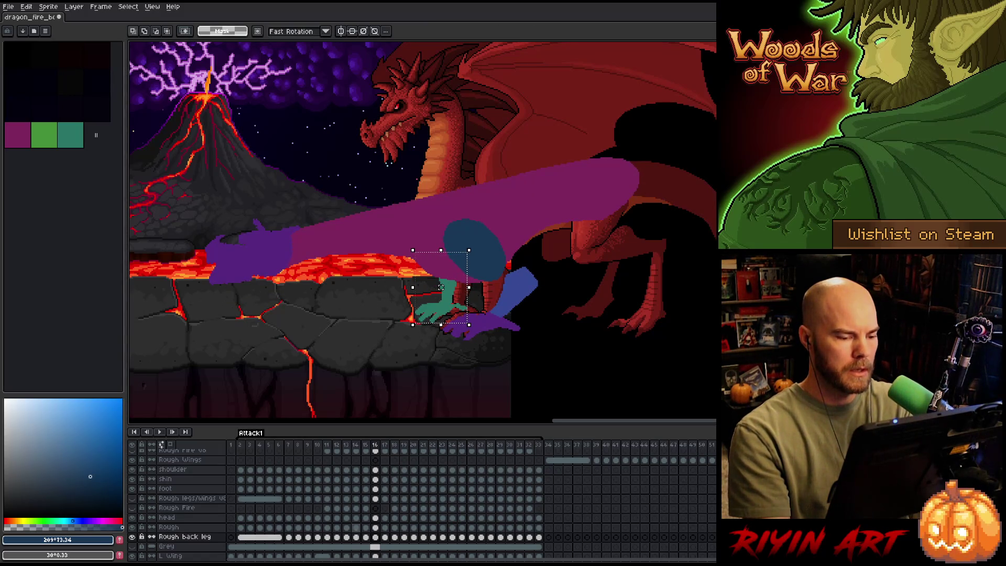
{"action": "key", "text": "Right"}
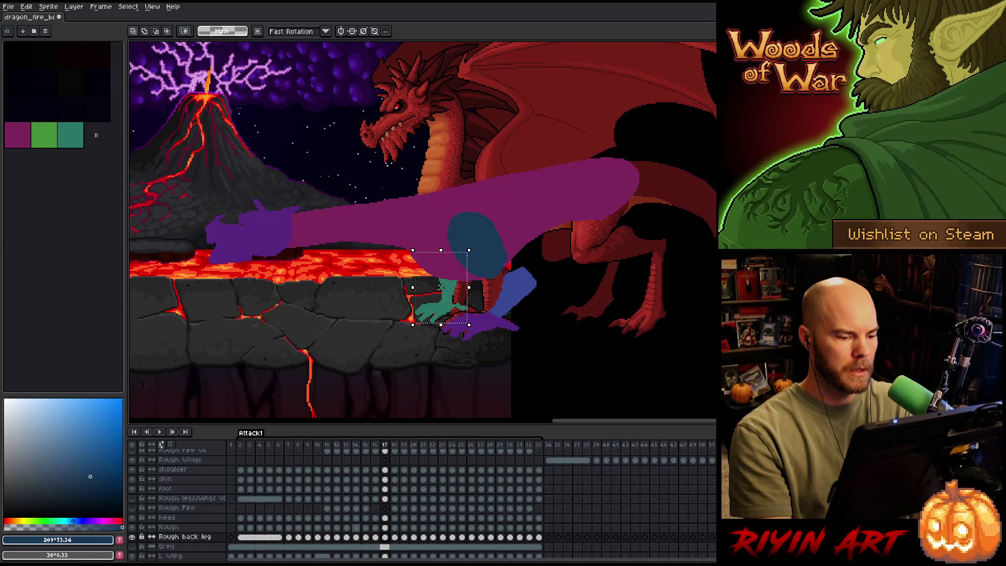
{"action": "key", "text": "Left"}
{"action": "key", "text": "Left"}
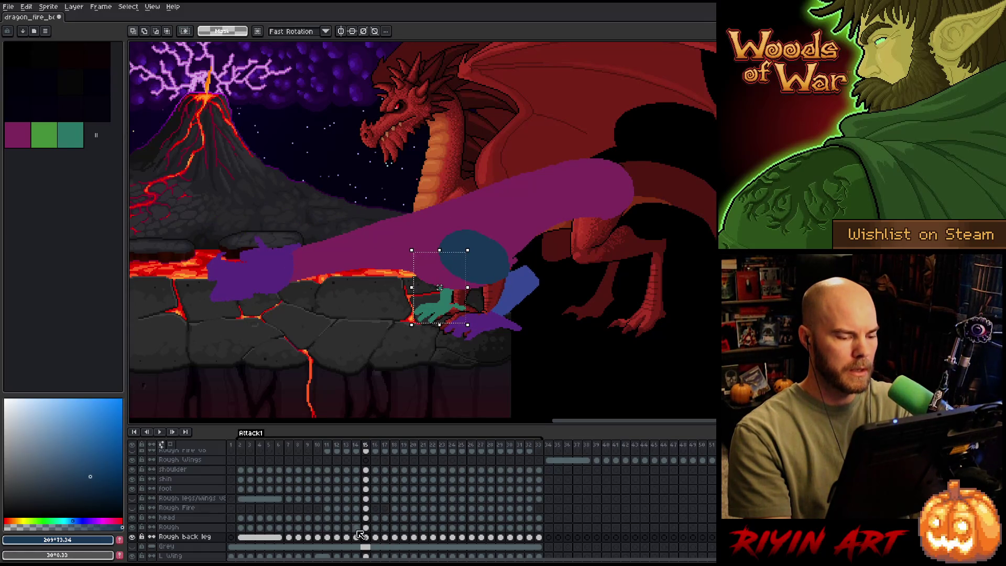
{"action": "key", "text": "Right"}
{"action": "key", "text": "Right"}
{"action": "key", "text": "Left"}
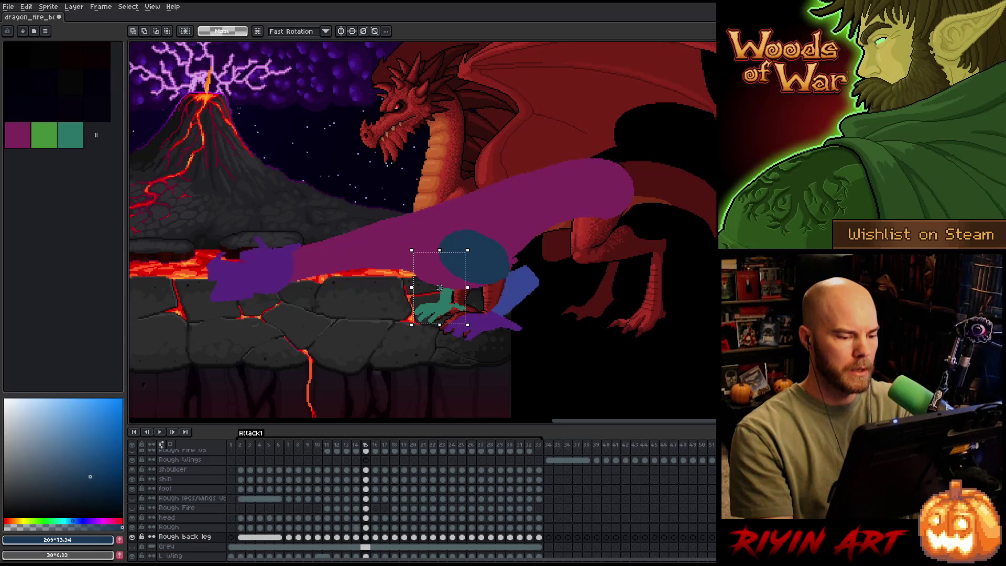
{"action": "key", "text": "Right"}
{"action": "key", "text": "Right"}
{"action": "key", "text": "Right"}
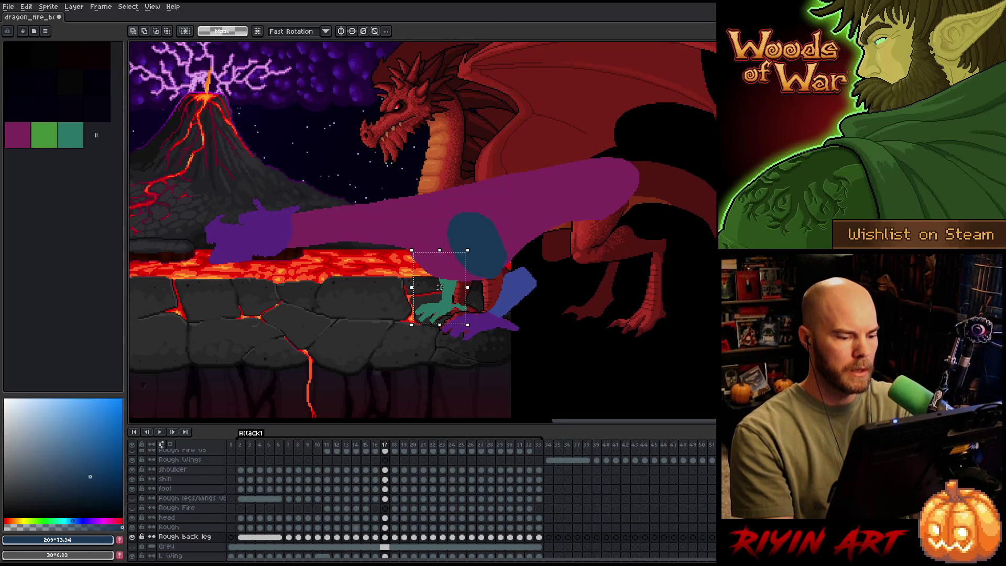
{"action": "key", "text": "Right"}
{"action": "key", "text": "Right"}
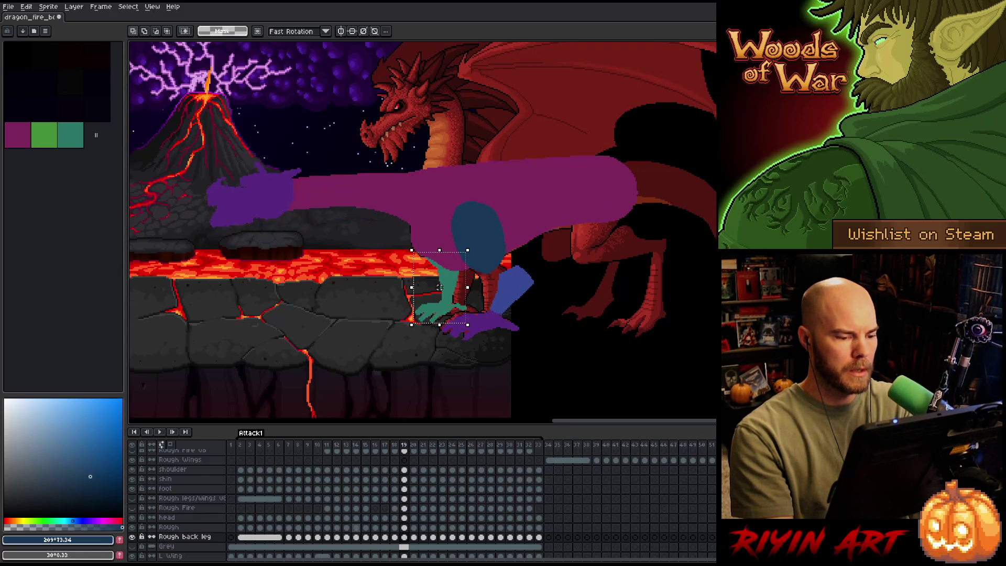
{"action": "key", "text": "Right"}
{"action": "key", "text": "Right"}
{"action": "key", "text": "Left"}
{"action": "key", "text": "Left"}
{"action": "key", "text": "Left"}
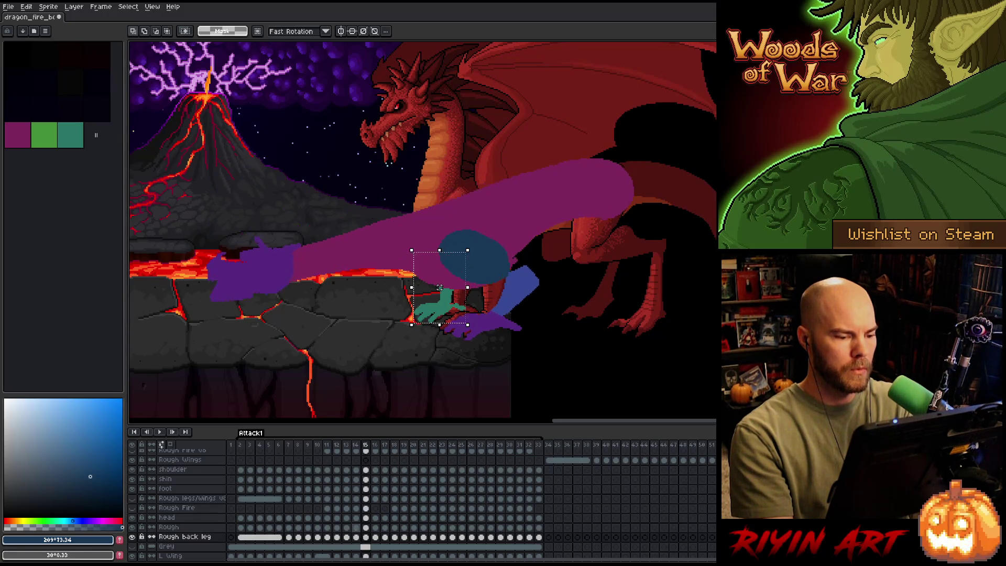
{"action": "key", "text": "Right"}
{"action": "key", "text": "Right"}
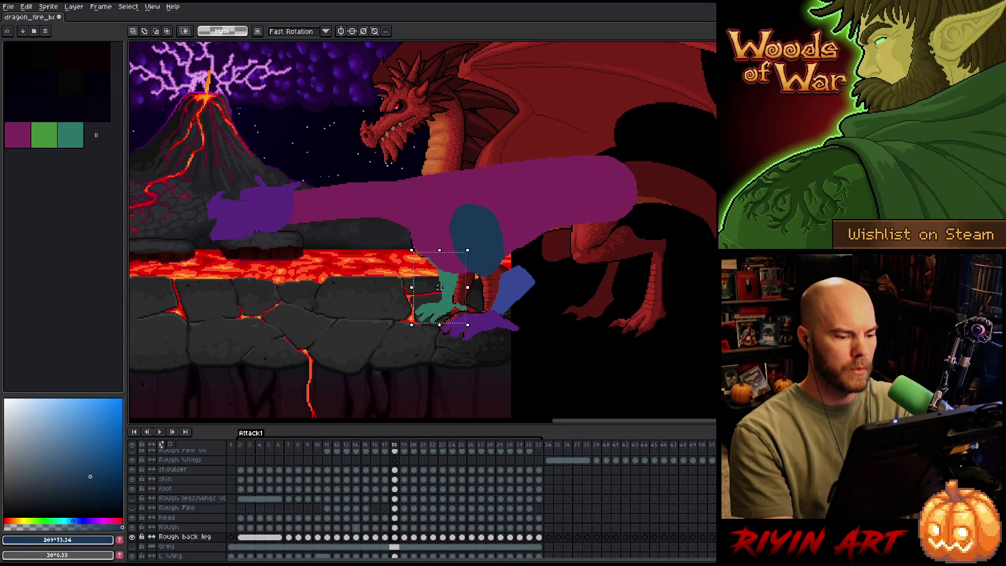
Flip between neighbouring frames 17 to 22 to check the leg's placement, ending on frame 23.
{"action": "key", "text": "Left"}
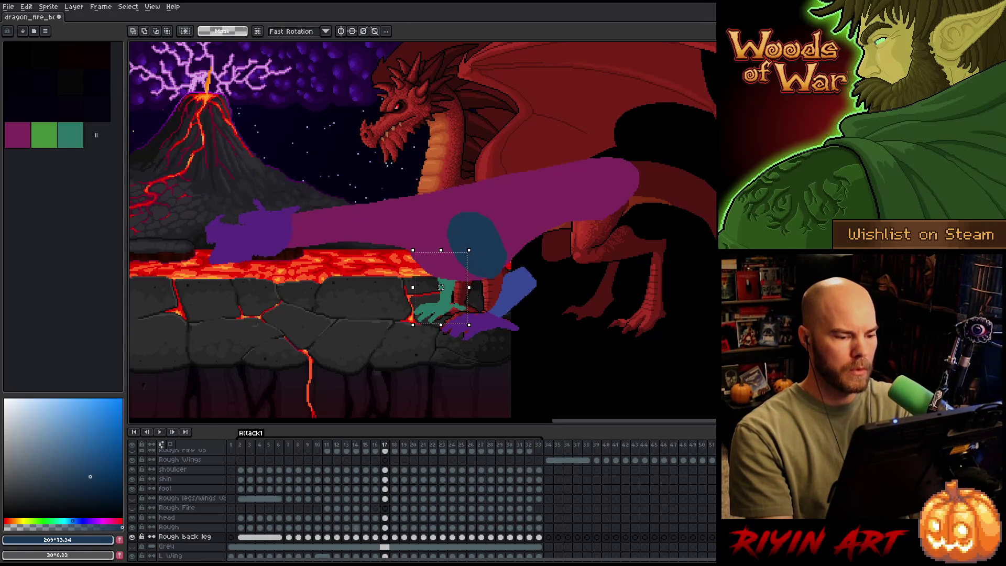
{"action": "key", "text": "Right"}
{"action": "key", "text": "Left"}
{"action": "key", "text": "Right"}
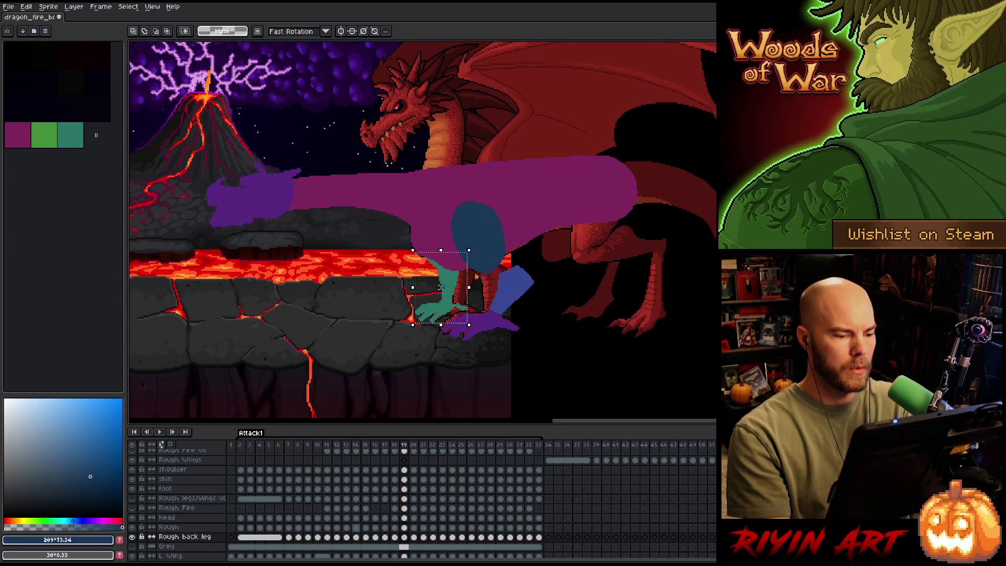
{"action": "key", "text": "period"}
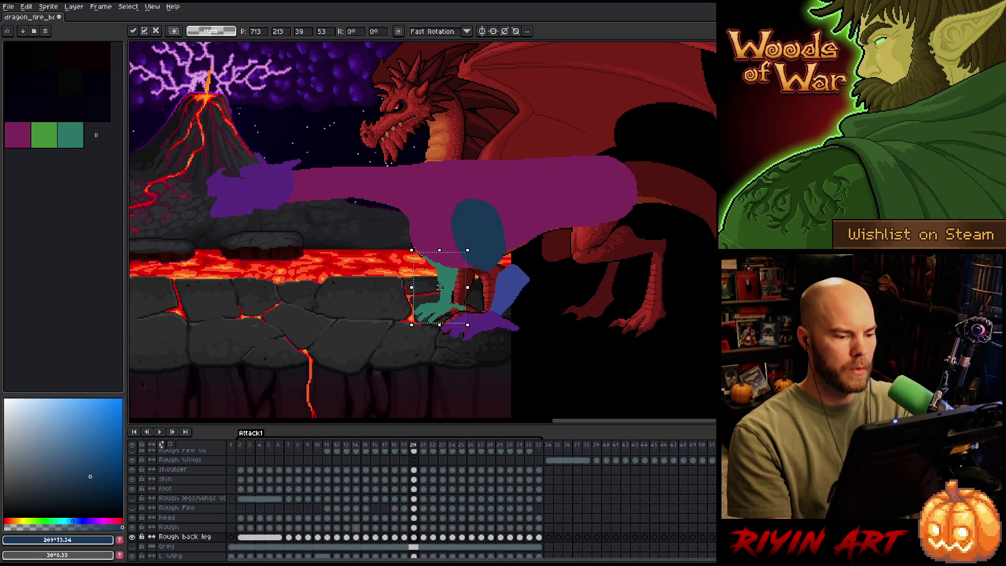
{"action": "key", "text": "period"}
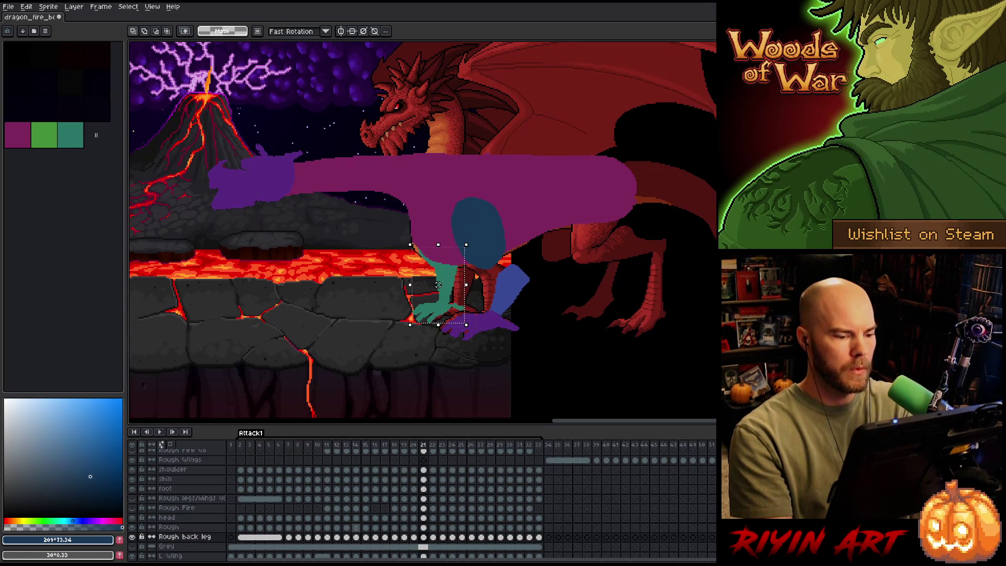
{"action": "key", "text": "period"}
{"action": "key", "text": "comma"}
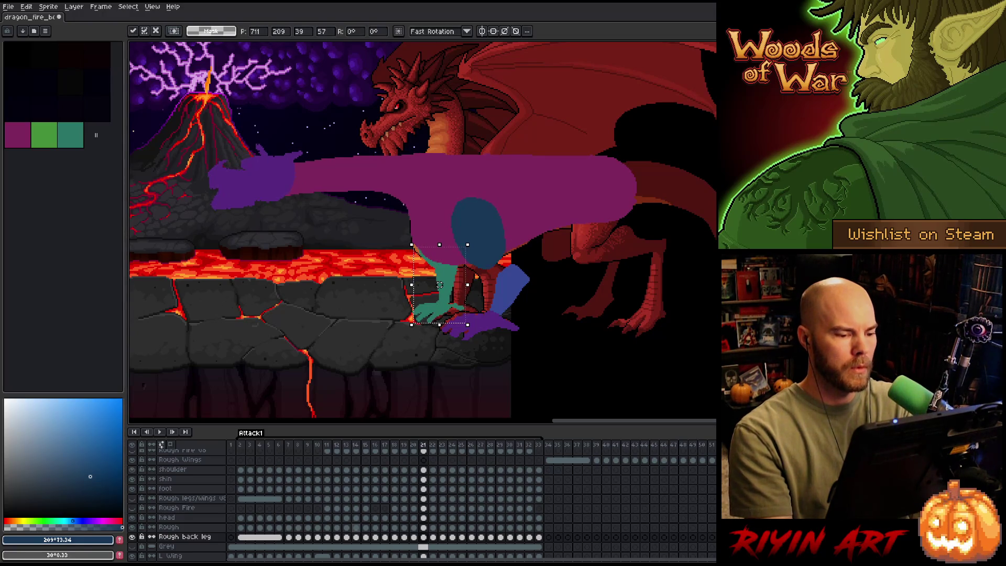
{"action": "key", "text": "period"}
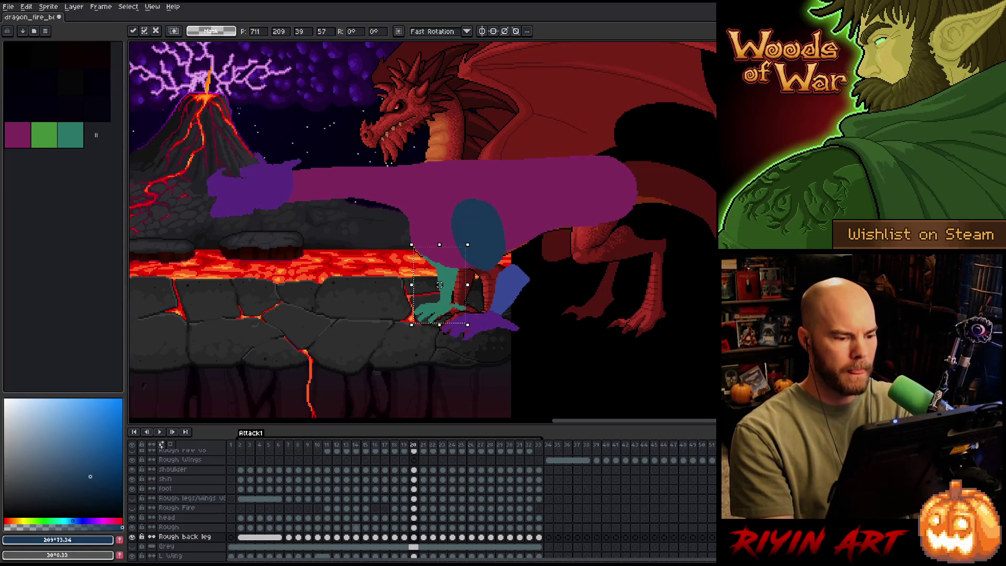
{"action": "key", "text": "comma"}
{"action": "key", "text": "period"}
{"action": "key", "text": "period"}
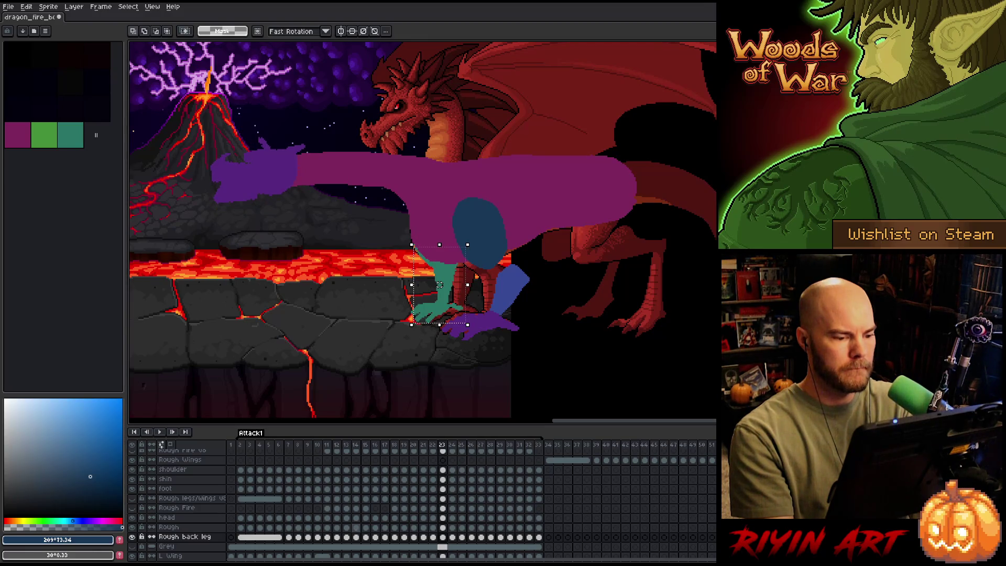
Compare the teal leg and arm poses by flipping through frames 22 to 28.
{"action": "left_click", "coordinate": [439, 285]}
{"action": "key", "text": "comma"}
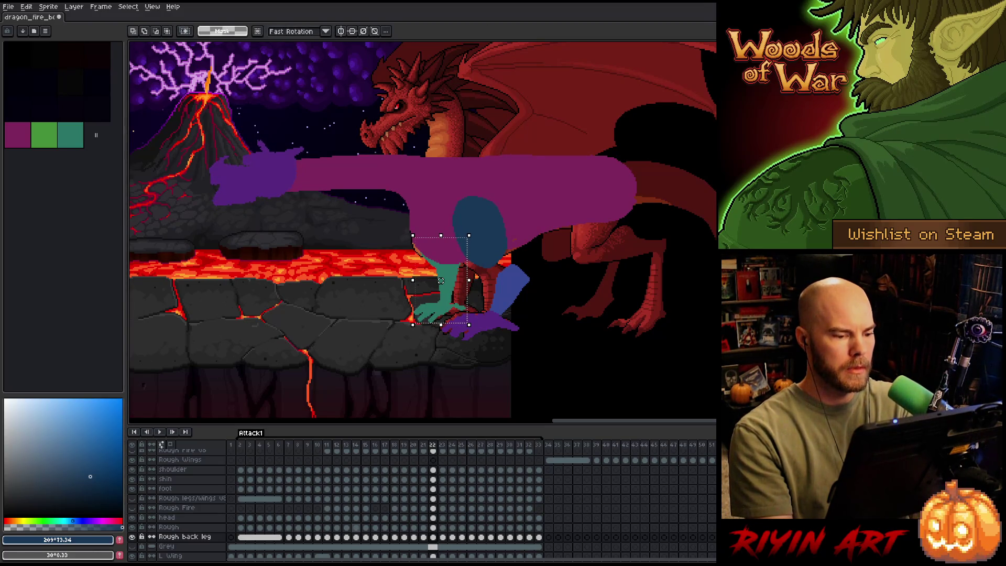
{"action": "key", "text": "period"}
{"action": "key", "text": "comma"}
{"action": "key", "text": "comma"}
{"action": "key", "text": "period"}
{"action": "key", "text": "period"}
{"action": "key", "text": "period"}
{"action": "key", "text": "period"}
{"action": "key", "text": "period"}
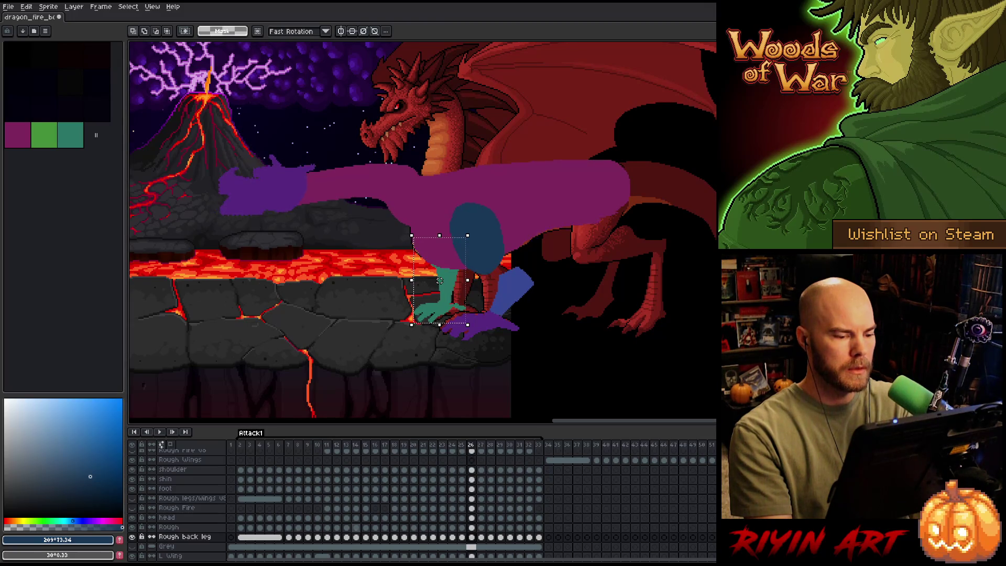
{"action": "key", "text": "period"}
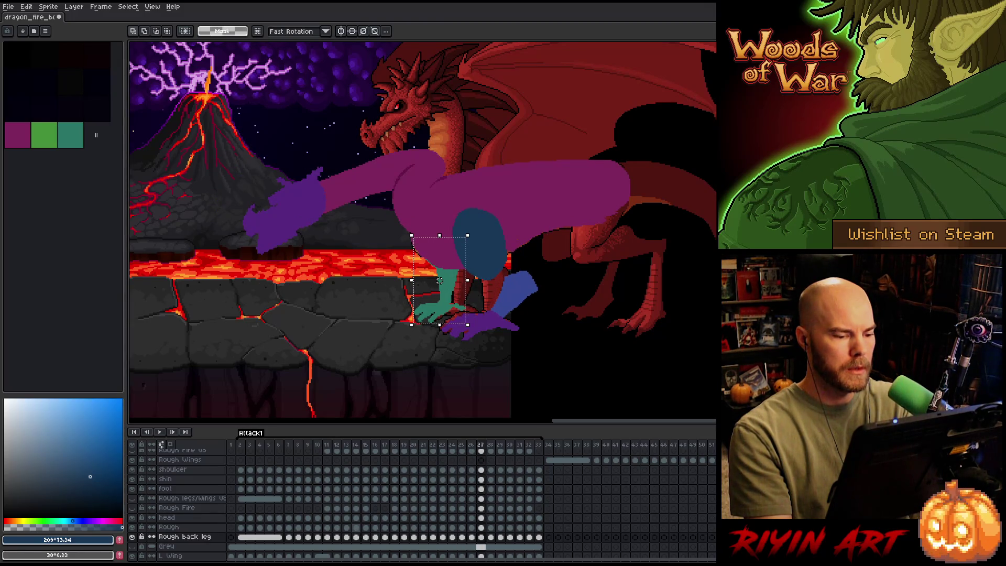
{"action": "key", "text": "comma"}
{"action": "key", "text": "comma"}
{"action": "key", "text": "period"}
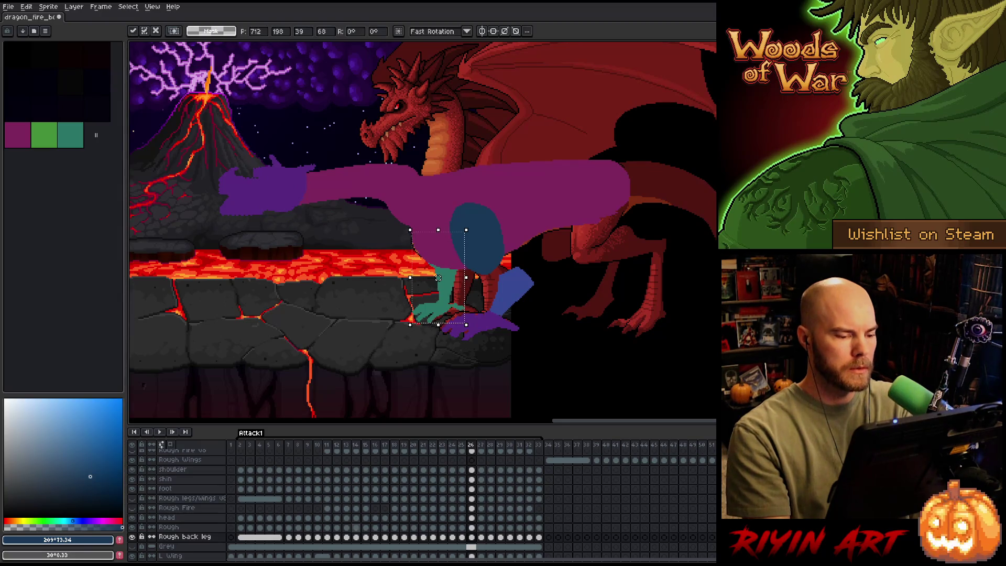
{"action": "key", "text": "comma"}
{"action": "key", "text": "period"}
{"action": "key", "text": "period"}
{"action": "key", "text": "period"}
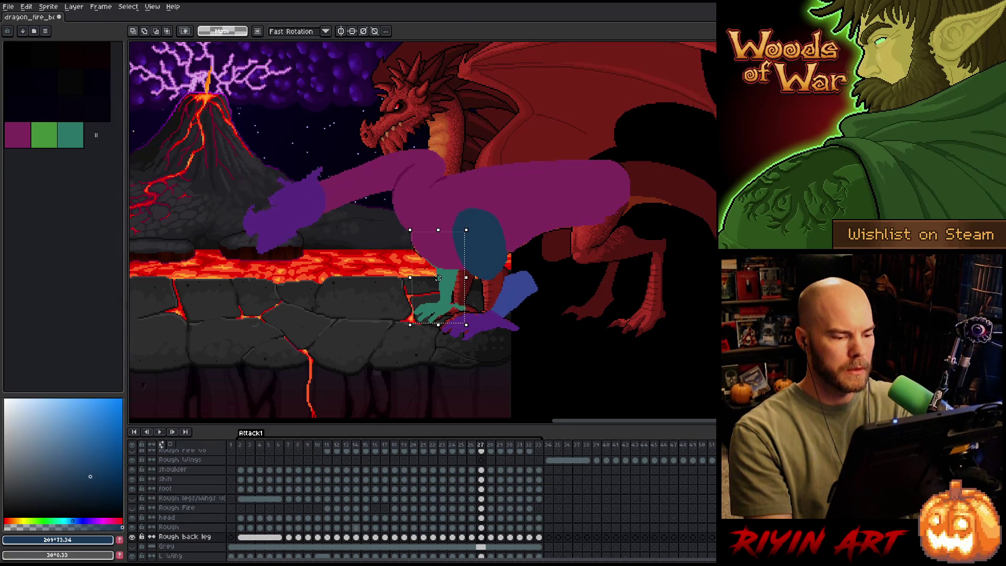
{"action": "key", "text": "comma"}
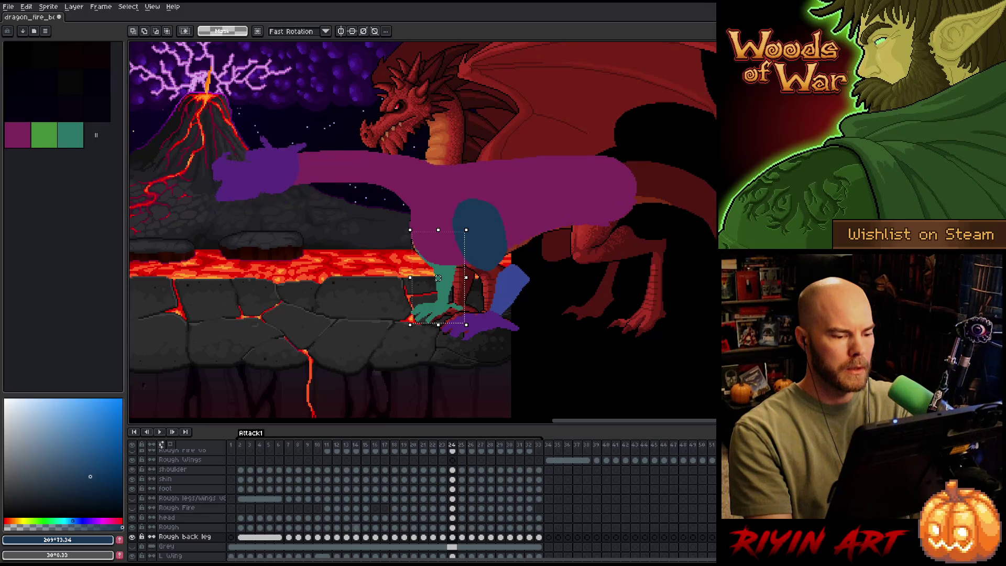
{"action": "key", "text": "comma"}
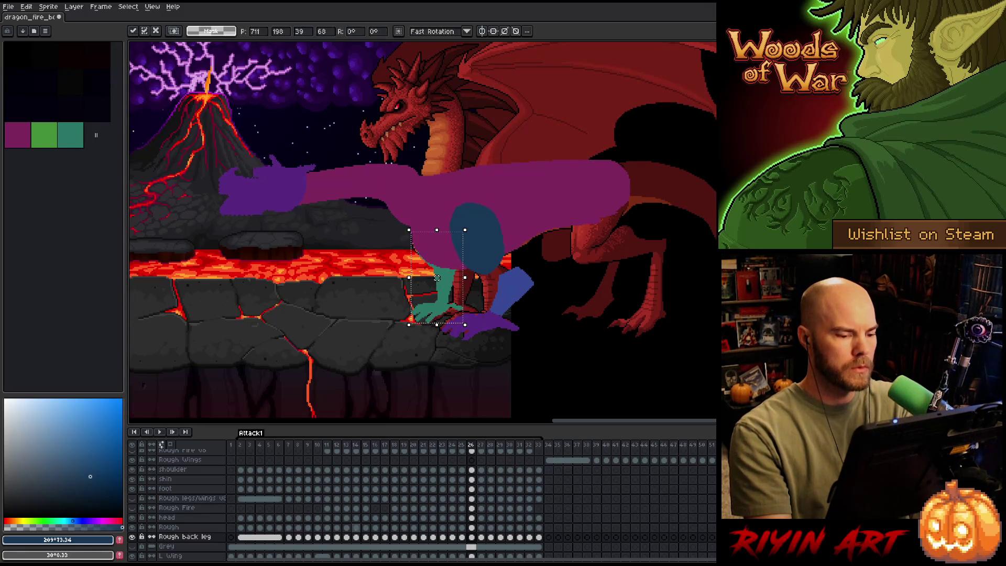
{"action": "key", "text": "period"}
{"action": "key", "text": "period"}
{"action": "key", "text": "comma"}
{"action": "key", "text": "period"}
{"action": "key", "text": "comma"}
{"action": "key", "text": "period"}
{"action": "key", "text": "comma"}
{"action": "key", "text": "period"}
Move the teal shin about 8 px left on frame 28, checking neighbouring frames.
{"action": "left_click", "coordinate": [440, 287]}
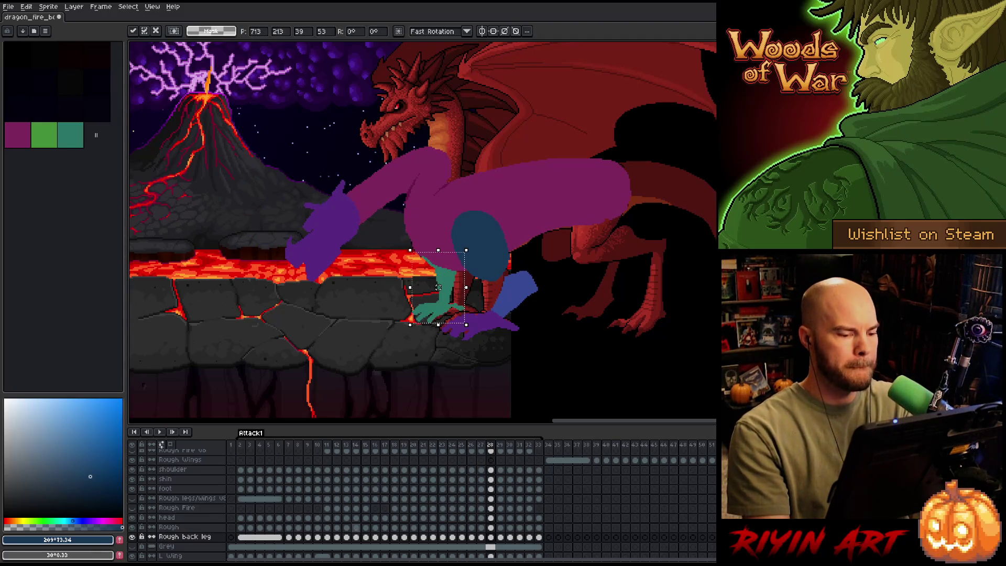
{"action": "key", "text": "comma"}
{"action": "key", "text": "period"}
{"action": "key", "text": "comma"}
{"action": "key", "text": "period"}
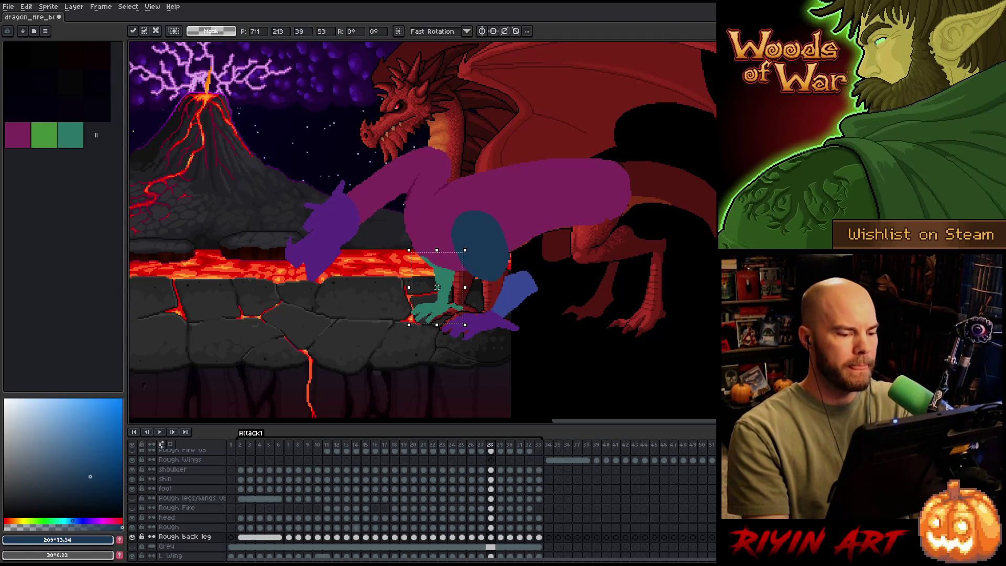
{"action": "key", "text": "comma"}
{"action": "key", "text": "period"}
{"action": "key", "text": "period"}
{"action": "left_click_drag", "start_coordinate": [440, 291], "coordinate": [436, 291]}
{"action": "key", "text": "comma"}
{"action": "key", "text": "period"}
{"action": "key", "text": "comma"}
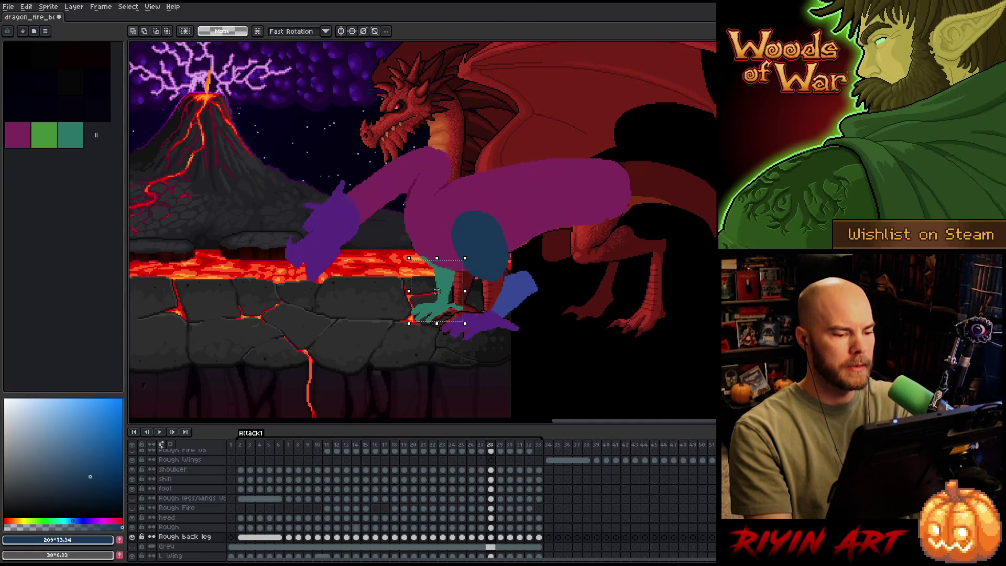
{"action": "key", "text": "period"}
{"action": "key", "text": "period"}
{"action": "key", "text": "comma"}
{"action": "key", "text": "period"}
Nudge the teal shin 2 px left on frame 30 and 7 px right on frame 31.
{"action": "key", "text": "period"}
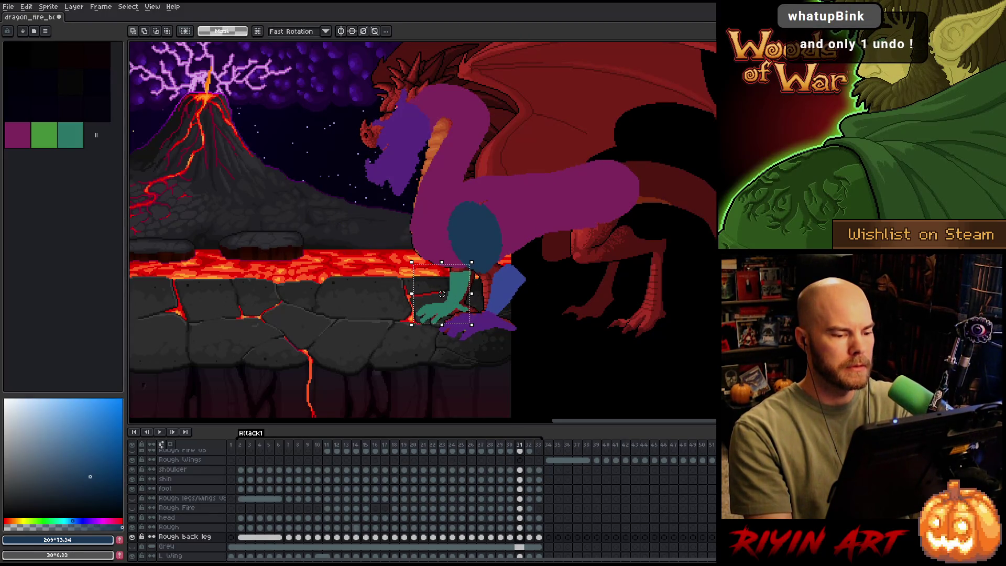
{"action": "left_click_drag", "start_coordinate": [443, 301], "coordinate": [442, 300]}
{"action": "key", "text": "comma"}
{"action": "key", "text": "period"}
{"action": "key", "text": "comma"}
{"action": "key", "text": "period"}
{"action": "key", "text": "period"}
{"action": "left_click_drag", "start_coordinate": [442, 300], "coordinate": [446, 301]}
{"action": "key", "text": "comma"}
{"action": "key", "text": "period"}
{"action": "key", "text": "period"}
{"action": "key", "text": "period"}
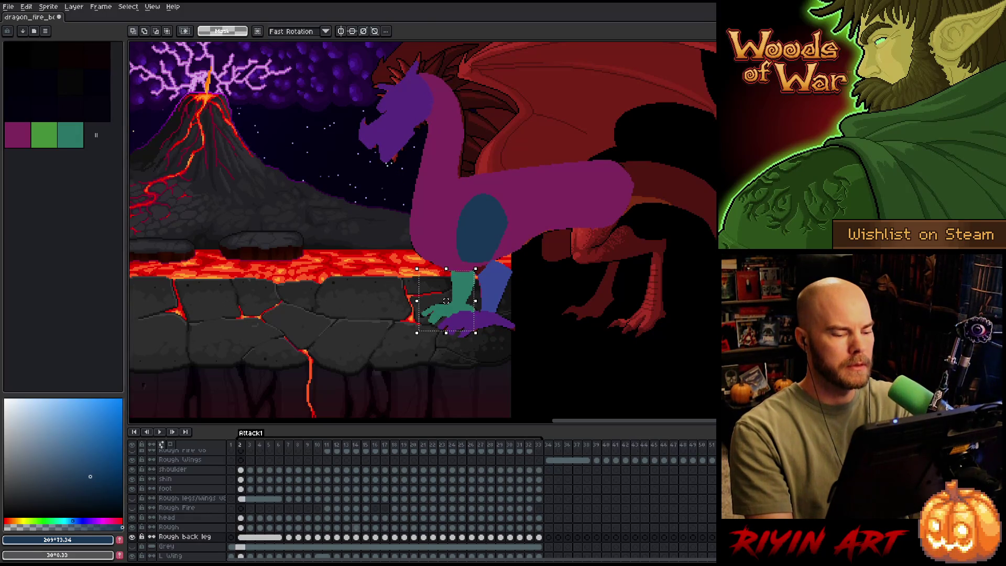
Save the file, then play and stop the attack animation to review it.
{"action": "key", "text": "ctrl+s"}
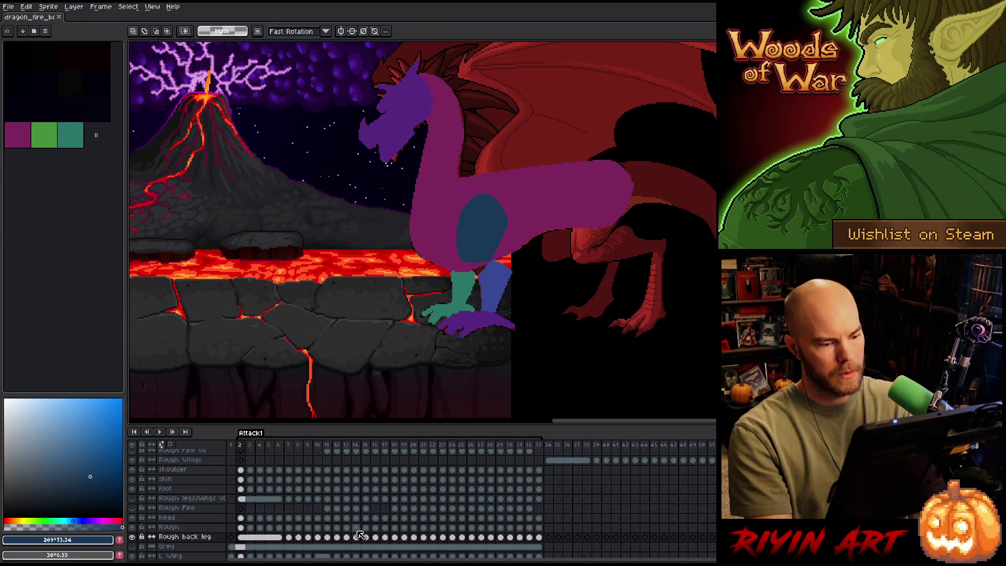
{"action": "key", "text": "Return"}
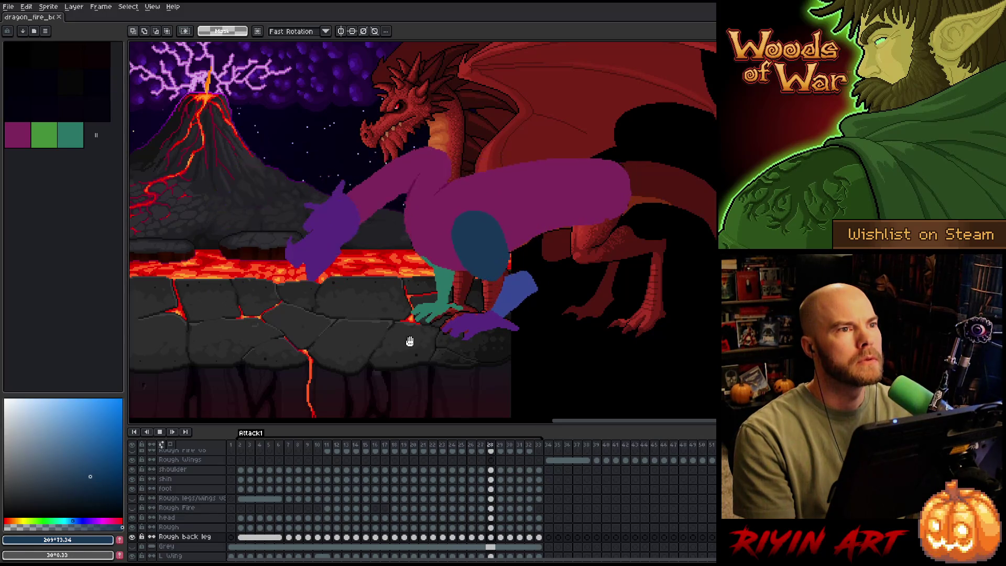
{"action": "key", "text": "Return"}
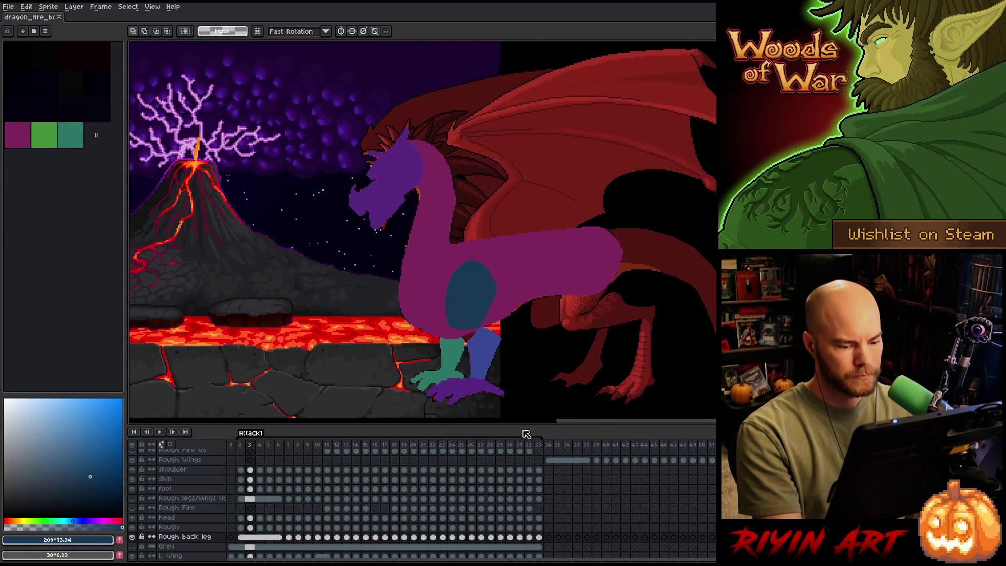
{"action": "left_click", "coordinate": [546, 463]}
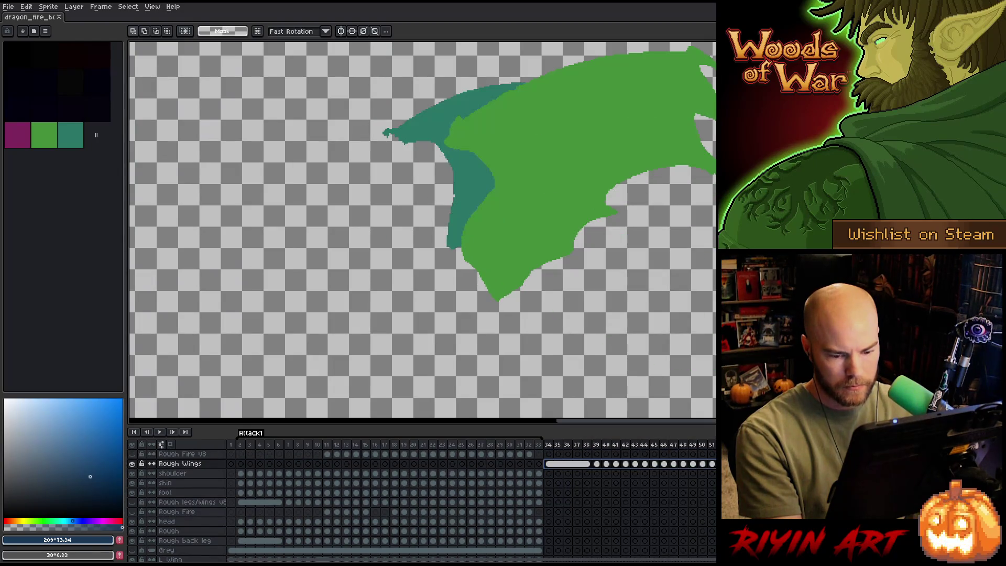
Select the wing cels across frames 5–31 and play the animation from frame 2.
{"action": "left_click_drag", "start_coordinate": [547, 466], "coordinate": [248, 466]}
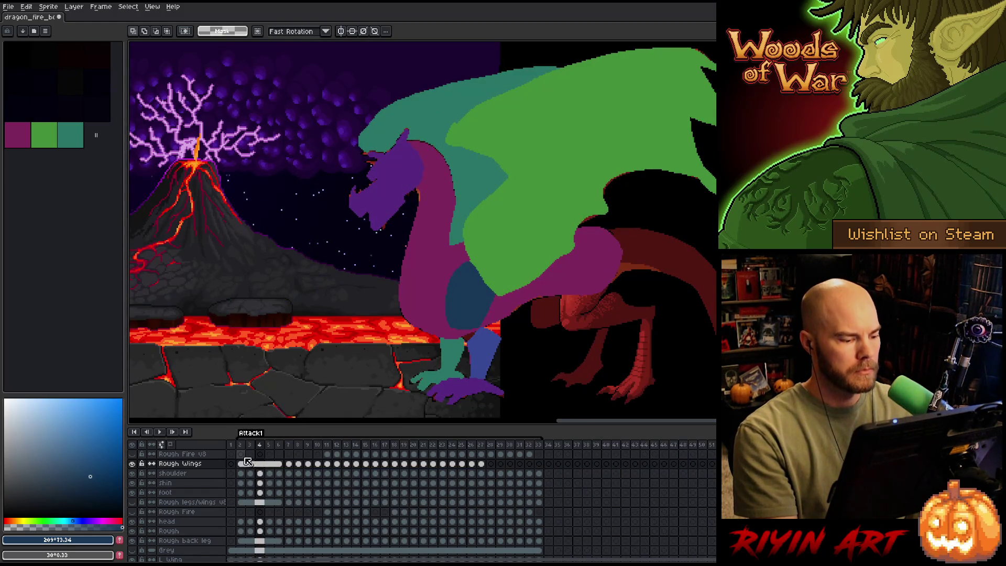
{"action": "left_click", "coordinate": [242, 445]}
{"action": "key", "text": "Return"}
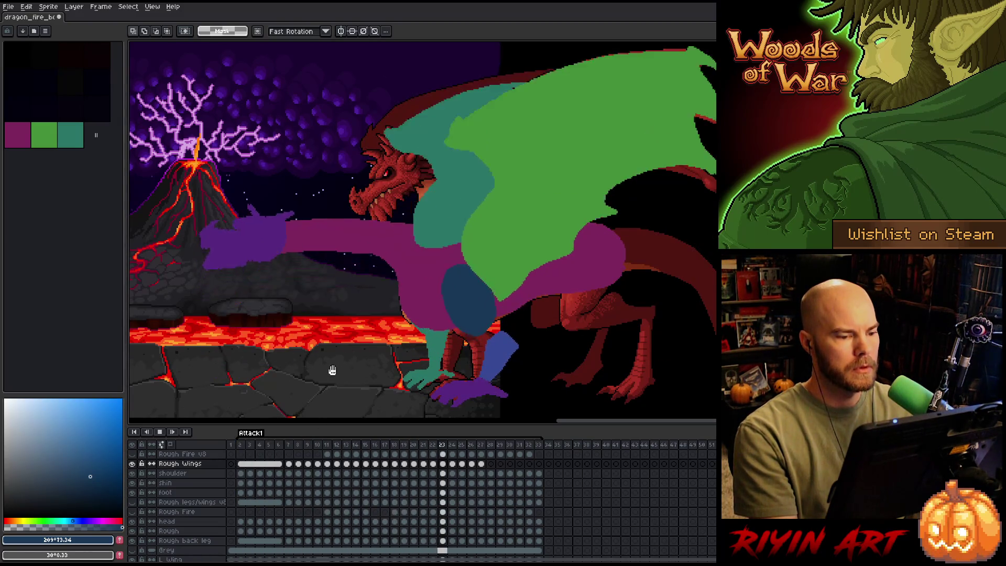
{"action": "key", "text": "Return"}
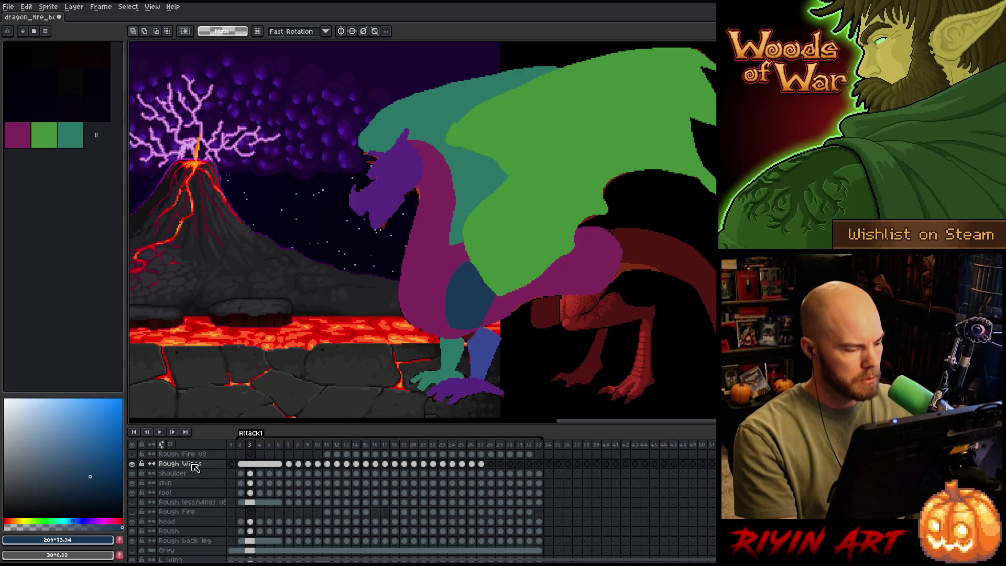
Duplicate Rough Wings as 'Rough Wings Back', solo it, and begin selecting the green wing colour.
{"action": "right_click", "coordinate": [191, 464]}
{"action": "left_click", "coordinate": [213, 511]}
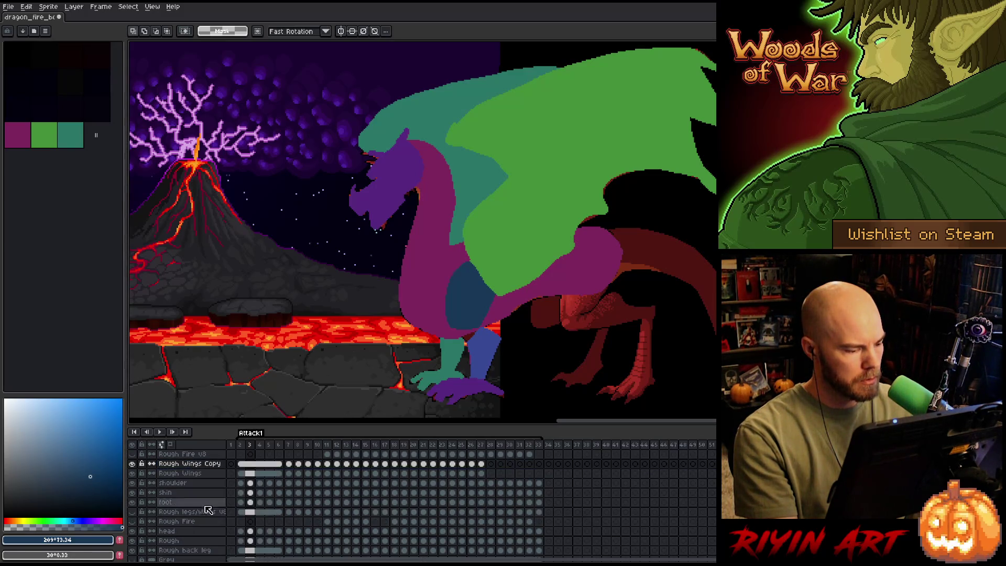
{"action": "left_click", "coordinate": [133, 464], "text": "alt"}
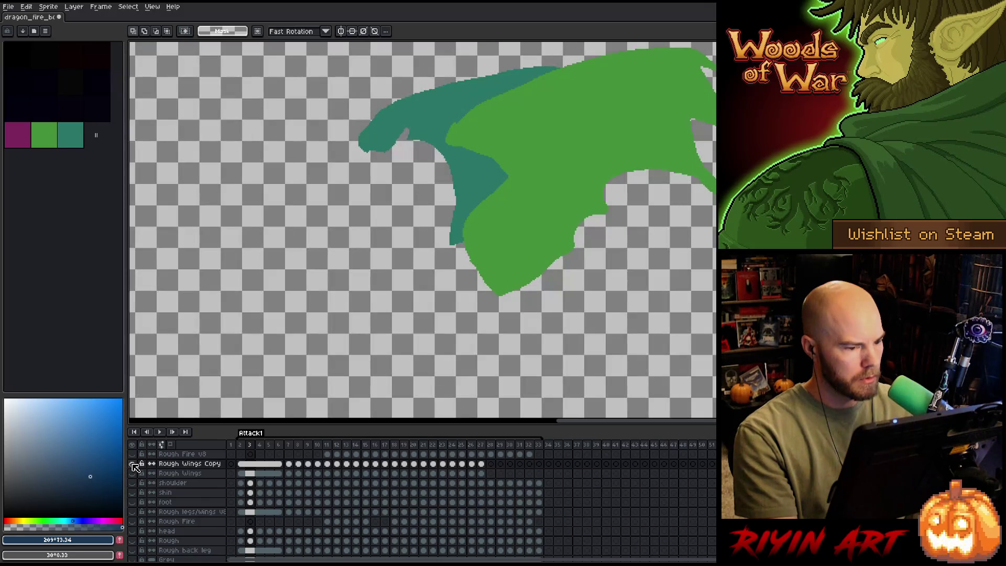
{"action": "double_click", "coordinate": [200, 465]}
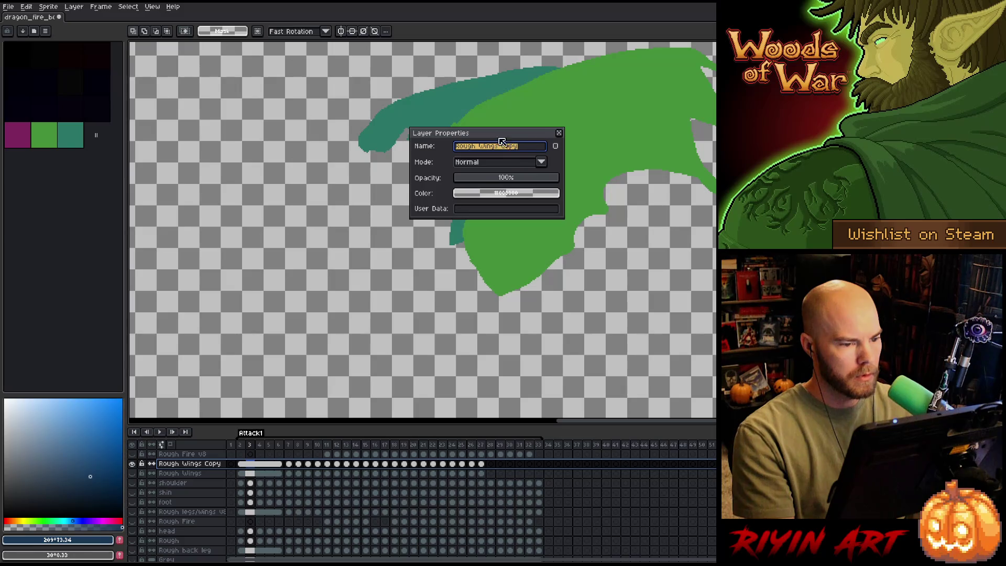
{"action": "key", "text": "BackSpace"}
{"action": "key", "text": "BackSpace"}
{"action": "key", "text": "BackSpace"}
{"action": "type", "text": "Ba"}
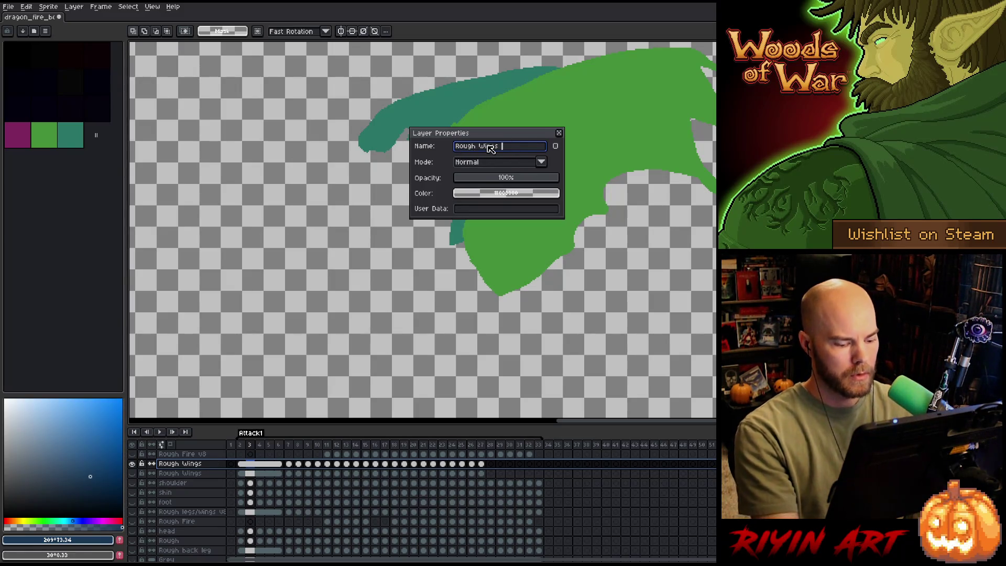
{"action": "type", "text": "ck"}
{"action": "key", "text": "Return"}
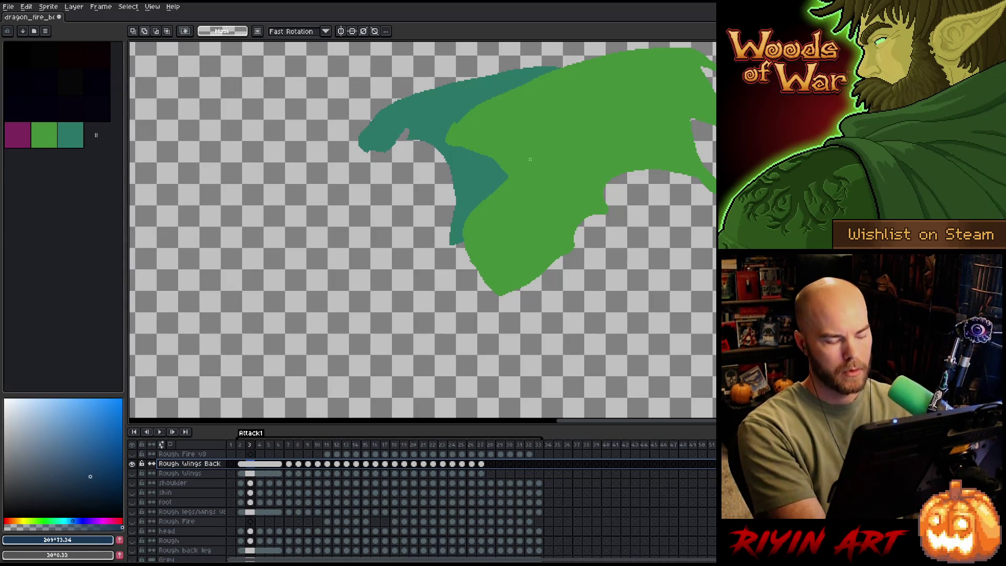
{"action": "key", "text": "ctrl+shift+c"}
{"action": "left_click", "coordinate": [511, 158]}
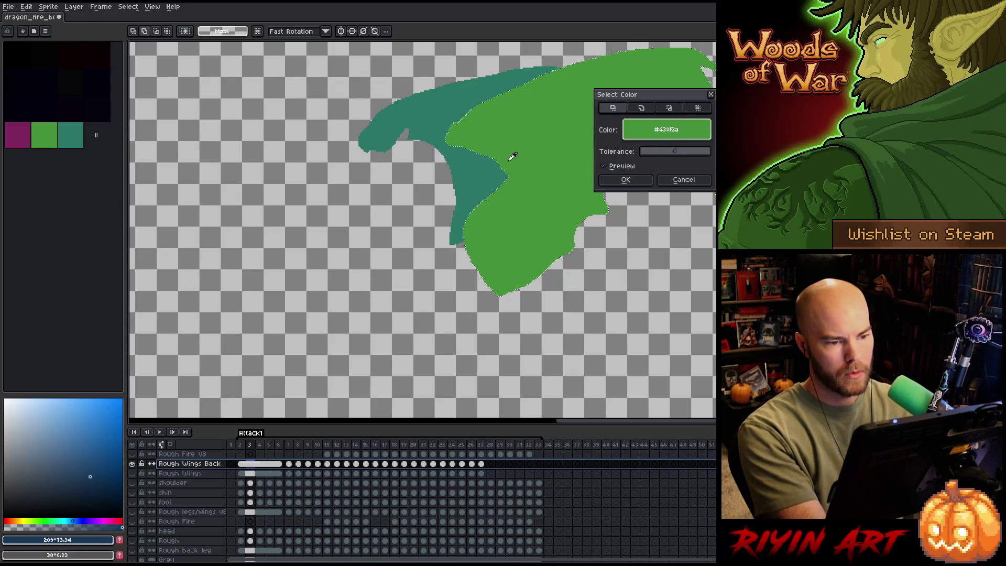
Erase the green front wing from Rough Wings Back by replacing its colour with transparency.
{"action": "left_click", "coordinate": [636, 179]}
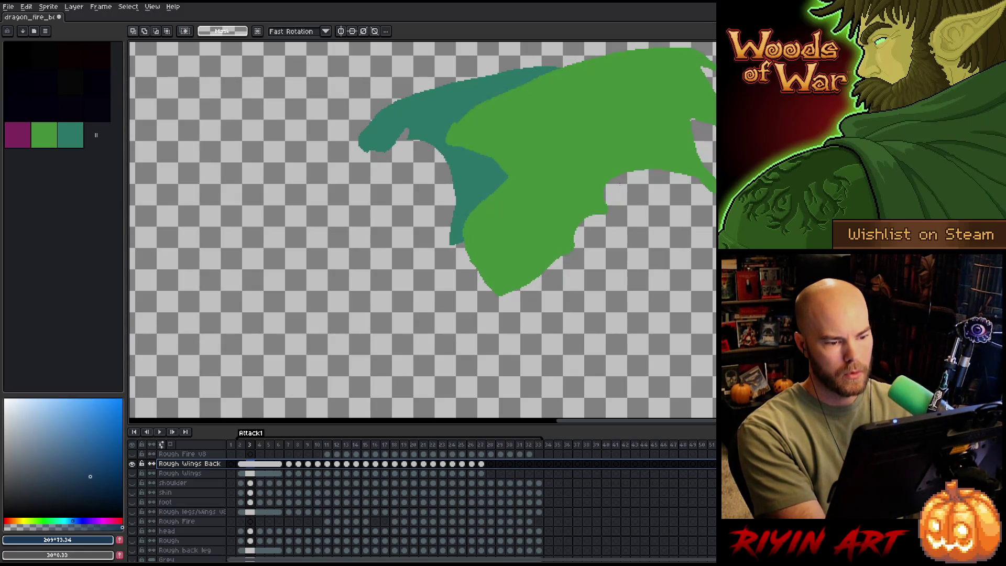
{"action": "key", "text": "shift+r"}
{"action": "left_click", "coordinate": [603, 143]}
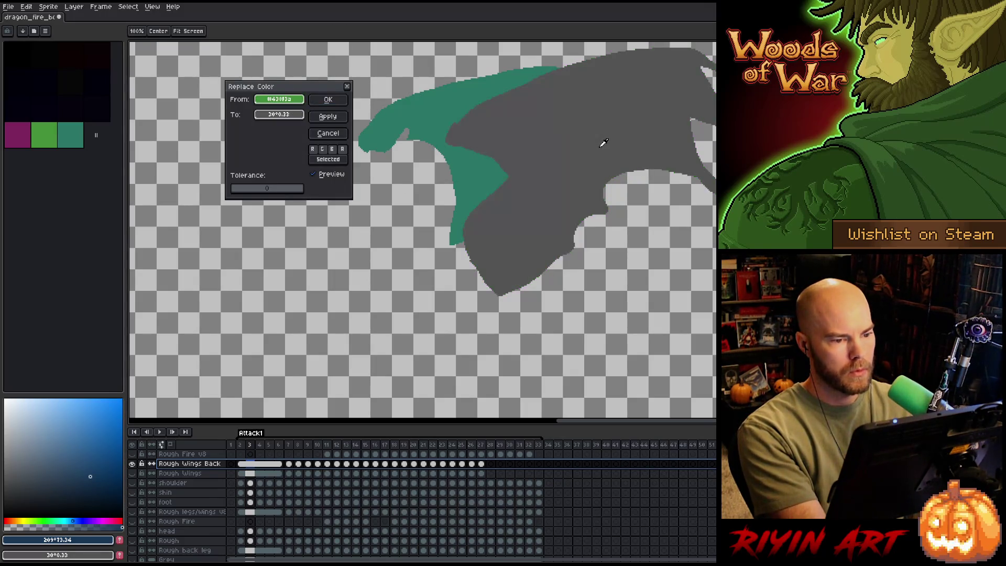
{"action": "left_click", "coordinate": [277, 119]}
{"action": "left_click_drag", "start_coordinate": [285, 178], "coordinate": [281, 187]}
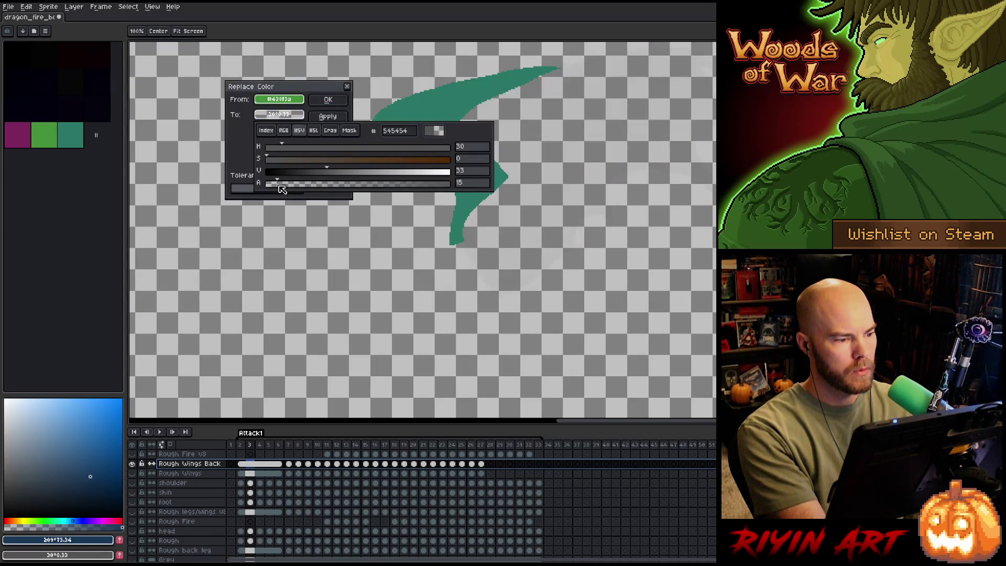
{"action": "left_click", "coordinate": [299, 82]}
{"action": "left_click", "coordinate": [337, 105]}
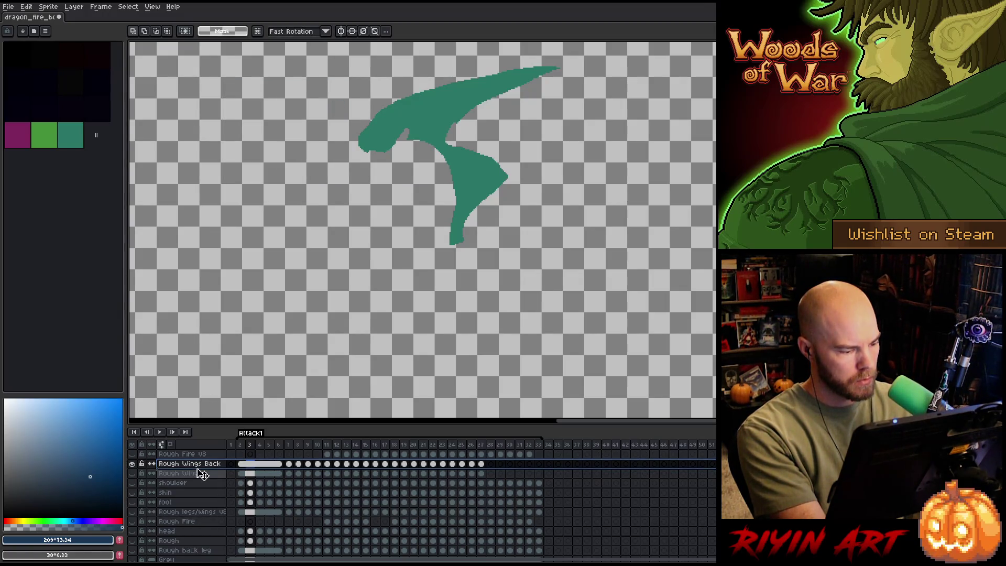
Show all layers and move Rough Wings Back below the Rough back leg layer.
{"action": "left_click", "coordinate": [132, 463], "text": "alt"}
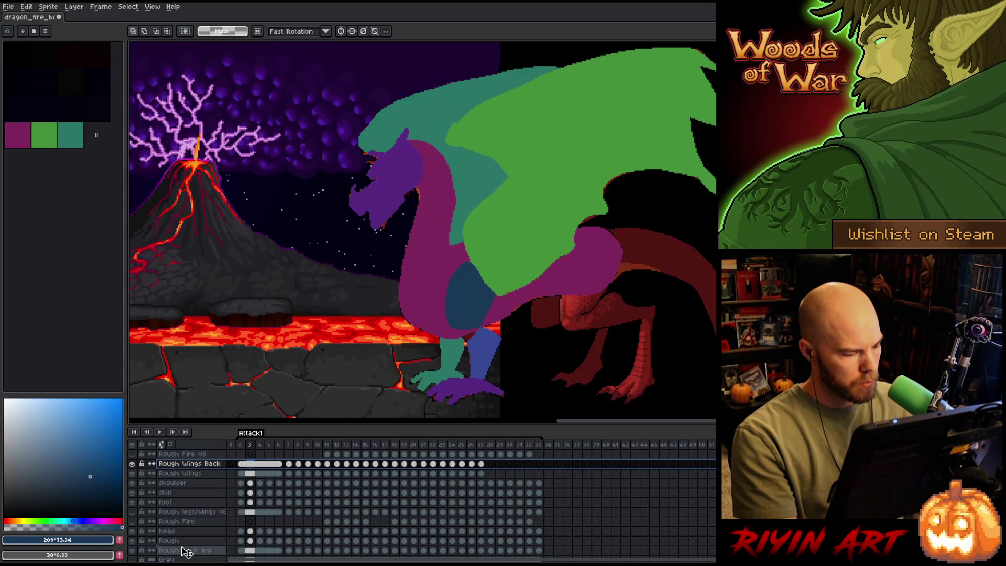
{"action": "left_click_drag", "start_coordinate": [186, 550], "coordinate": [187, 558]}
{"action": "left_click", "coordinate": [165, 464]}
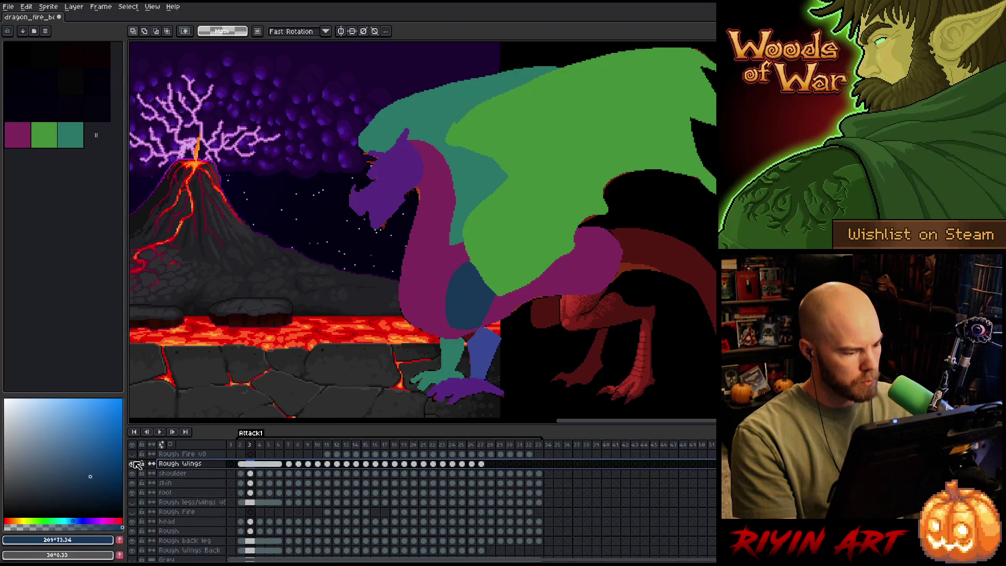
Erase the teal back wing from Rough Wings via Replace Color to transparent, then play the animation.
{"action": "left_click", "coordinate": [133, 464], "text": "alt"}
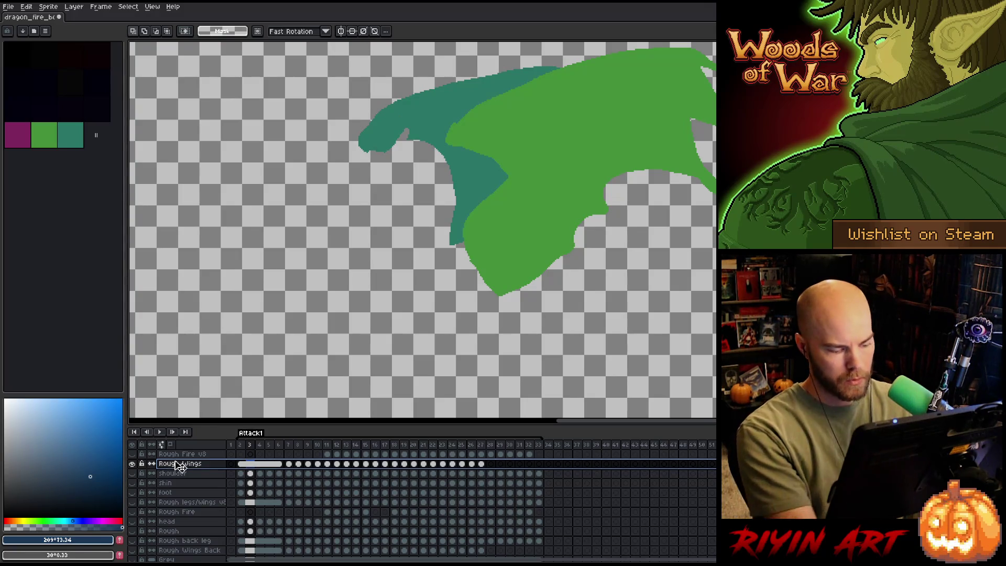
{"action": "key", "text": "shift+c"}
{"action": "left_click", "coordinate": [643, 131]}
{"action": "left_click", "coordinate": [470, 180]}
{"action": "left_click", "coordinate": [691, 184]}
{"action": "key", "text": "shift+r"}
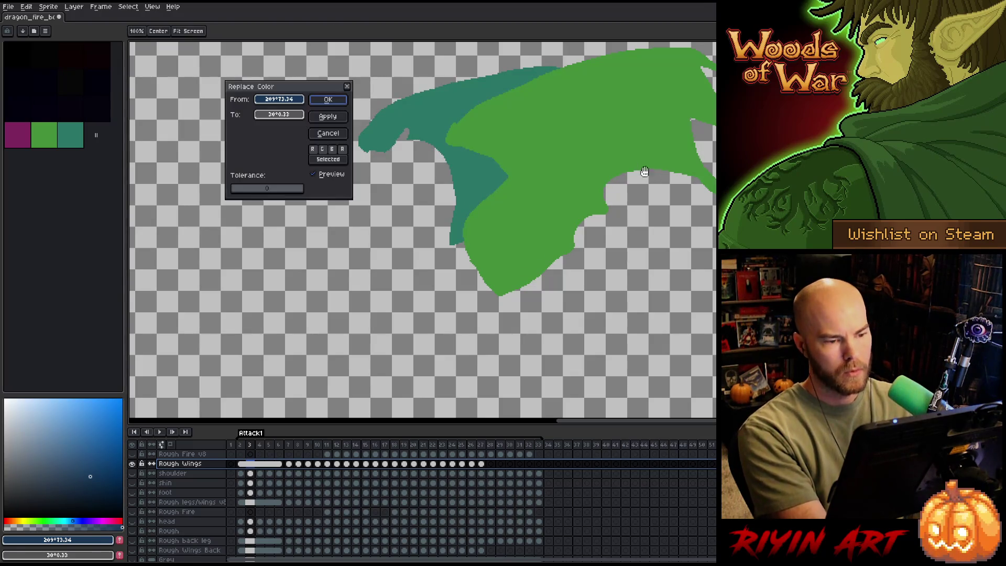
{"action": "left_click_drag", "start_coordinate": [292, 97], "coordinate": [438, 103]}
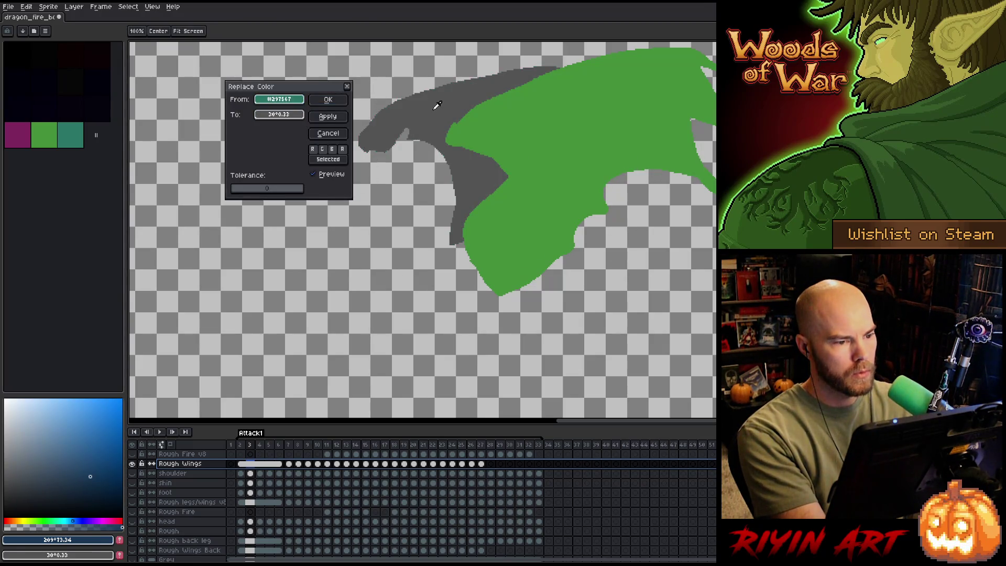
{"action": "left_click", "coordinate": [289, 117]}
{"action": "left_click_drag", "start_coordinate": [296, 185], "coordinate": [269, 186]}
{"action": "left_click", "coordinate": [305, 93]}
{"action": "left_click", "coordinate": [328, 99]}
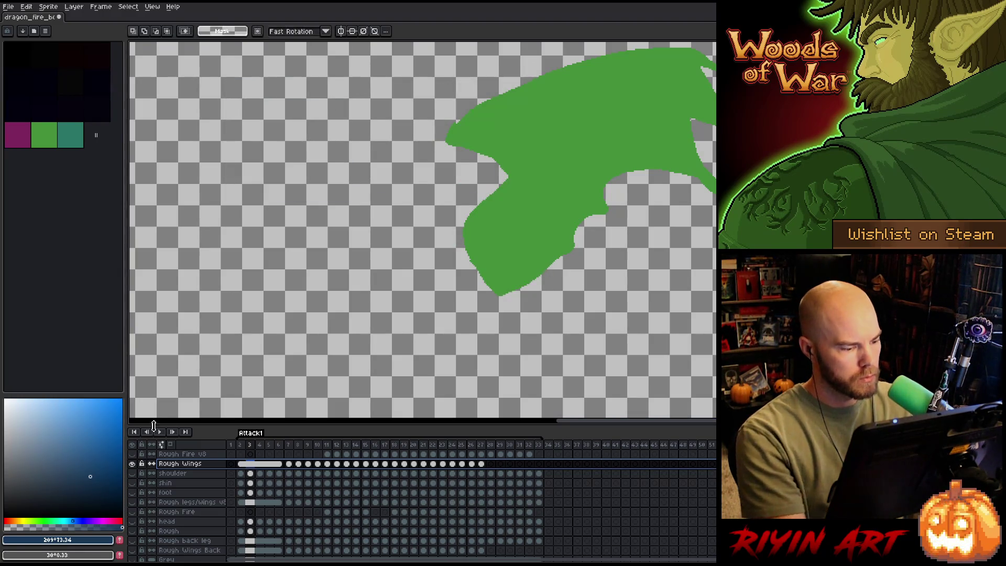
{"action": "left_click", "coordinate": [133, 464], "text": "alt"}
{"action": "key", "text": "Return"}
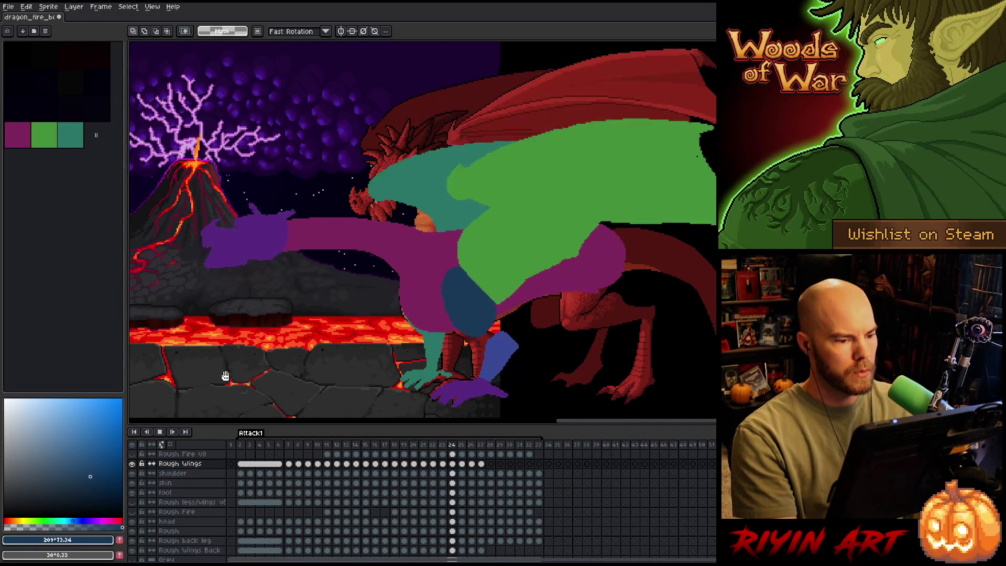
Save, then copy the wing cels from frames 21–25 to frame 28 onward, clearing frame 28's wing.
{"action": "key", "text": "Return"}
{"action": "key", "text": "ctrl+s"}
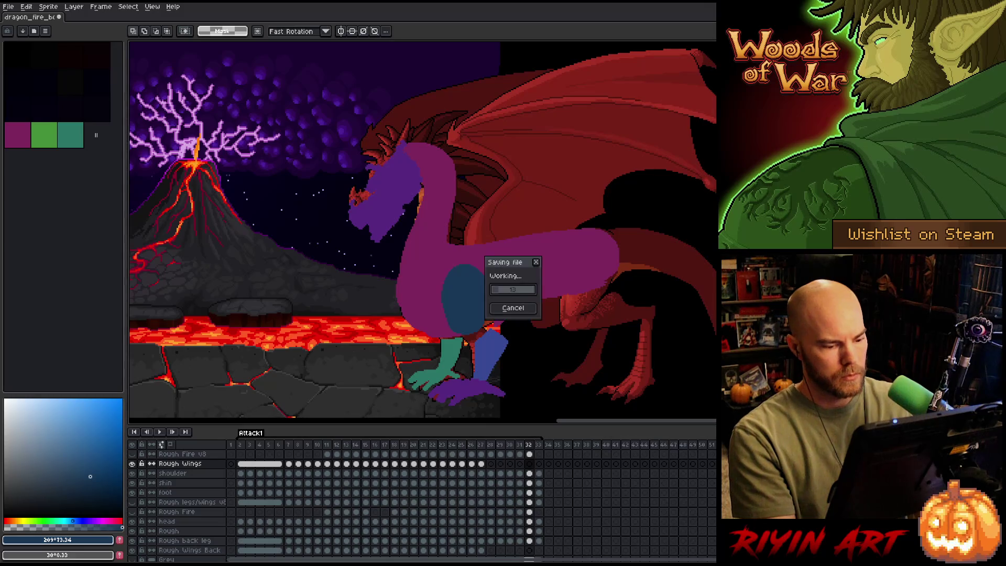
{"action": "left_click", "coordinate": [482, 465]}
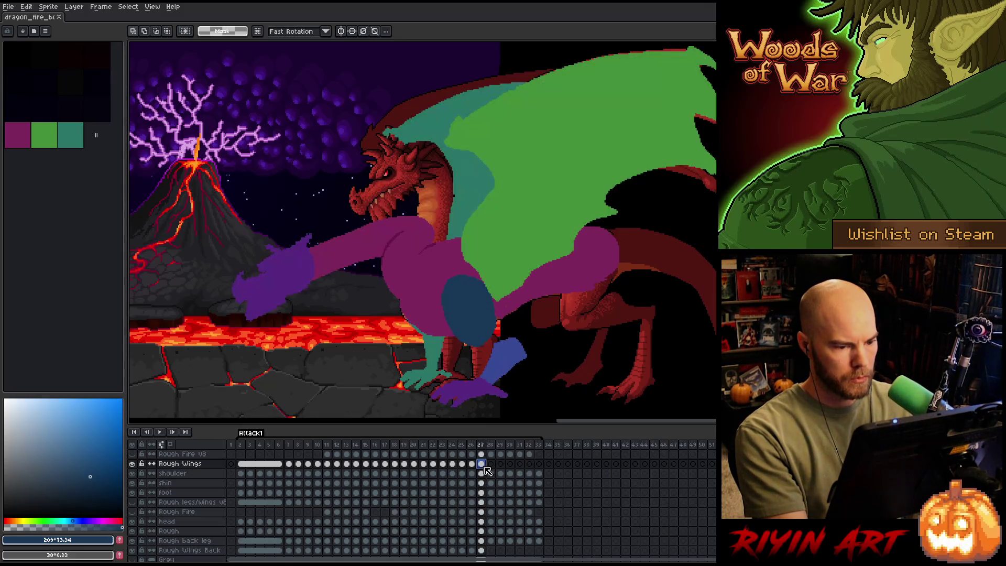
{"action": "left_click_drag", "start_coordinate": [425, 466], "coordinate": [485, 467]}
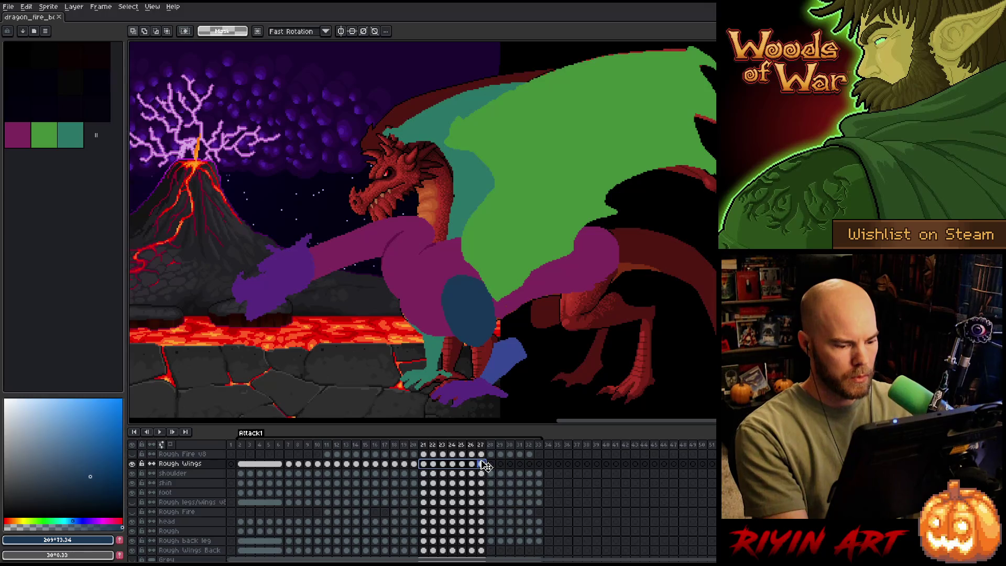
{"action": "key", "text": "ctrl+c"}
{"action": "left_click", "coordinate": [492, 466]}
{"action": "key", "text": "ctrl+v"}
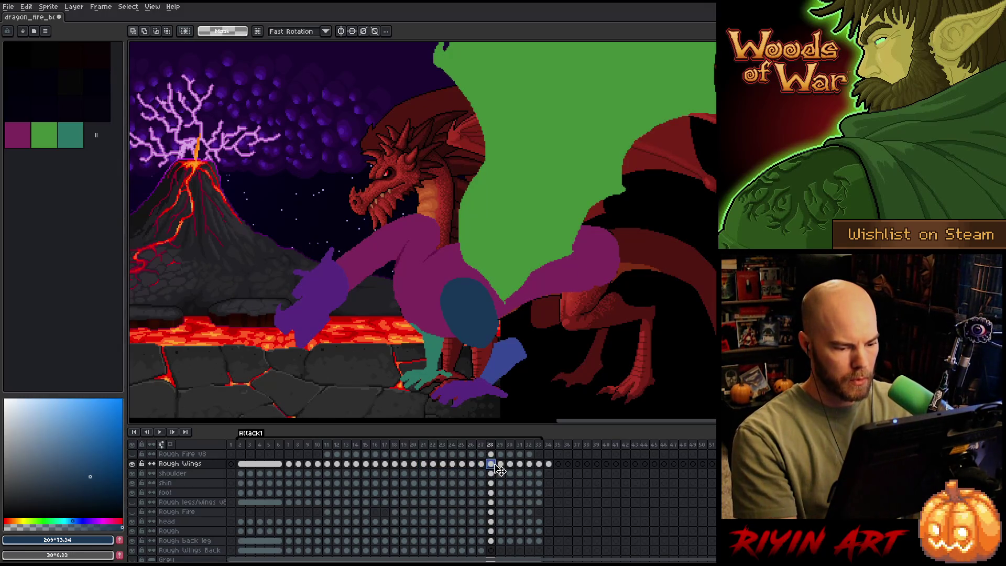
{"action": "key", "text": "Delete"}
Shift the late wing cels for frames 30–34 one frame later.
{"action": "left_click", "coordinate": [502, 465]}
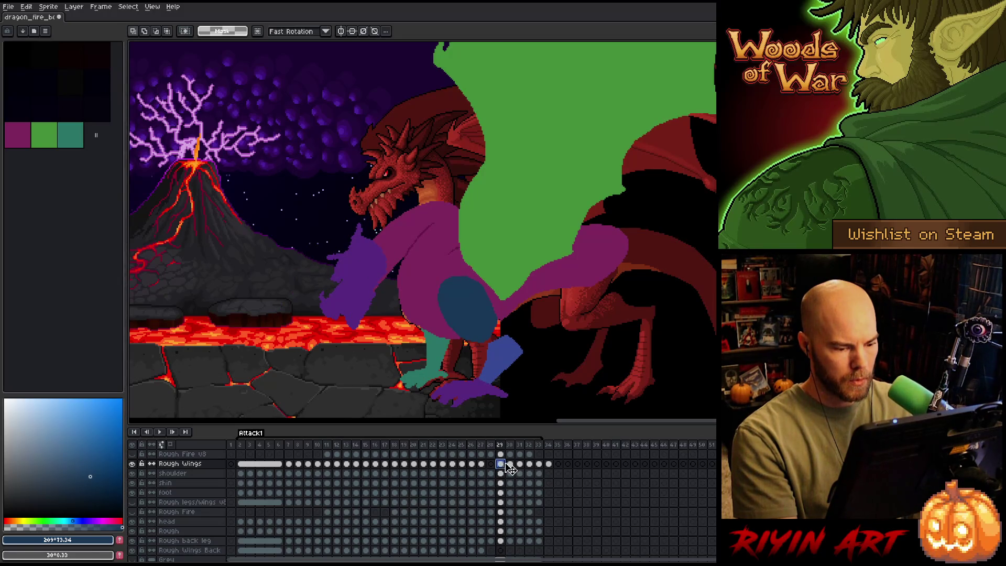
{"action": "left_click", "coordinate": [511, 465]}
{"action": "left_click", "coordinate": [487, 465]}
{"action": "left_click", "coordinate": [511, 465]}
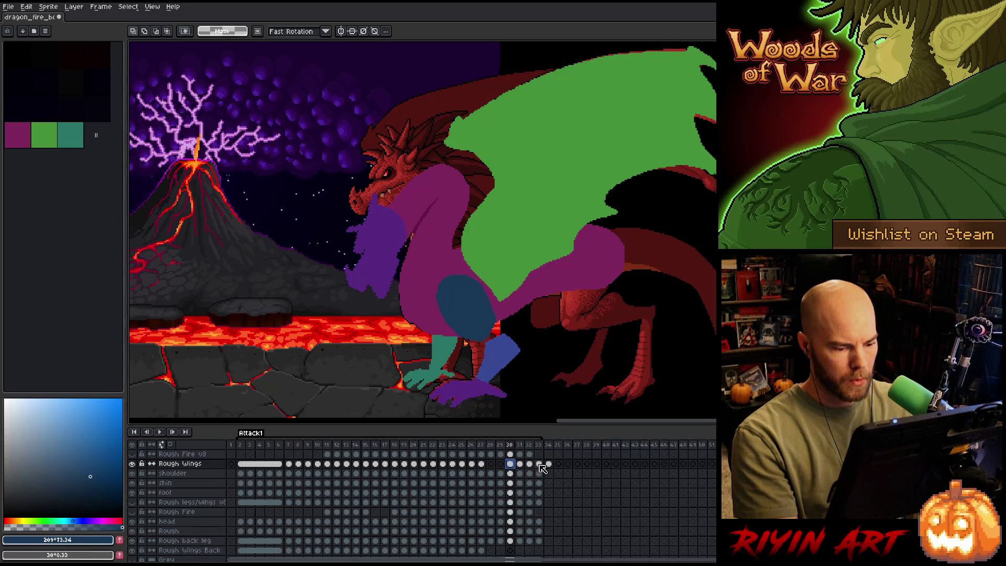
{"action": "left_click_drag", "start_coordinate": [549, 465], "coordinate": [498, 468]}
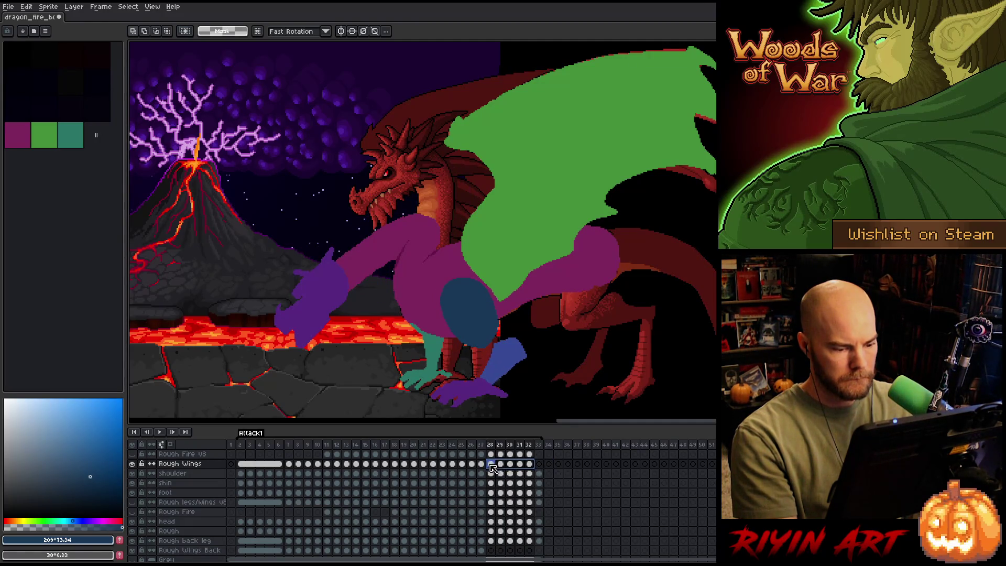
{"action": "left_click_drag", "start_coordinate": [503, 469], "coordinate": [500, 471]}
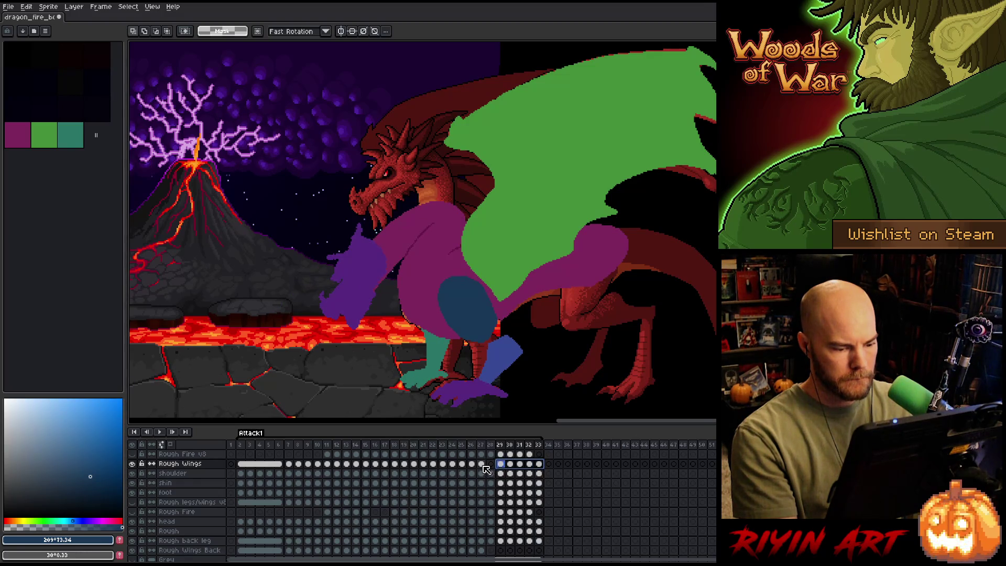
Review the wing poses on frames 23–28 and play the attack to check wing timing.
{"action": "left_click", "coordinate": [480, 464]}
{"action": "left_click", "coordinate": [472, 465]}
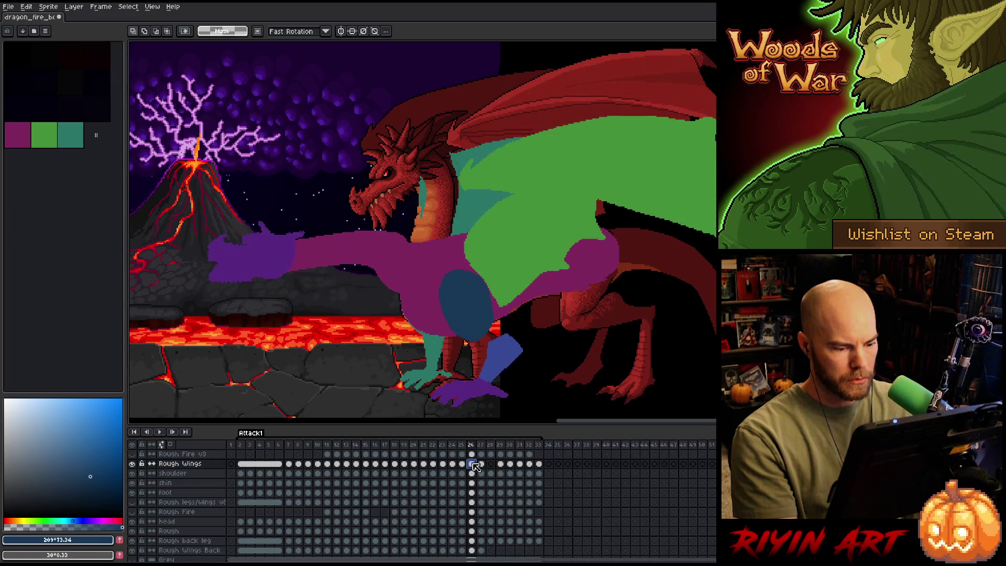
{"action": "left_click", "coordinate": [453, 465]}
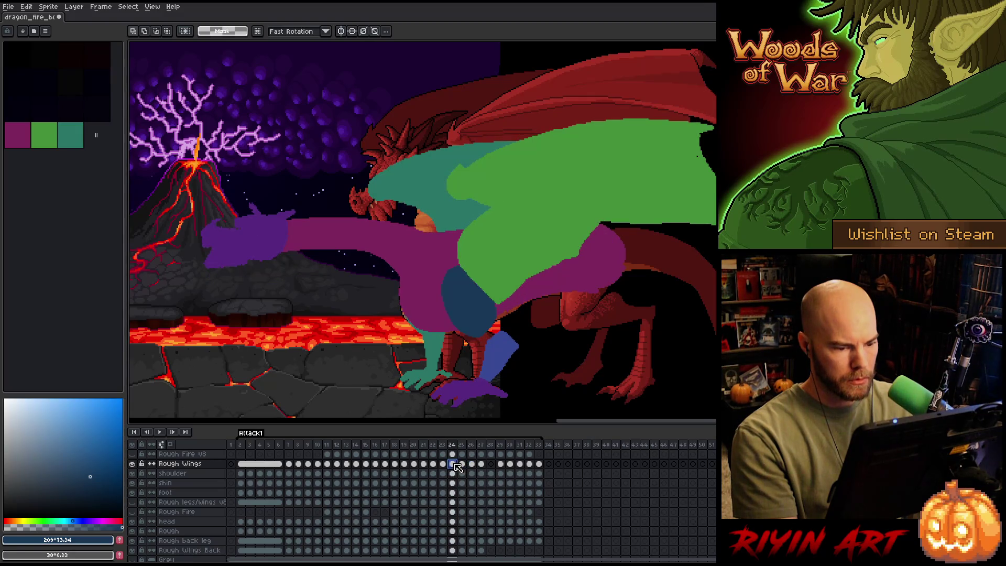
{"action": "left_click", "coordinate": [443, 464]}
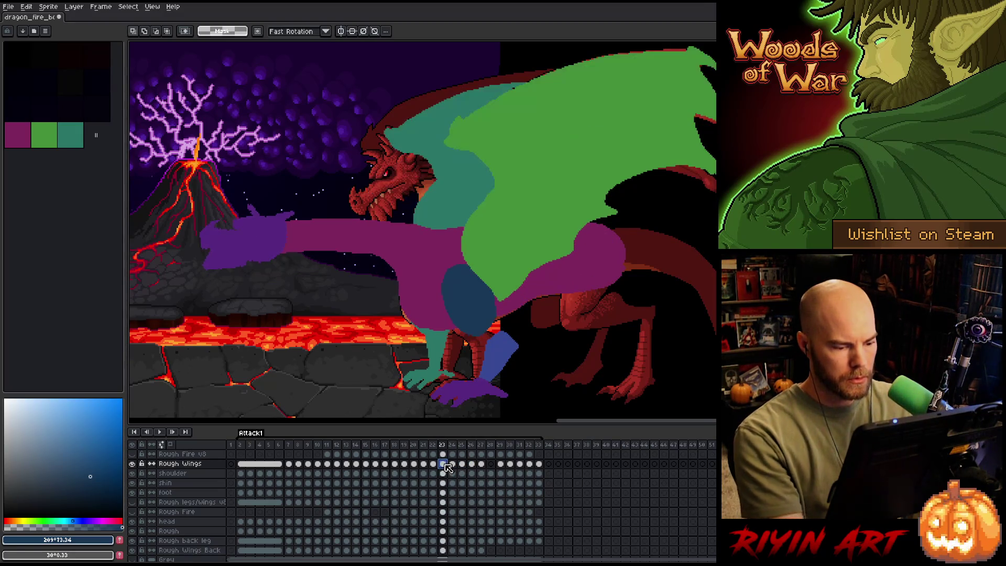
{"action": "left_click", "coordinate": [482, 465]}
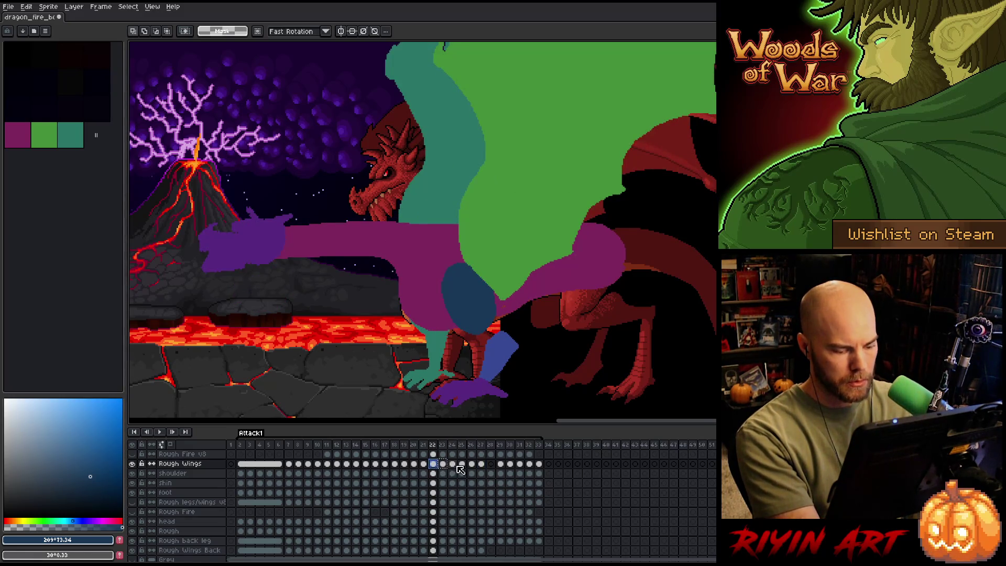
{"action": "left_click", "coordinate": [490, 464]}
{"action": "key", "text": "Return"}
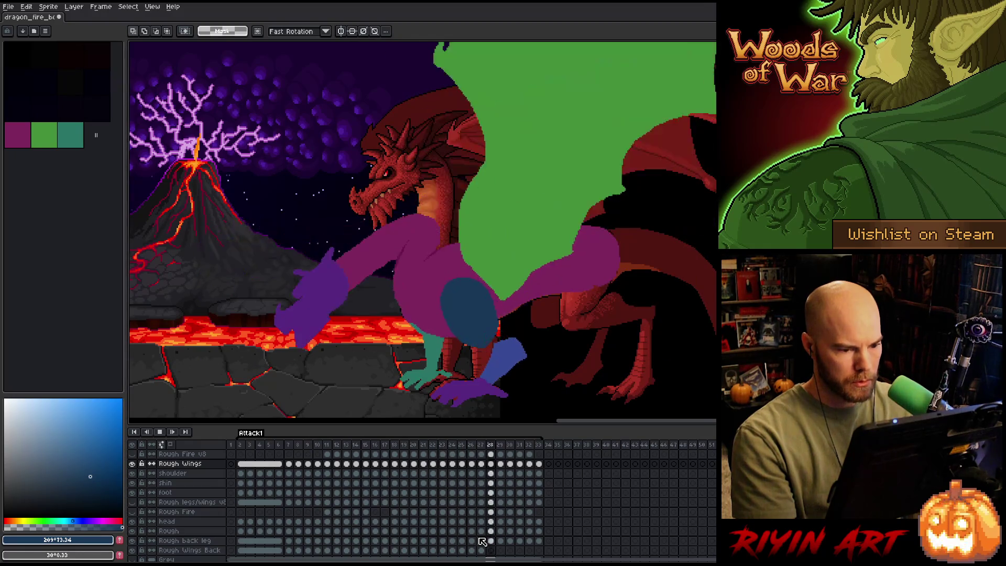
{"action": "key", "text": "Return"}
{"action": "scroll", "coordinate": [483, 547], "scroll_direction": "down", "scroll_amount": 1}
Shift the teal back wing cels for frames 28–32 one frame later.
{"action": "left_click", "coordinate": [481, 540]}
{"action": "scroll", "coordinate": [483, 540], "scroll_direction": "down", "scroll_amount": 1}
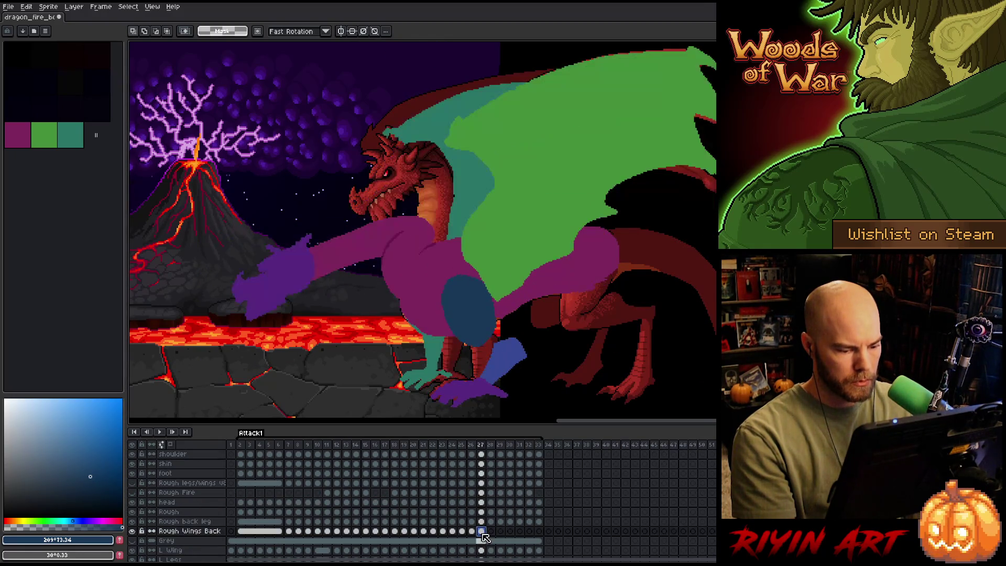
{"action": "left_click_drag", "start_coordinate": [481, 533], "coordinate": [448, 533]}
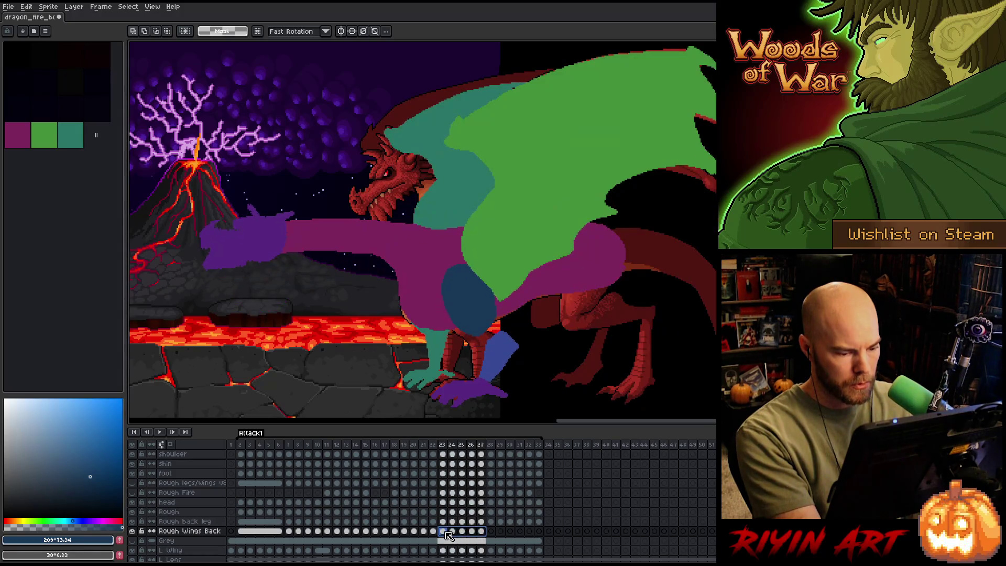
{"action": "left_click", "coordinate": [489, 532]}
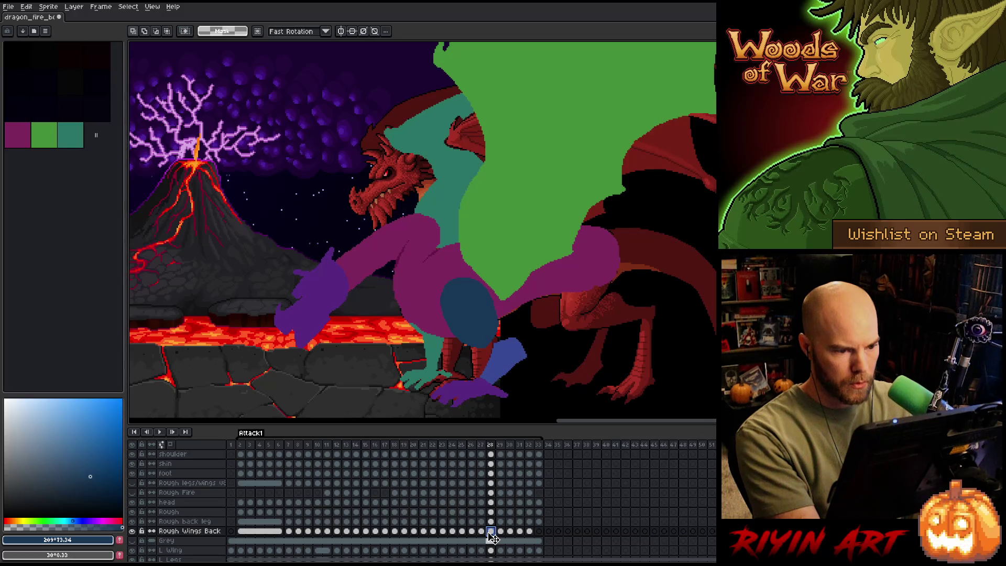
{"action": "left_click_drag", "start_coordinate": [531, 533], "coordinate": [491, 533]}
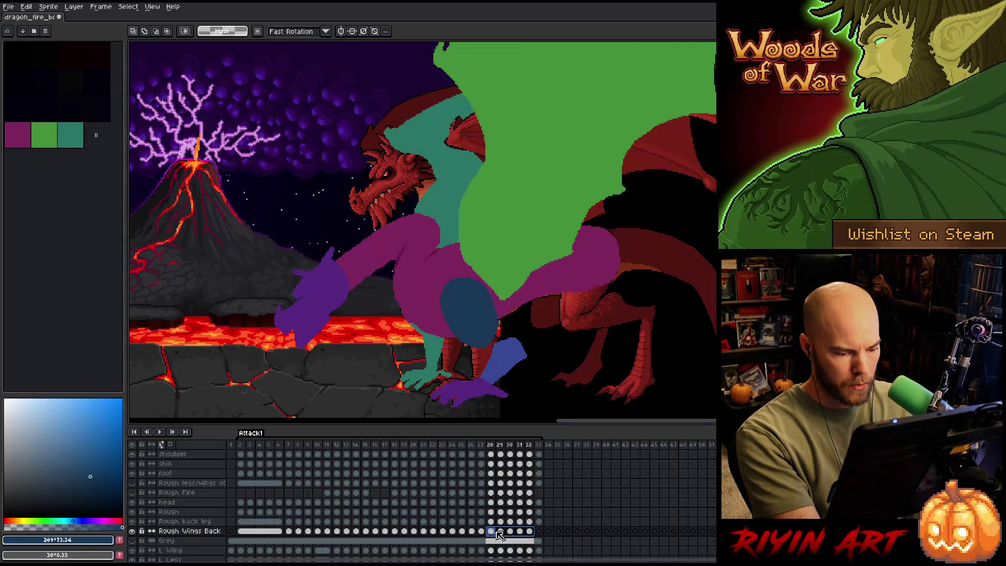
{"action": "key", "text": "Right"}
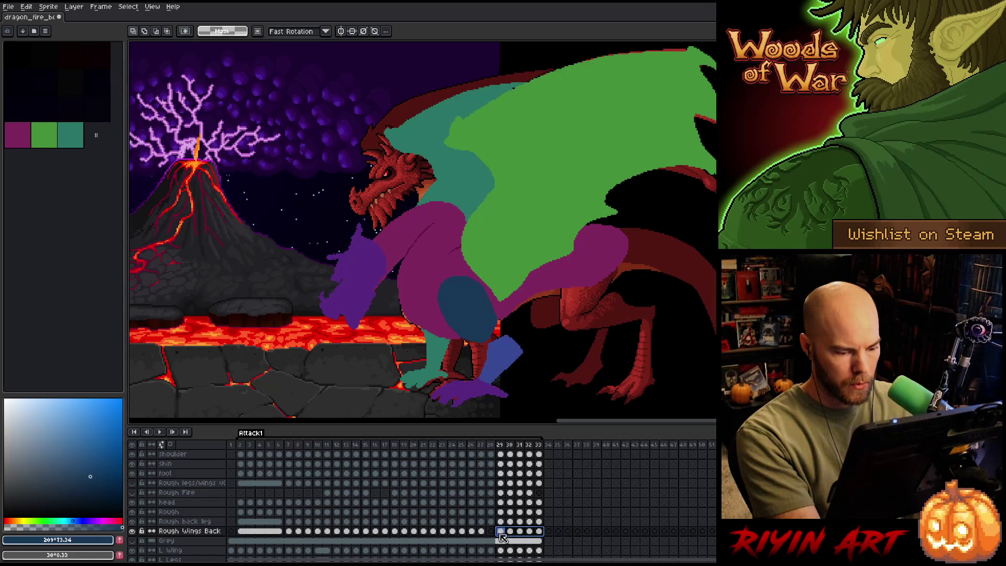
Step through frames 22–31, then play the animation and stop near frame 10.
{"action": "left_click", "coordinate": [519, 532]}
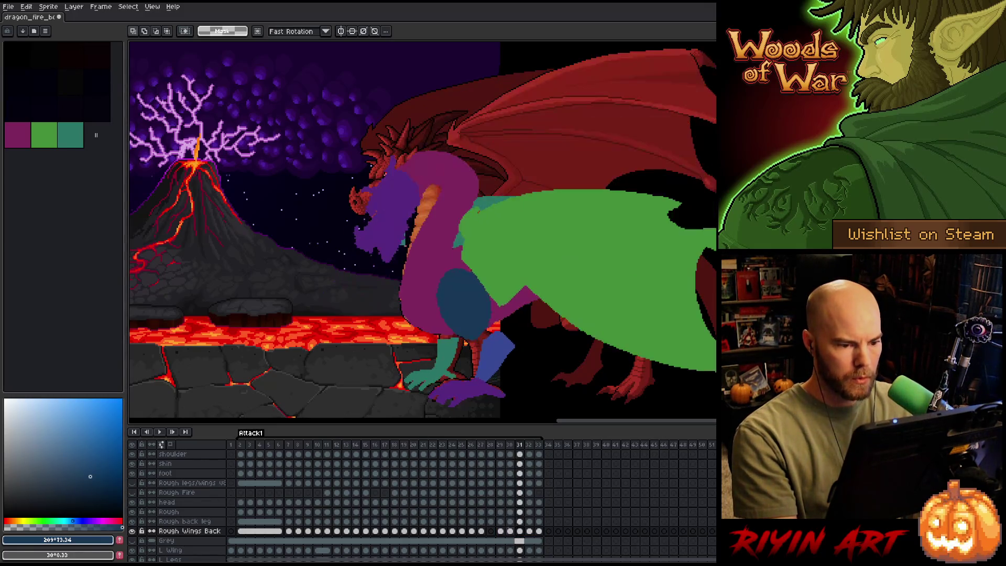
{"action": "key", "text": "Right"}
{"action": "key", "text": "Right"}
{"action": "key", "text": "Right"}
{"action": "left_click", "coordinate": [490, 532]}
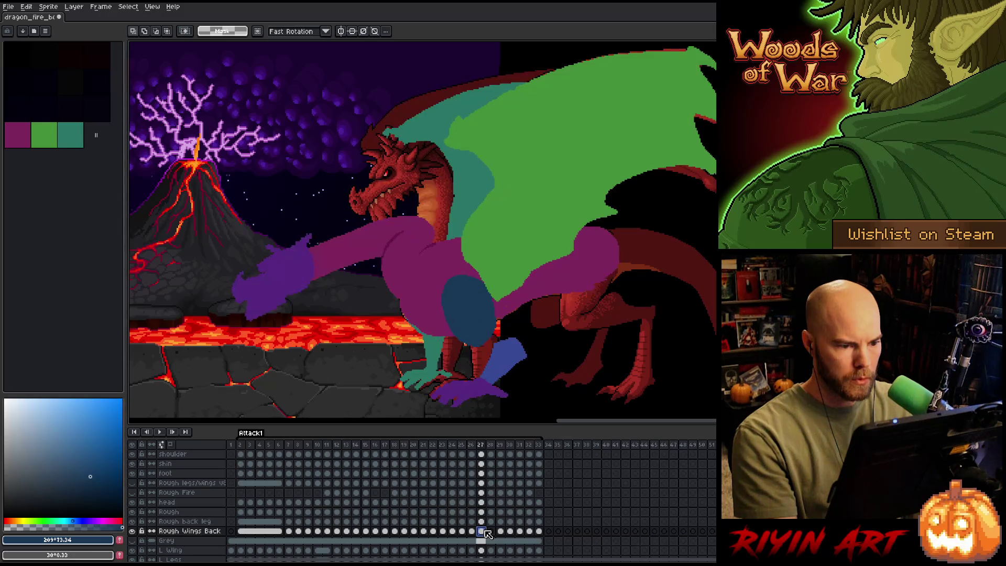
{"action": "key", "text": "Left"}
{"action": "key", "text": "Left"}
{"action": "key", "text": "Left"}
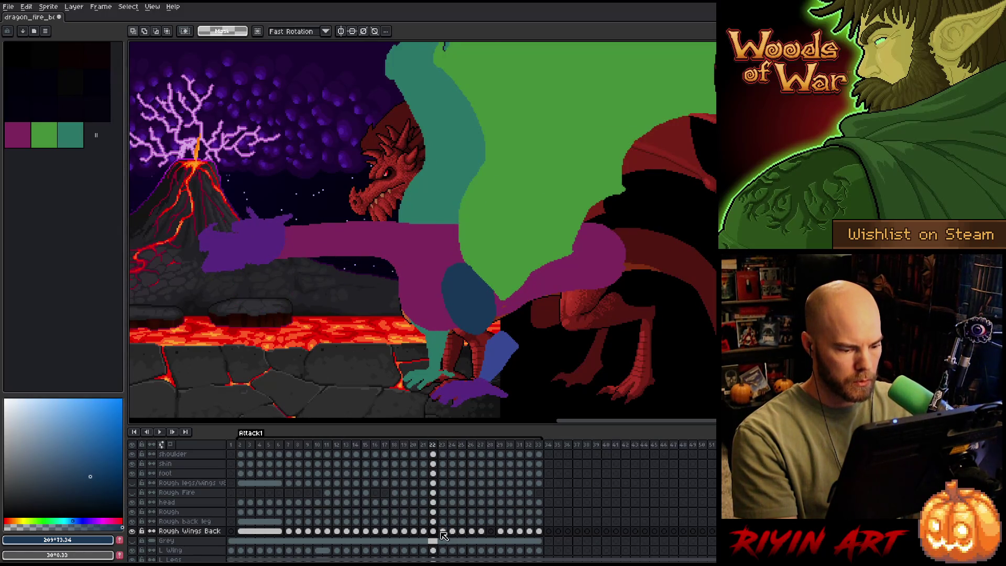
{"action": "left_click", "coordinate": [480, 531]}
{"action": "left_click", "coordinate": [491, 532]}
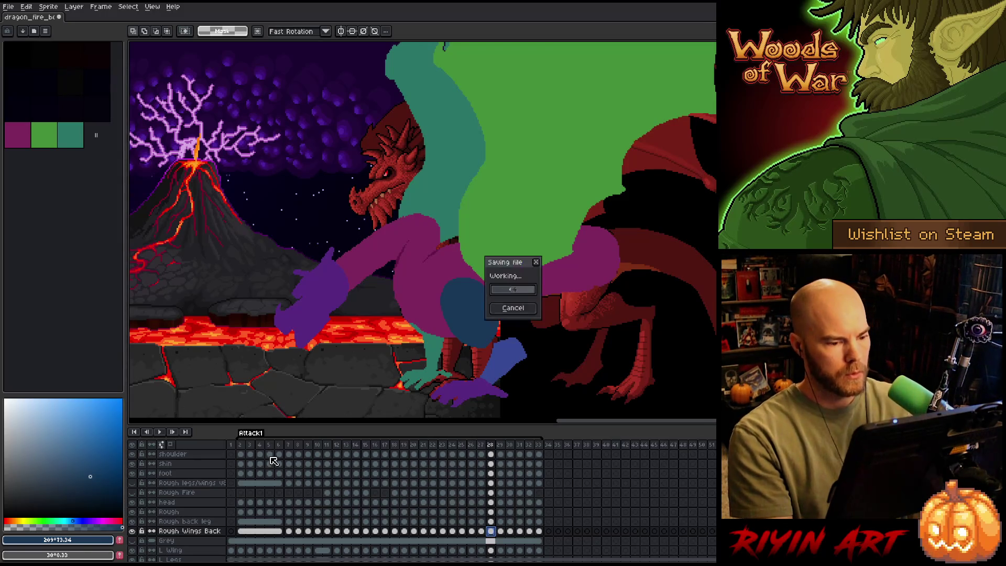
{"action": "key", "text": "Return"}
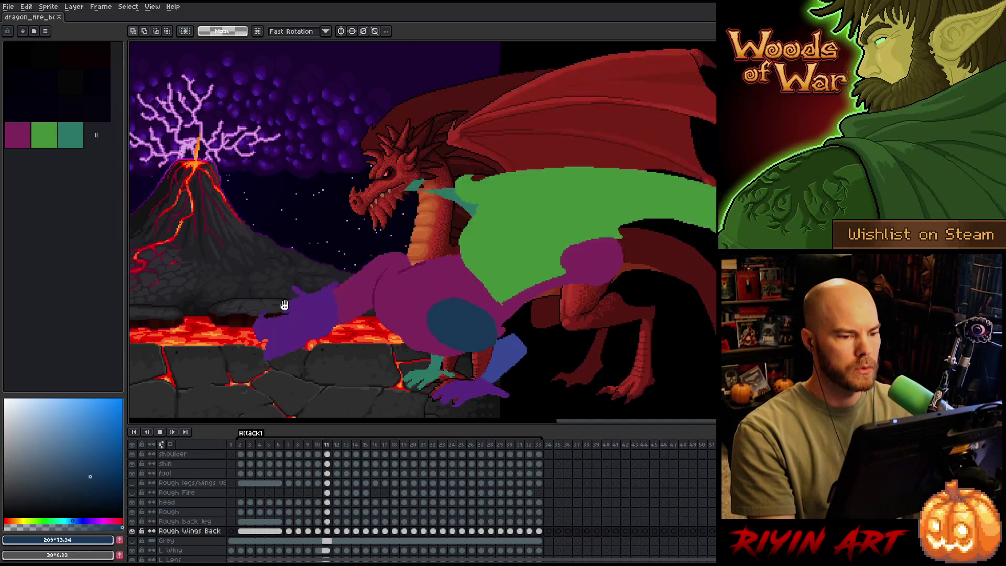
{"action": "scroll", "coordinate": [281, 298], "scroll_direction": "down", "scroll_amount": 2}
{"action": "scroll", "coordinate": [257, 238], "scroll_direction": "up", "scroll_amount": 1}
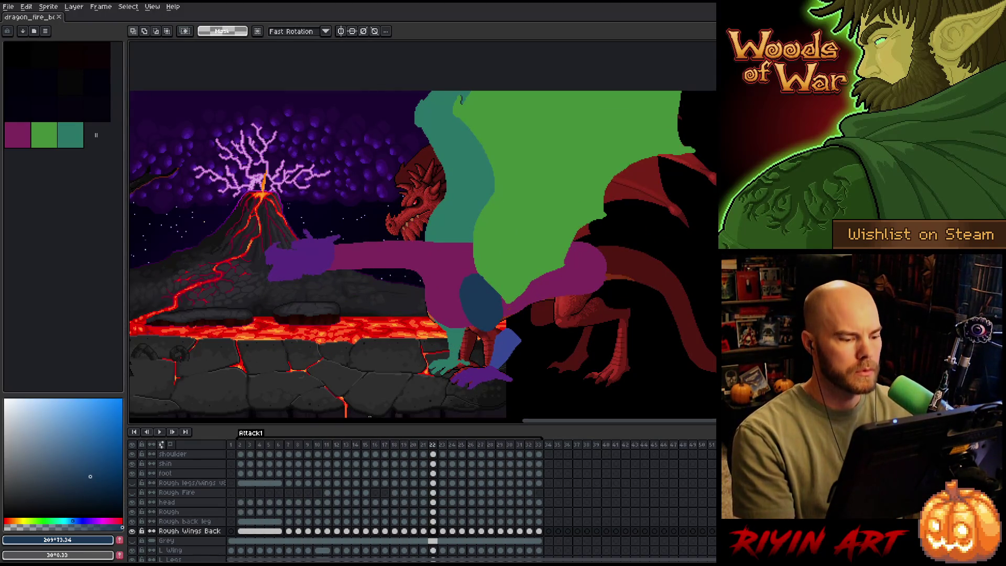
{"action": "left_click", "coordinate": [308, 449]}
{"action": "left_click", "coordinate": [312, 449]}
Paste the upright back wing into frame 14 and compare it with frames 11–13.
{"action": "key", "text": "Right"}
{"action": "key", "text": "Right"}
{"action": "key", "text": "Right"}
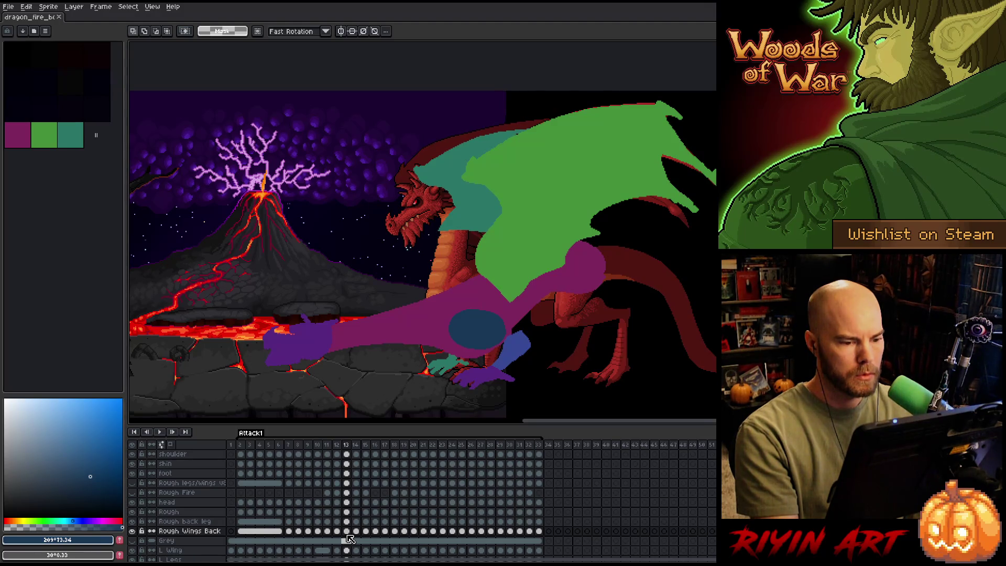
{"action": "key", "text": "Right"}
{"action": "key", "text": "Right"}
{"action": "key", "text": "Right"}
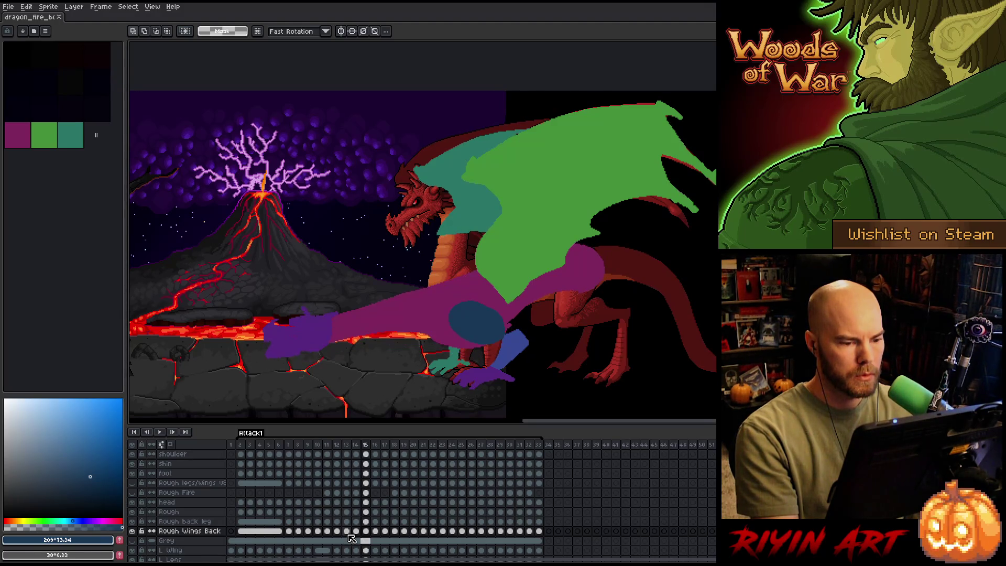
{"action": "left_click", "coordinate": [373, 531]}
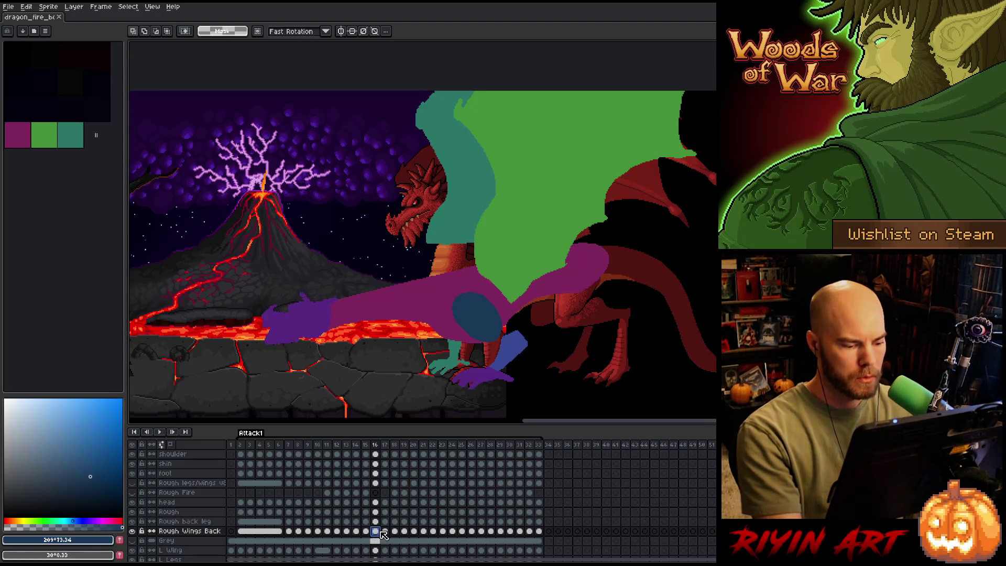
{"action": "left_click", "coordinate": [356, 531]}
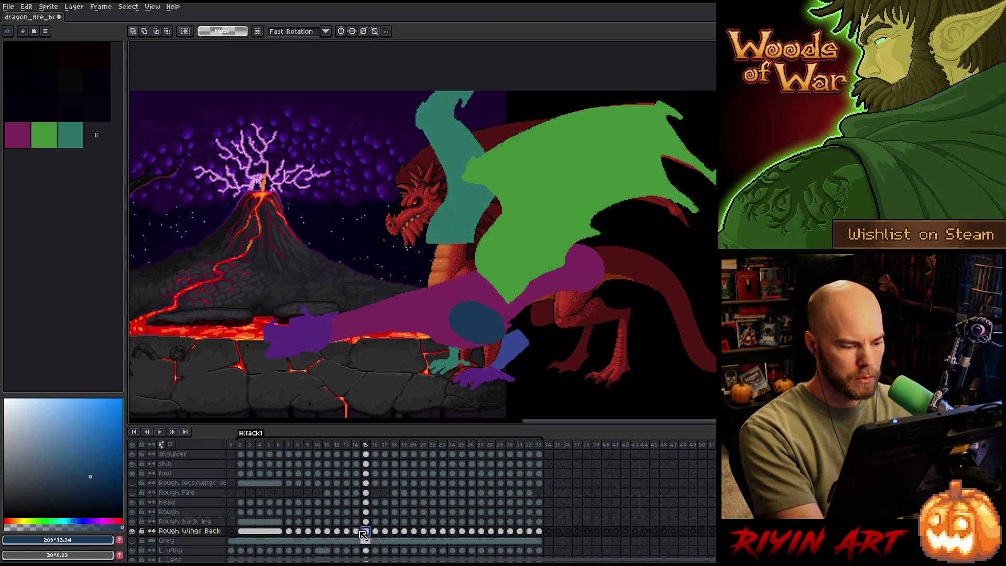
{"action": "key", "text": "ctrl+v"}
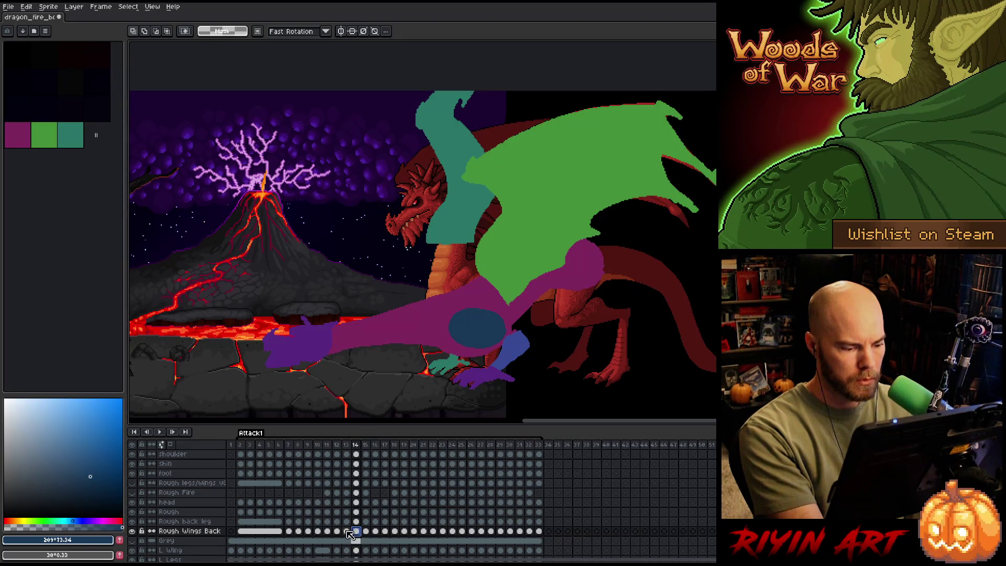
{"action": "left_click", "coordinate": [347, 531]}
{"action": "key", "text": "ctrl+v"}
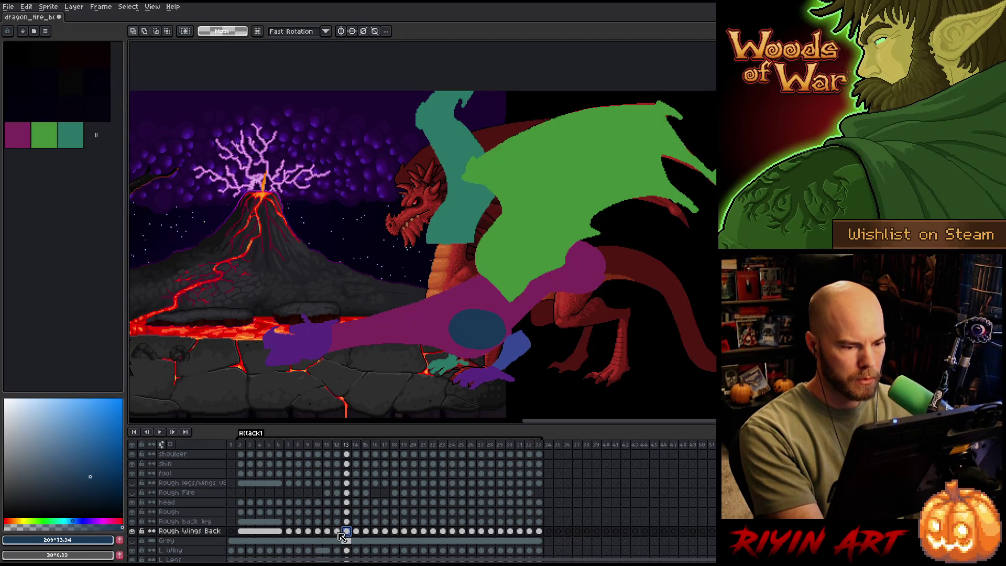
{"action": "left_click", "coordinate": [338, 531]}
{"action": "left_click", "coordinate": [328, 531]}
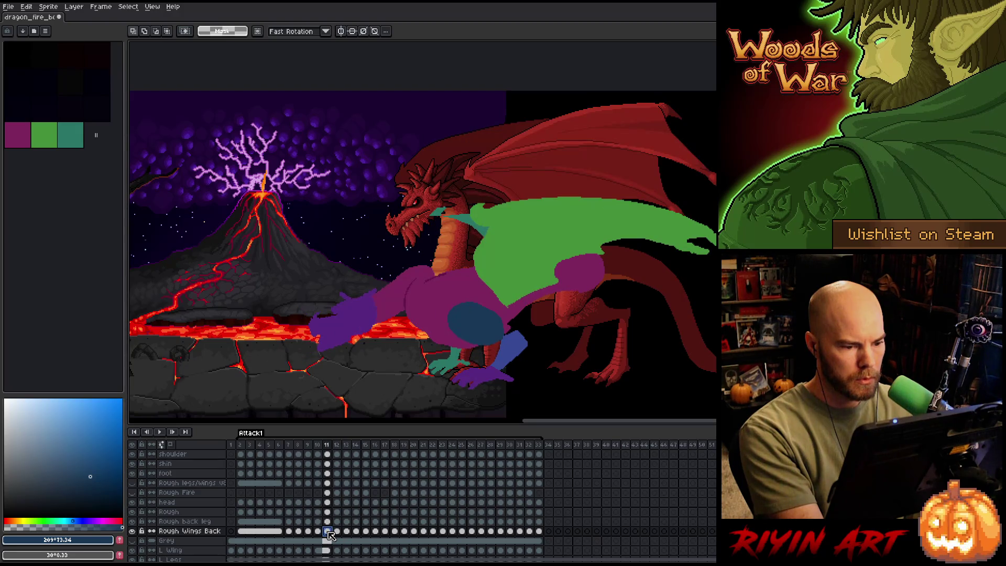
{"action": "left_click", "coordinate": [338, 531]}
{"action": "left_click", "coordinate": [347, 532]}
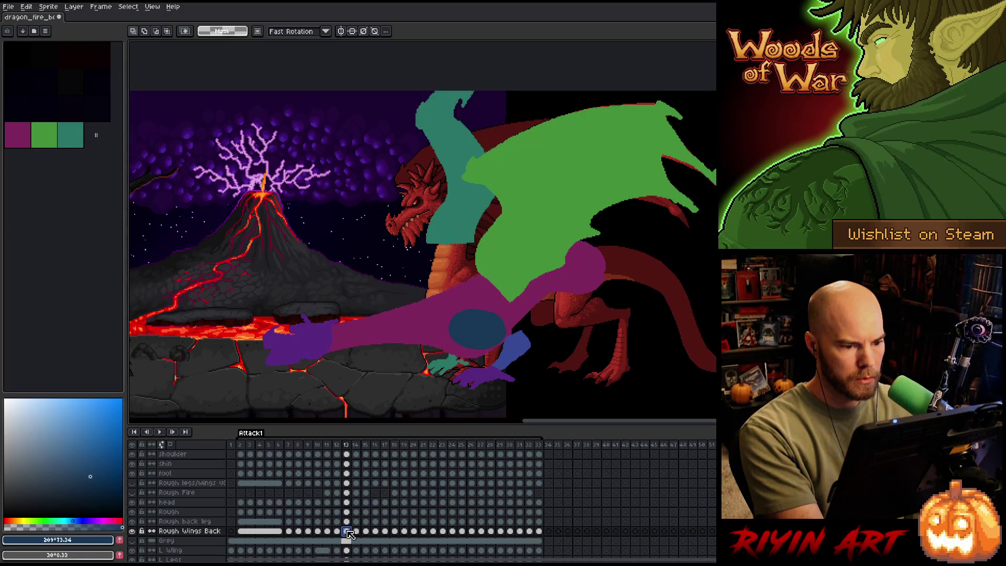
{"action": "scroll", "coordinate": [349, 534], "scroll_direction": "up", "scroll_amount": 4}
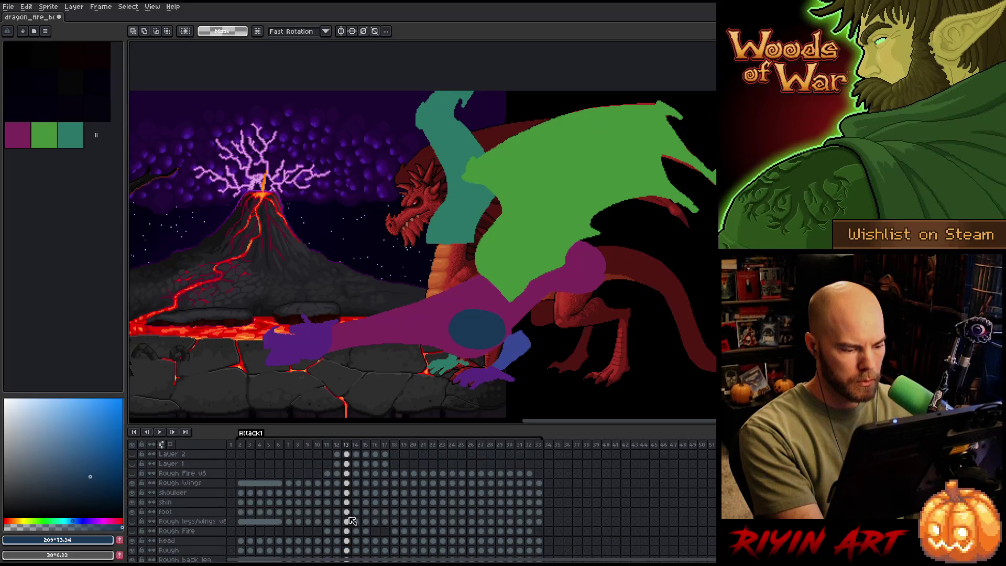
Step through frame 19 and then frames 11 to 16 to check the front wing.
{"action": "left_click", "coordinate": [404, 483]}
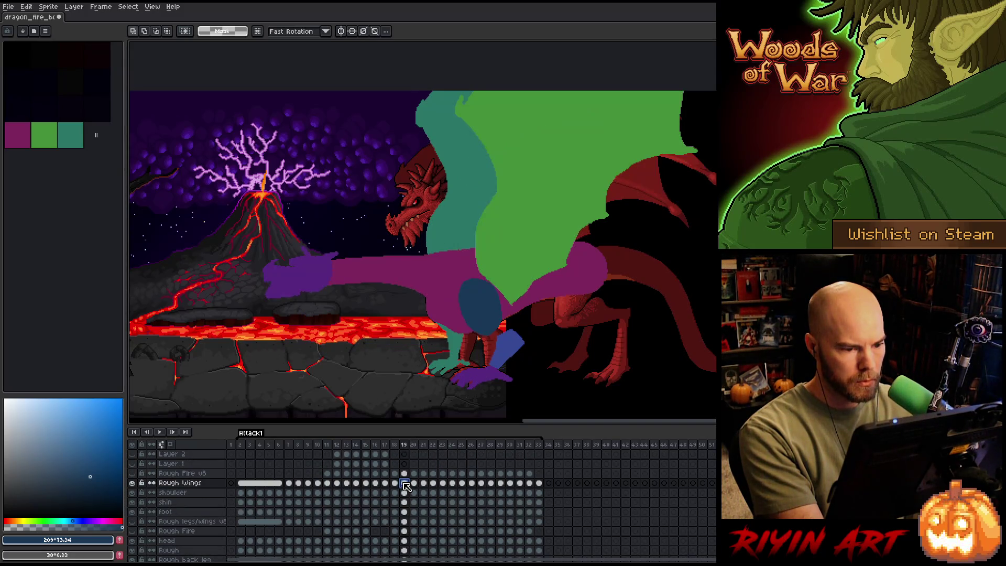
{"action": "left_click", "coordinate": [328, 484]}
{"action": "left_click", "coordinate": [337, 483]}
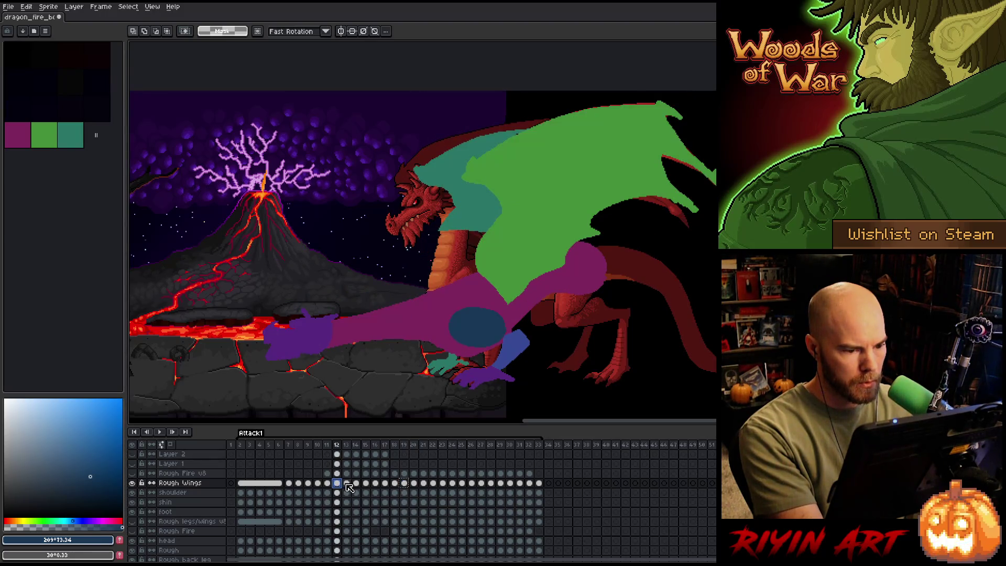
{"action": "left_click", "coordinate": [346, 484]}
{"action": "left_click", "coordinate": [356, 483]}
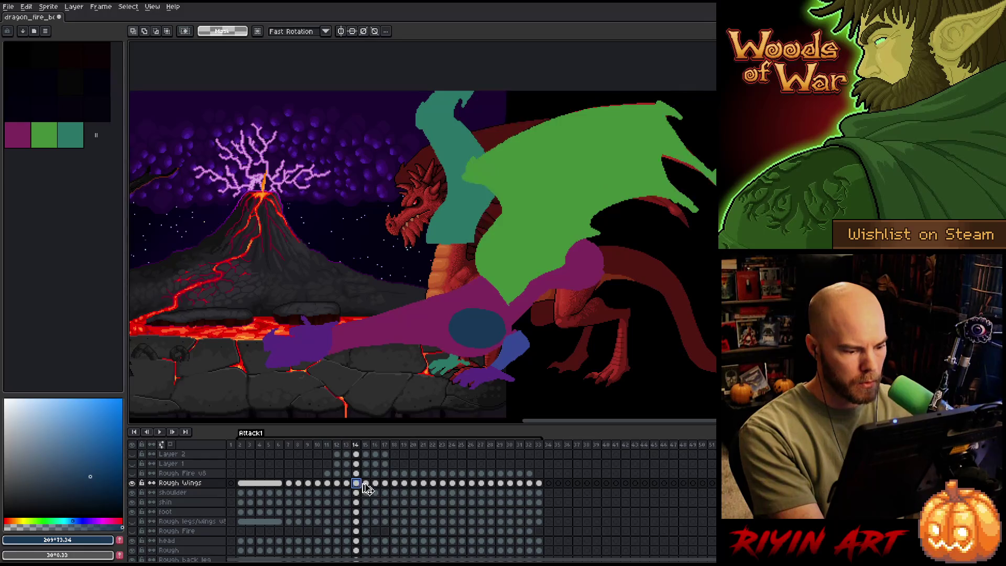
{"action": "left_click", "coordinate": [366, 484]}
{"action": "left_click", "coordinate": [375, 483]}
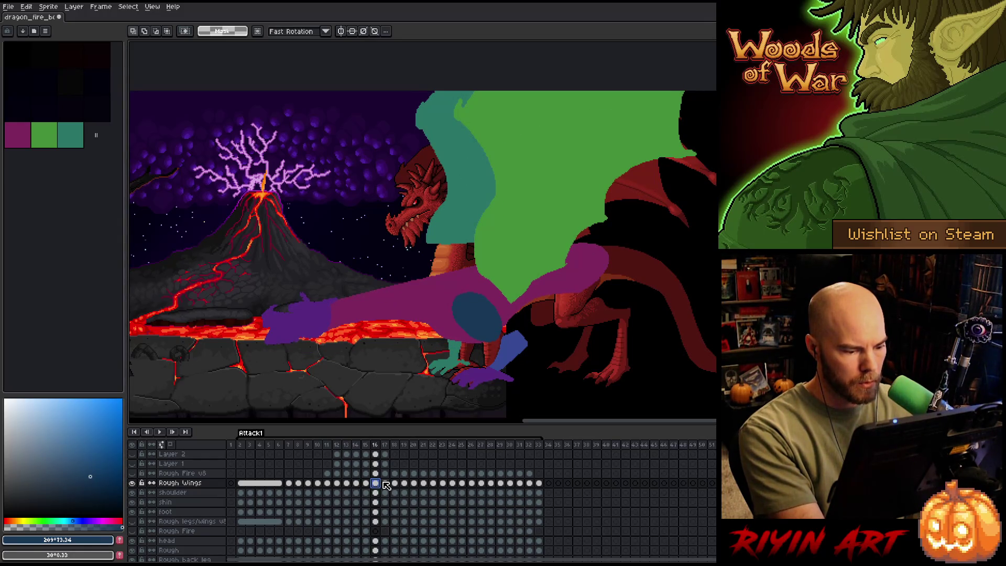
Play the animation from frame 16, then rewind and replay it from the start.
{"action": "right_click", "coordinate": [482, 255]}
{"action": "key", "text": "Escape"}
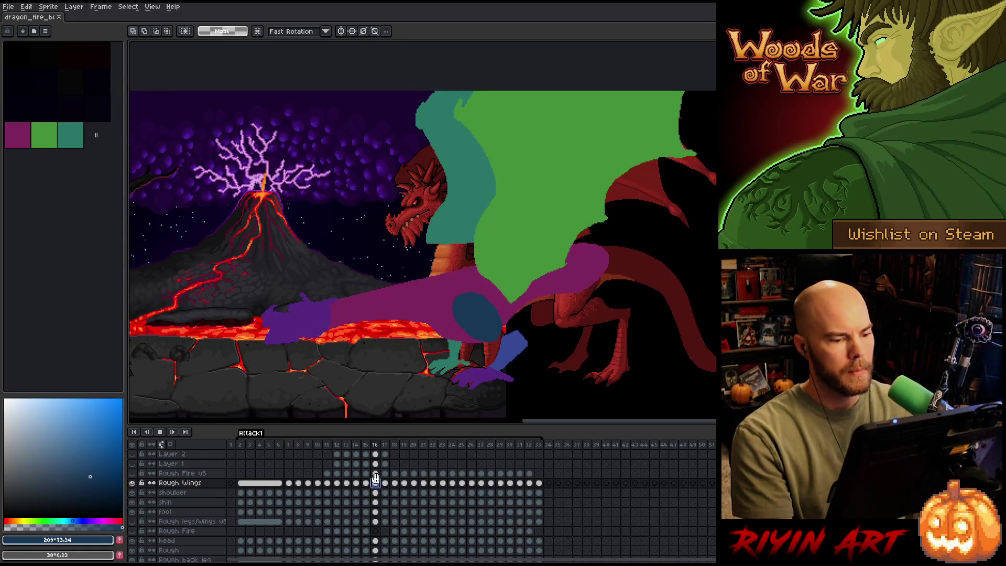
{"action": "key", "text": "Return"}
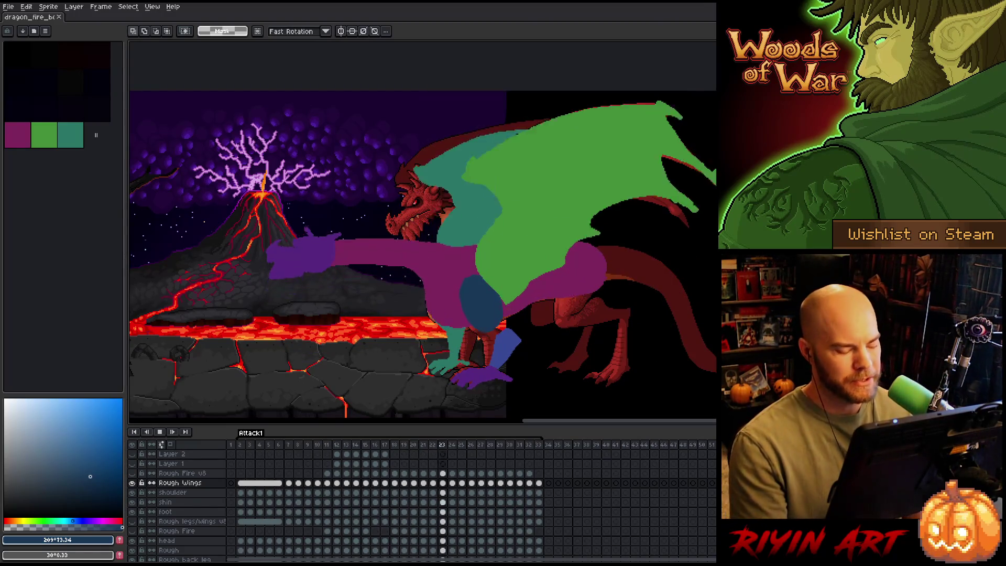
{"action": "key", "text": "Return"}
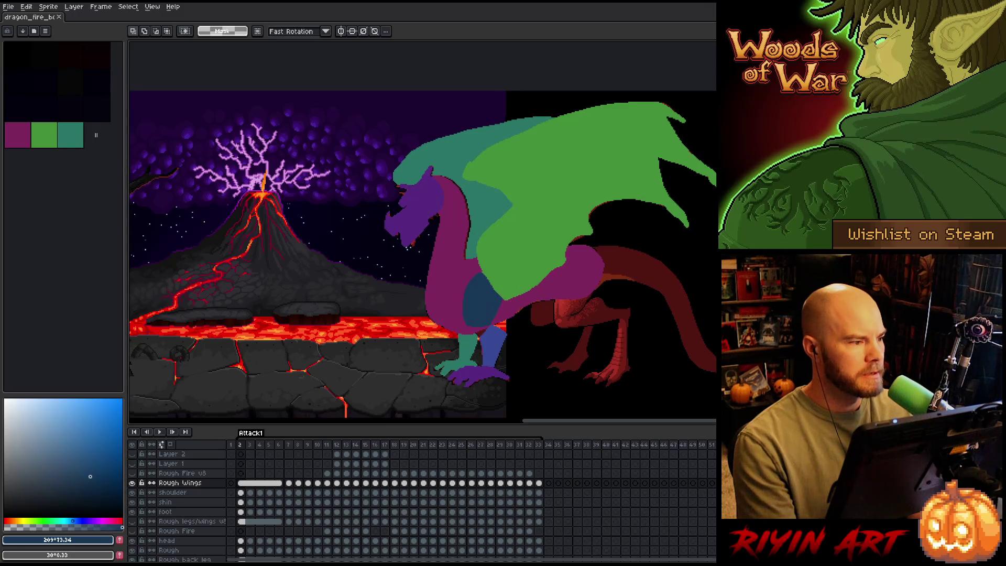
{"action": "key", "text": "Return"}
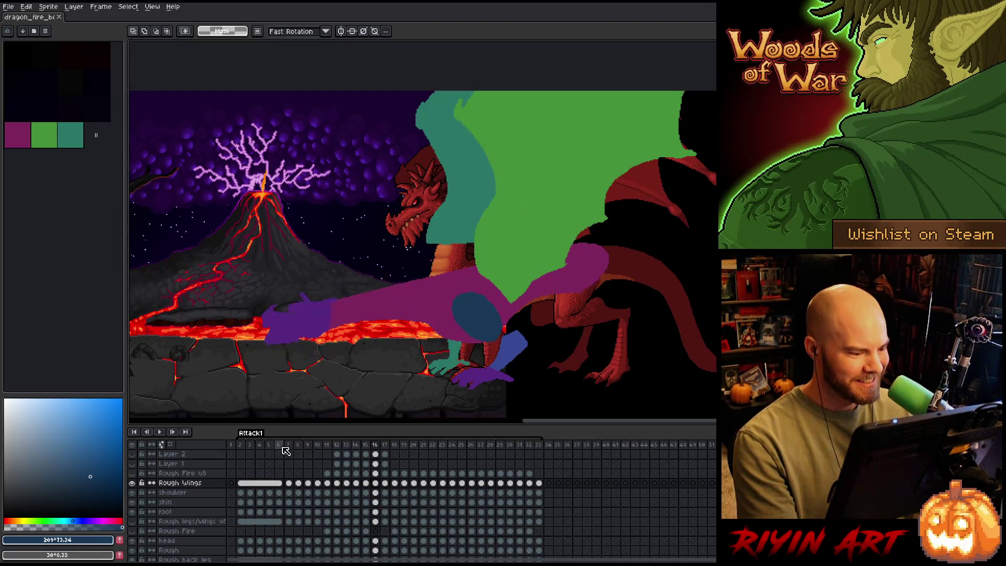
Halt on frame 6, select the Rough Wings Back cel, and ready the teal paint bucket.
{"action": "left_click", "coordinate": [283, 449]}
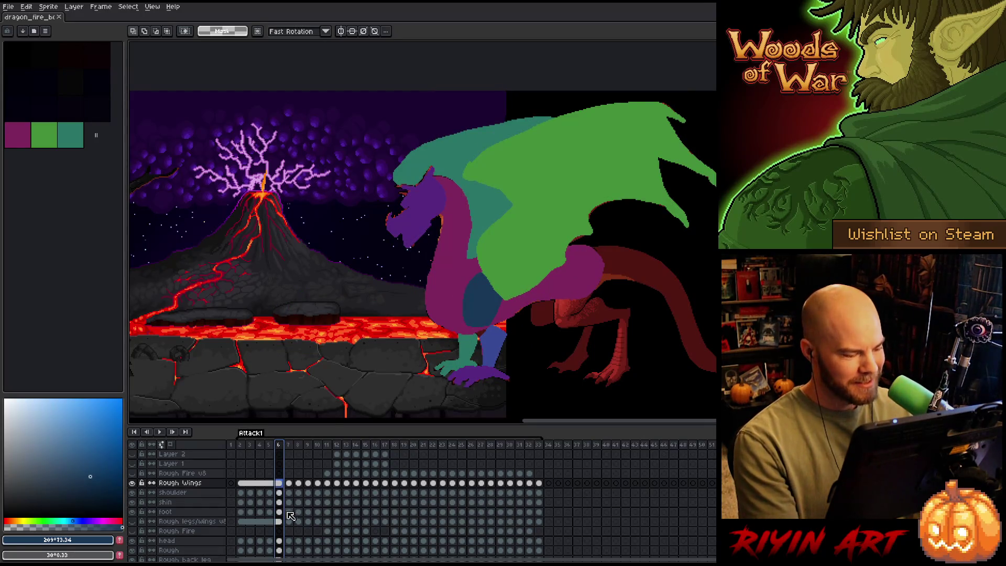
{"action": "left_click", "coordinate": [279, 550]}
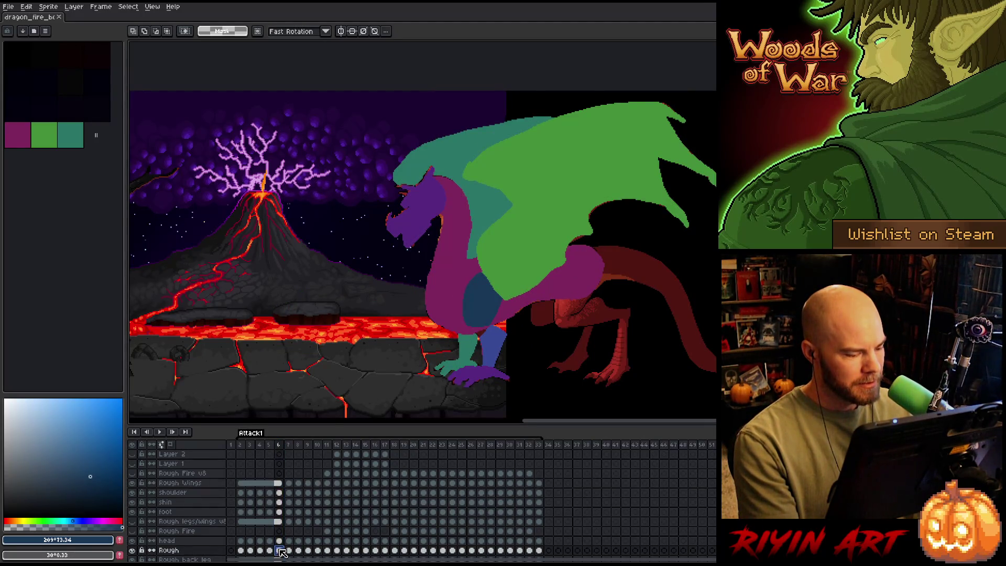
{"action": "scroll", "coordinate": [281, 553], "scroll_direction": "down", "scroll_amount": 2}
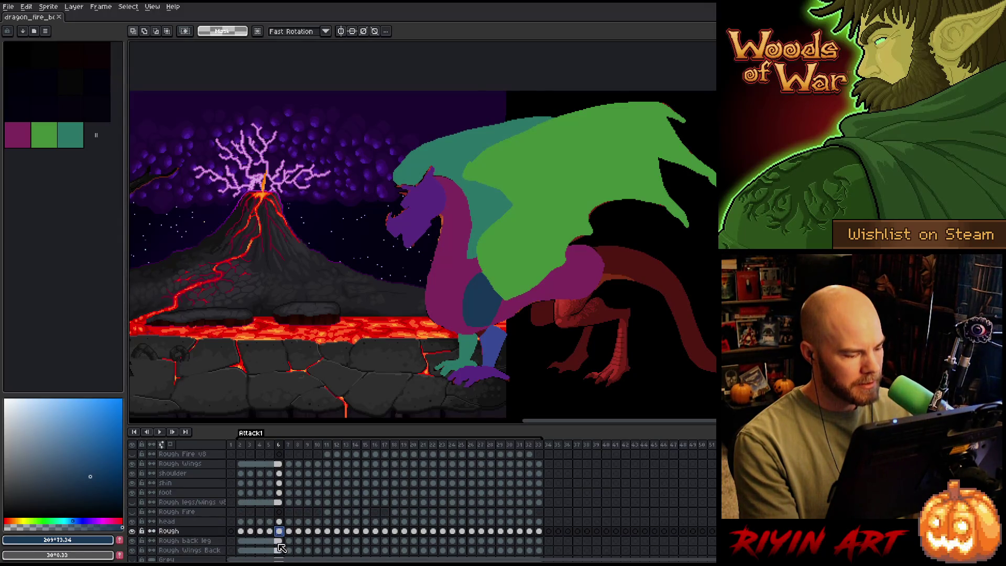
{"action": "left_click", "coordinate": [279, 550]}
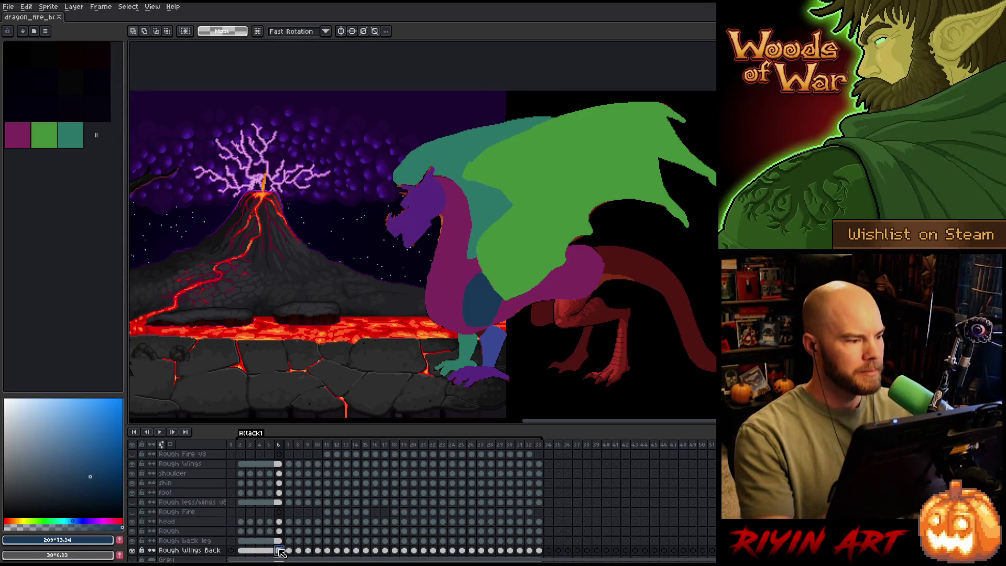
{"action": "left_click", "coordinate": [70, 135]}
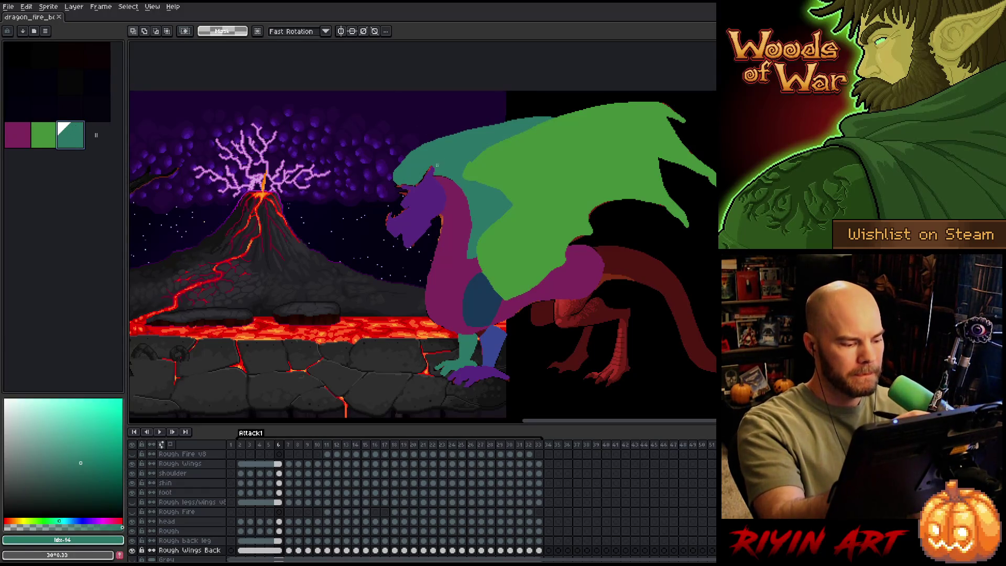
{"action": "key", "text": "b"}
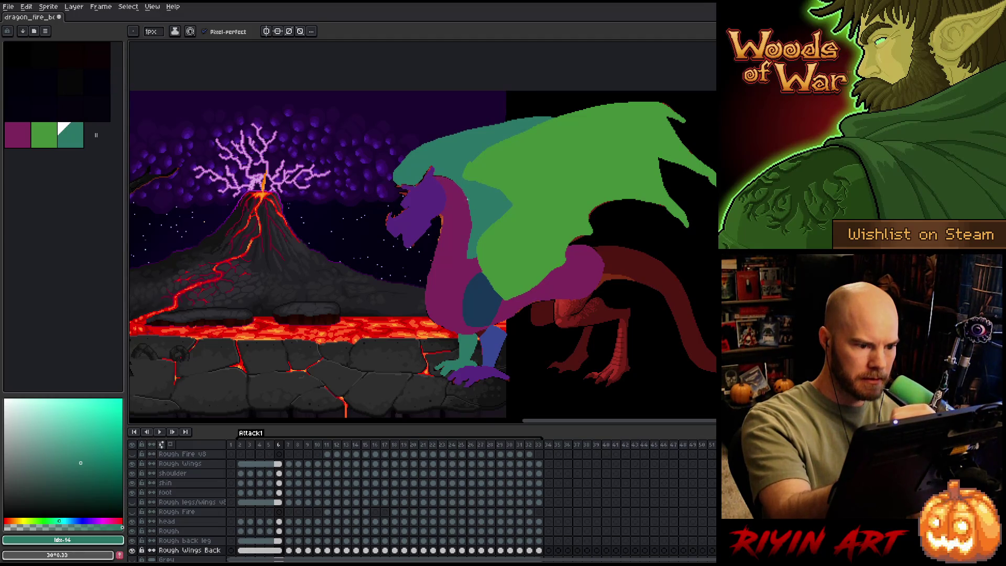
{"action": "key", "text": "g"}
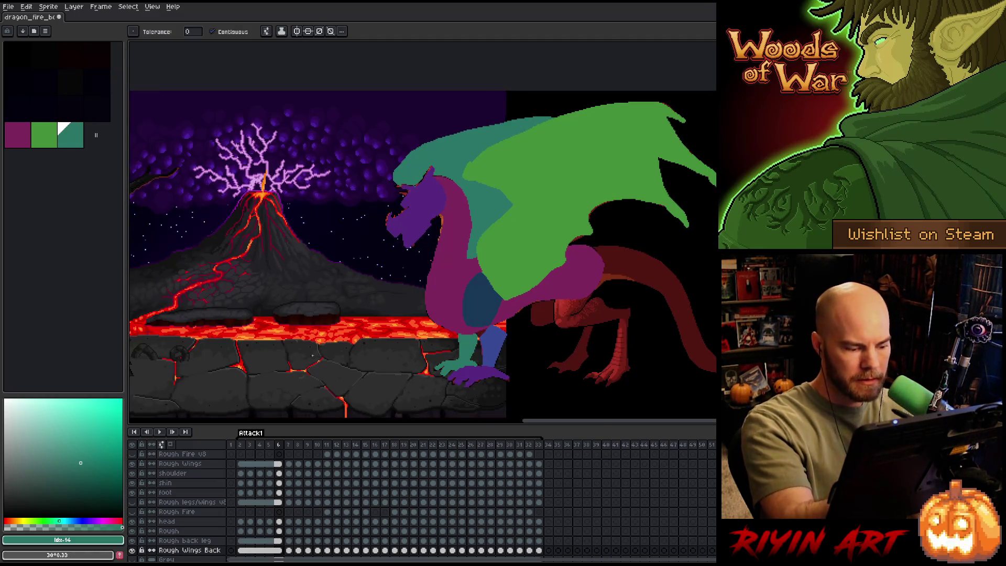
Solo Rough Wings Back and fill frame 6's wing teal, then unhide all layers on frame 7.
{"action": "left_click", "coordinate": [132, 550], "text": "alt"}
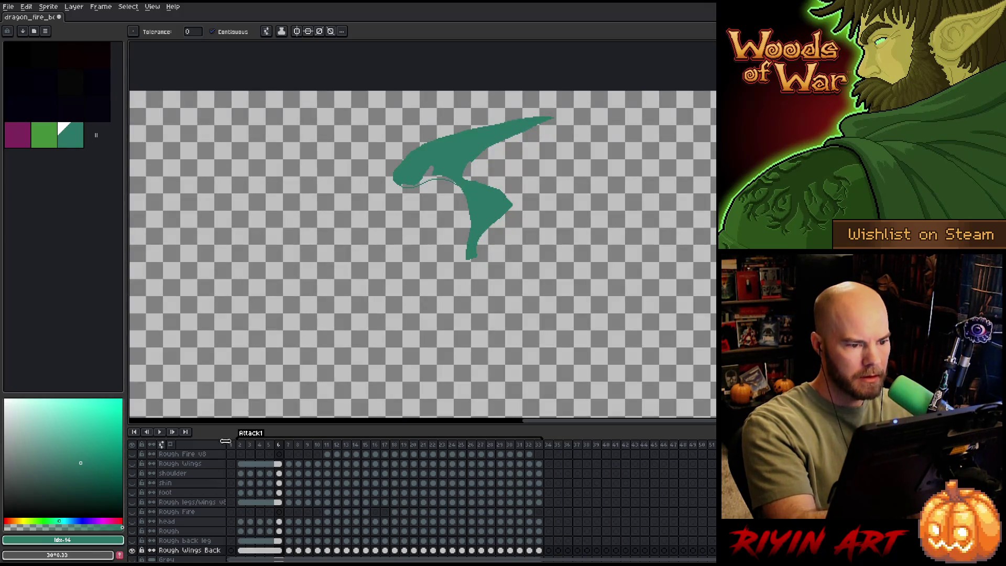
{"action": "left_click", "coordinate": [428, 176]}
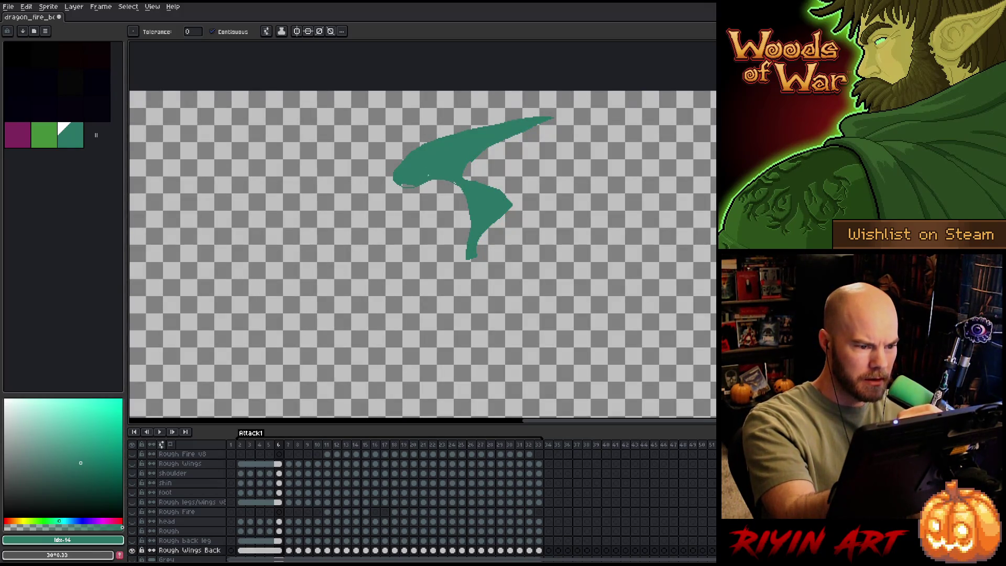
{"action": "key", "text": "b"}
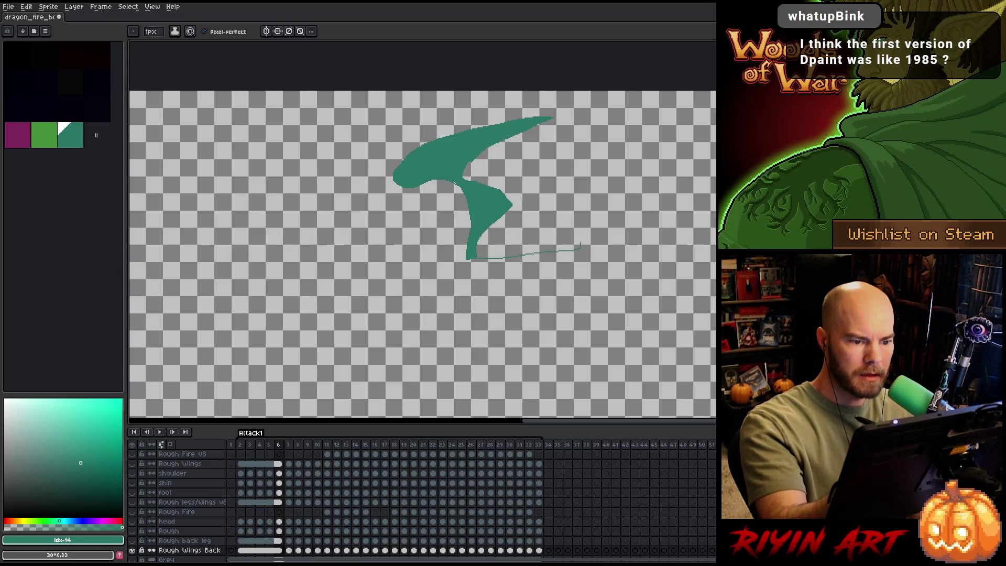
{"action": "key", "text": "g"}
{"action": "left_click", "coordinate": [540, 210]}
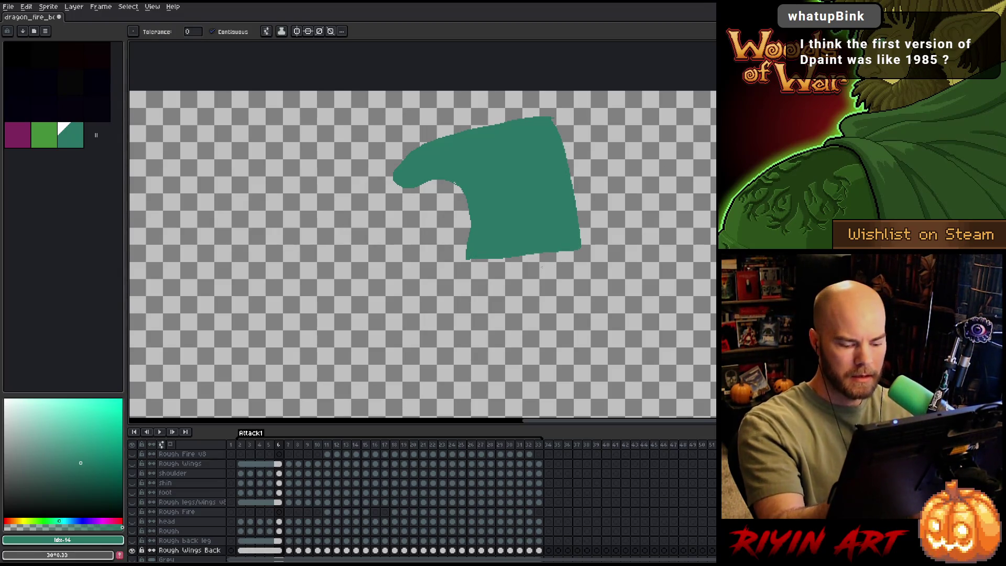
{"action": "key", "text": "period"}
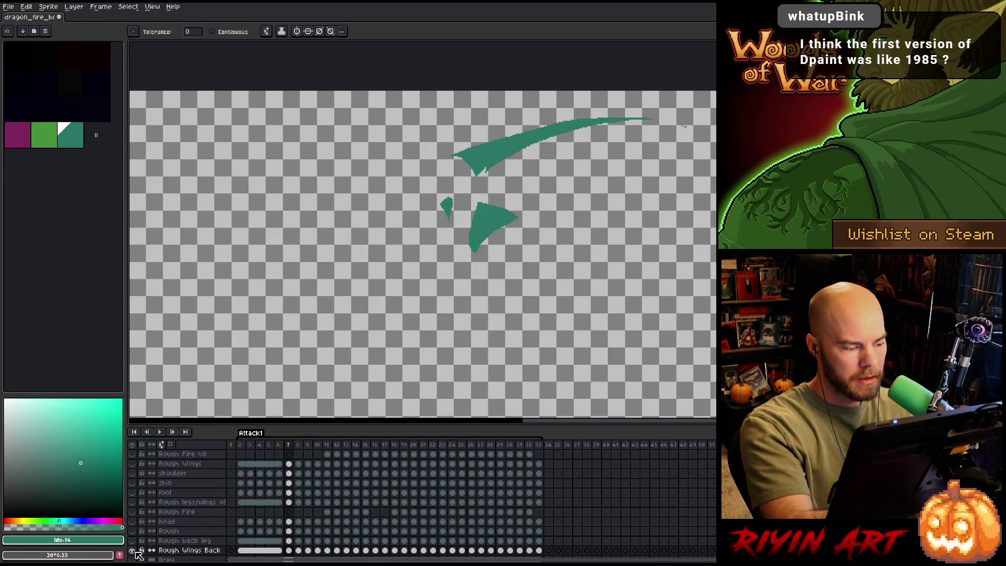
{"action": "left_click", "coordinate": [132, 550], "text": "alt"}
{"action": "key", "text": "b"}
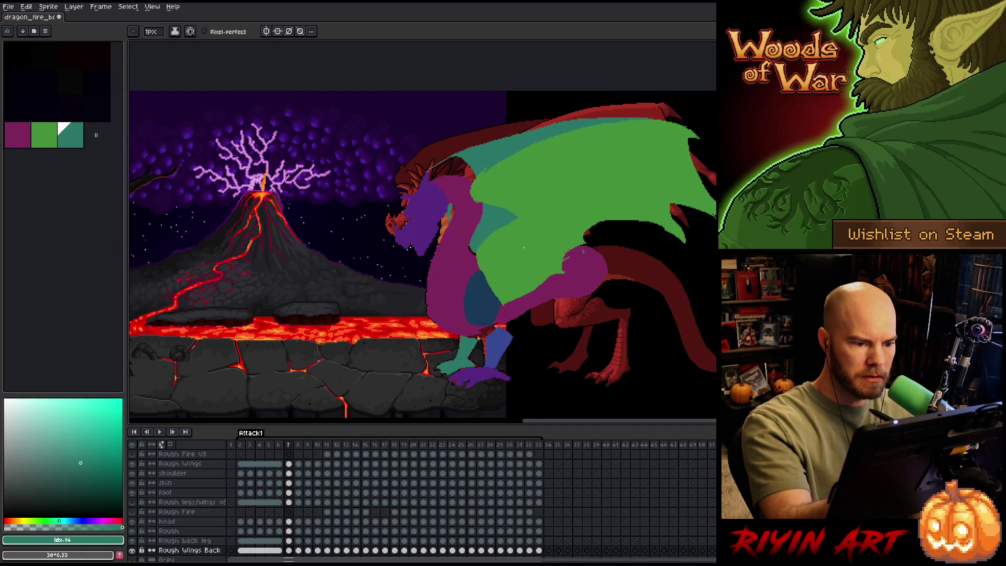
Fill a teal back-wing area on frame 7, then work through frames 8 to 10.
{"action": "key", "text": "g"}
{"action": "left_click", "coordinate": [458, 164]}
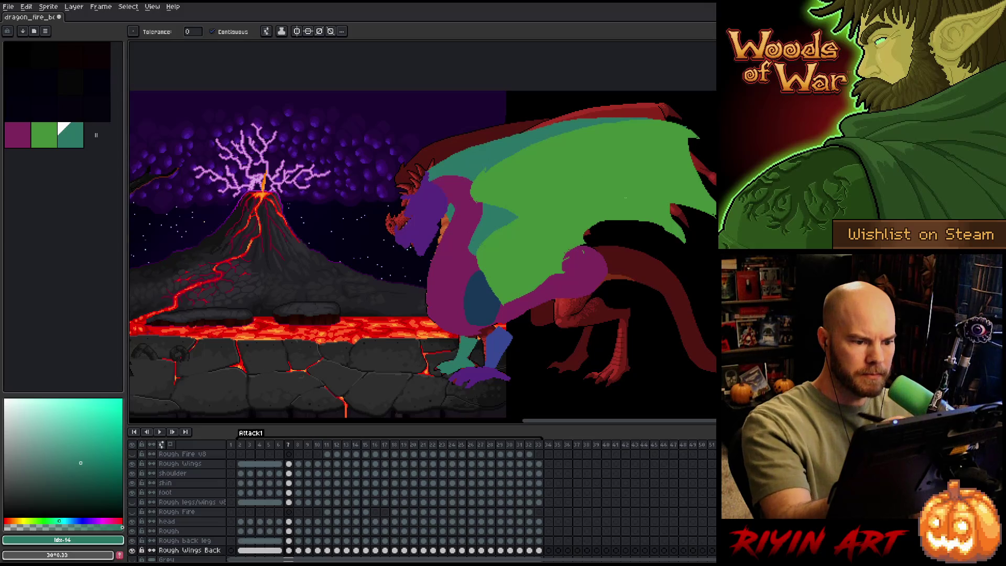
{"action": "key", "text": "b"}
{"action": "key", "text": "period"}
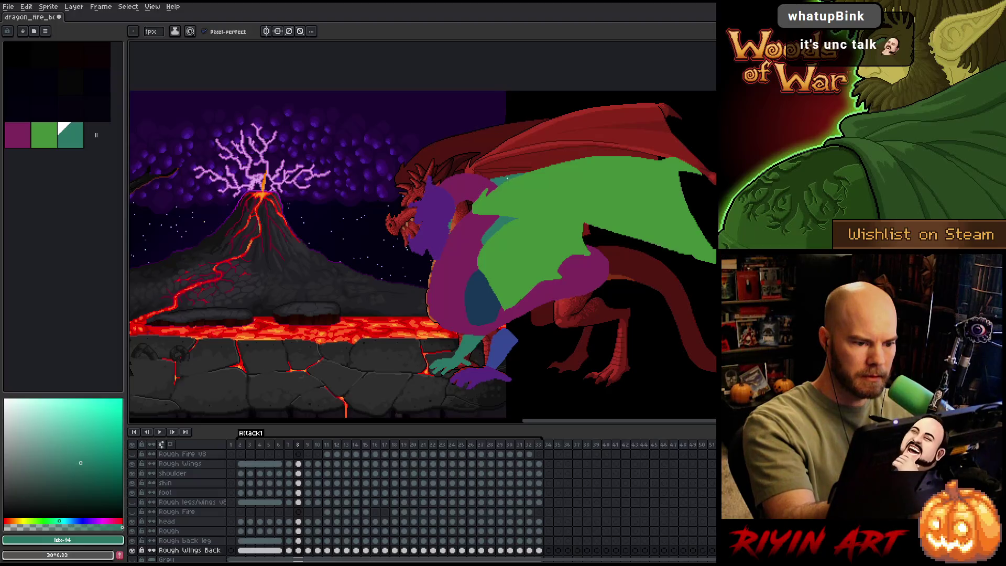
{"action": "key", "text": "g"}
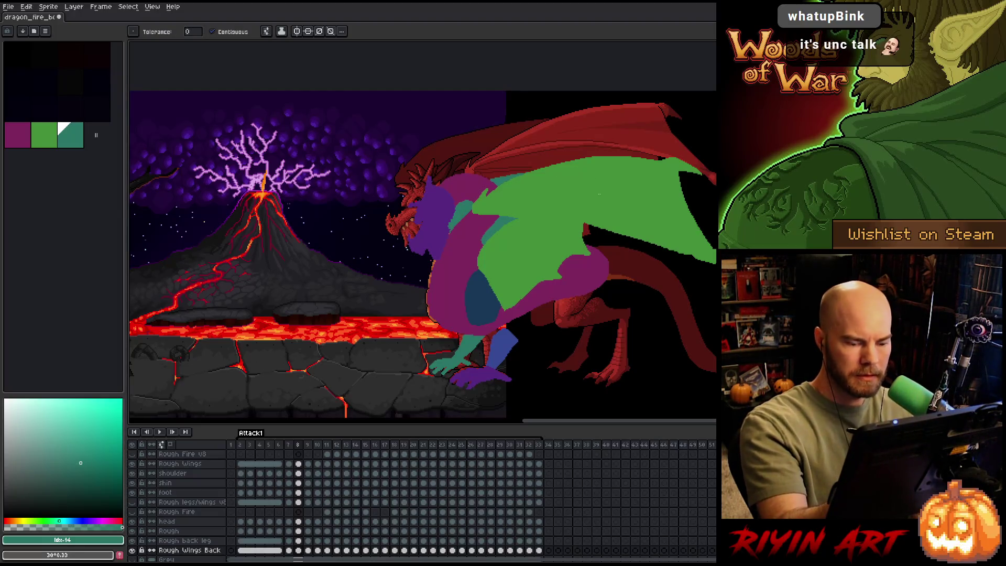
{"action": "key", "text": "period"}
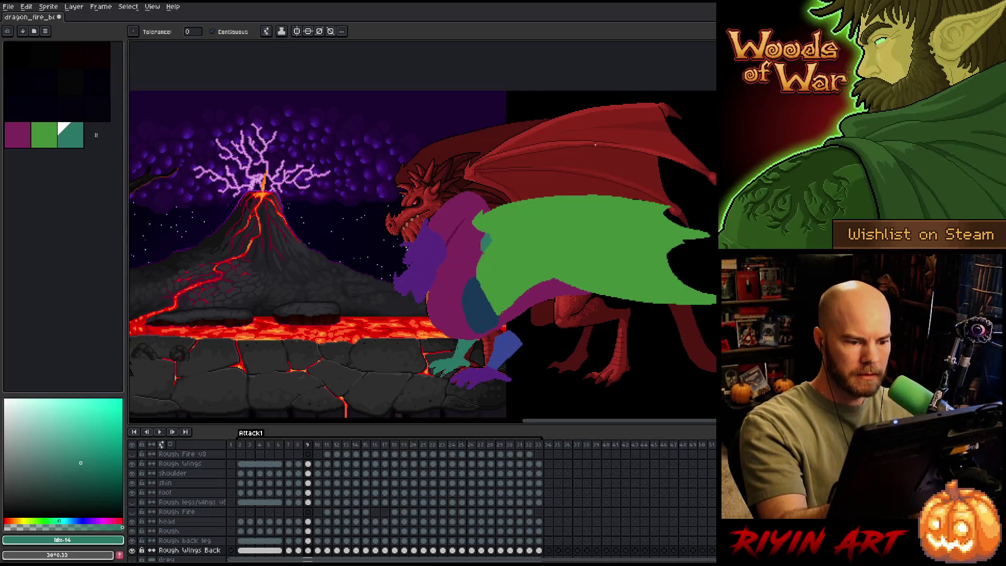
{"action": "key", "text": "period"}
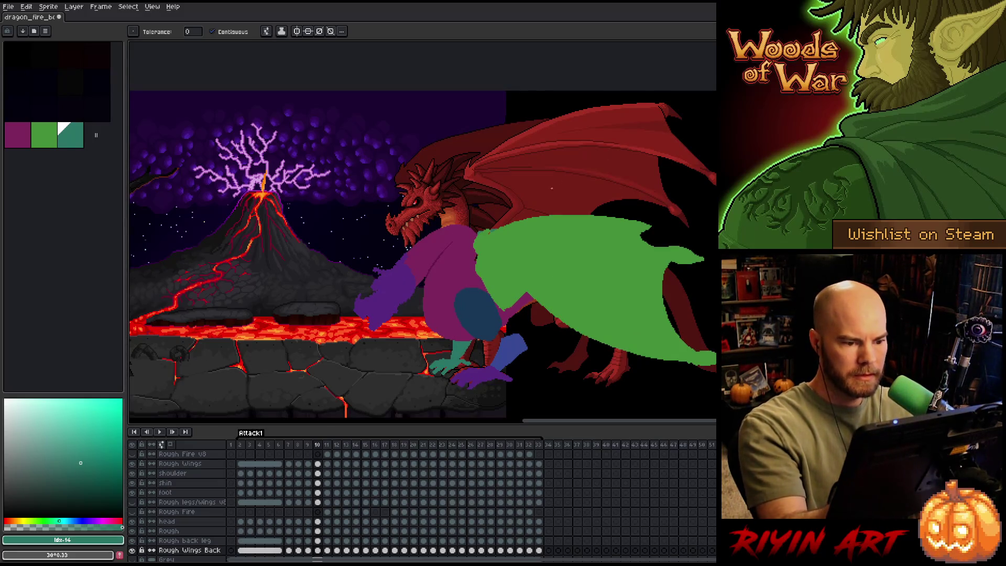
{"action": "key", "text": "b"}
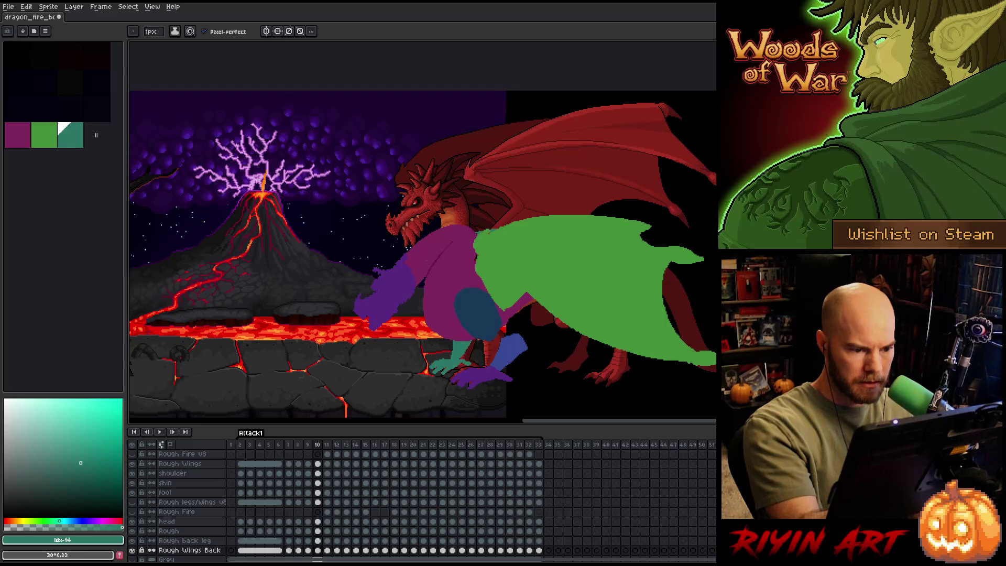
{"action": "key", "text": "g"}
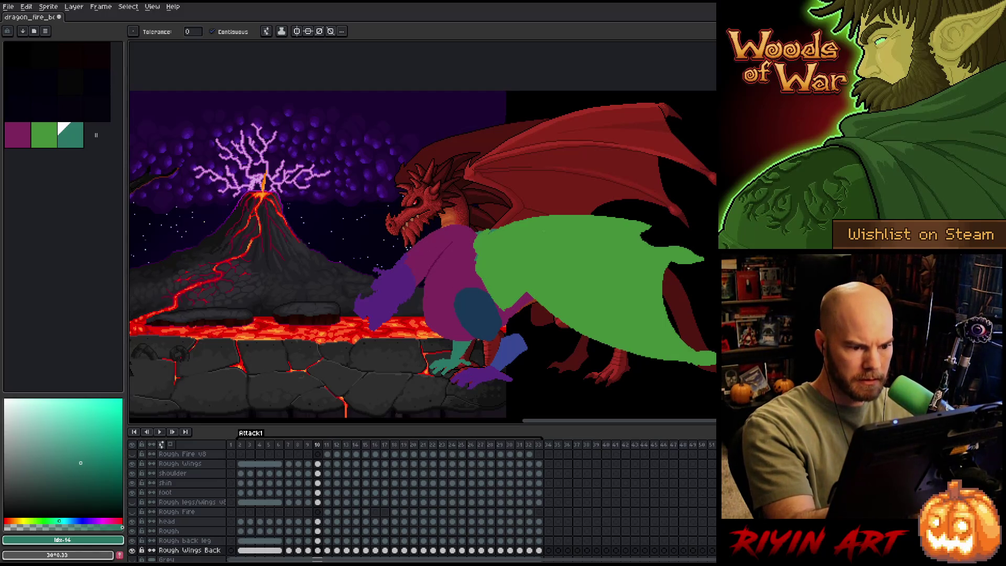
On frame 11, outline the back wing along the neck and fill it teal.
{"action": "key", "text": "period"}
{"action": "key", "text": "b"}
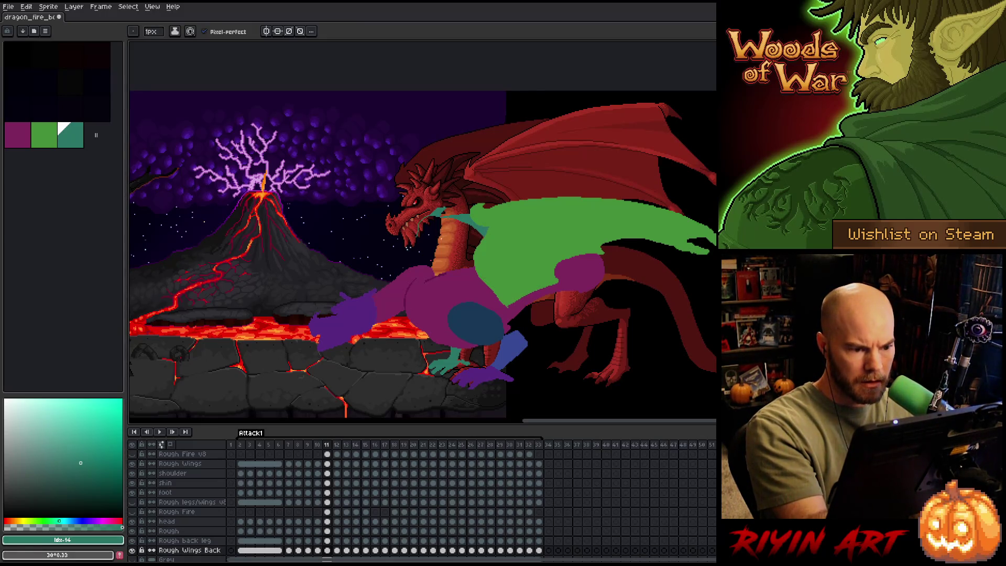
{"action": "key", "text": "e"}
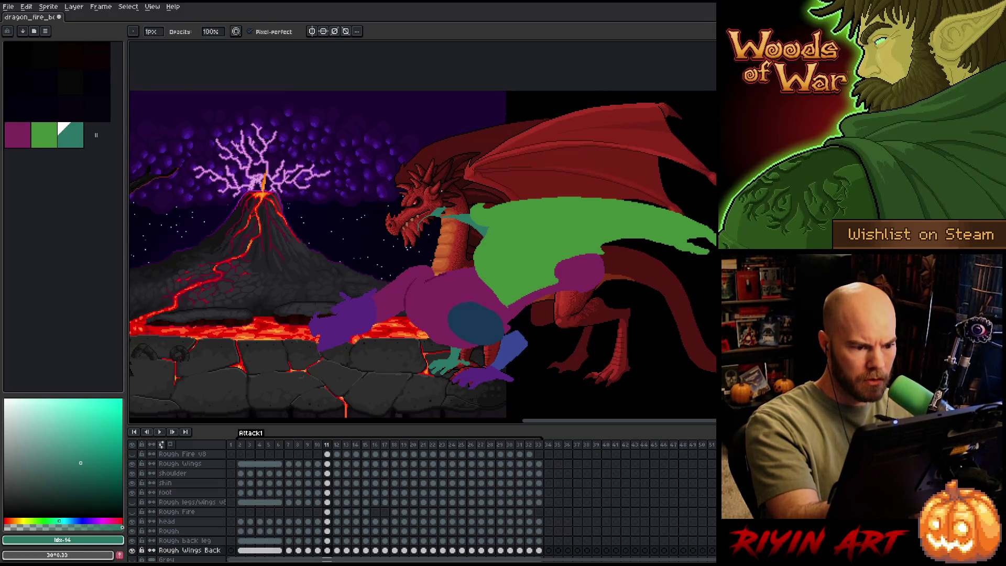
{"action": "key", "text": "b"}
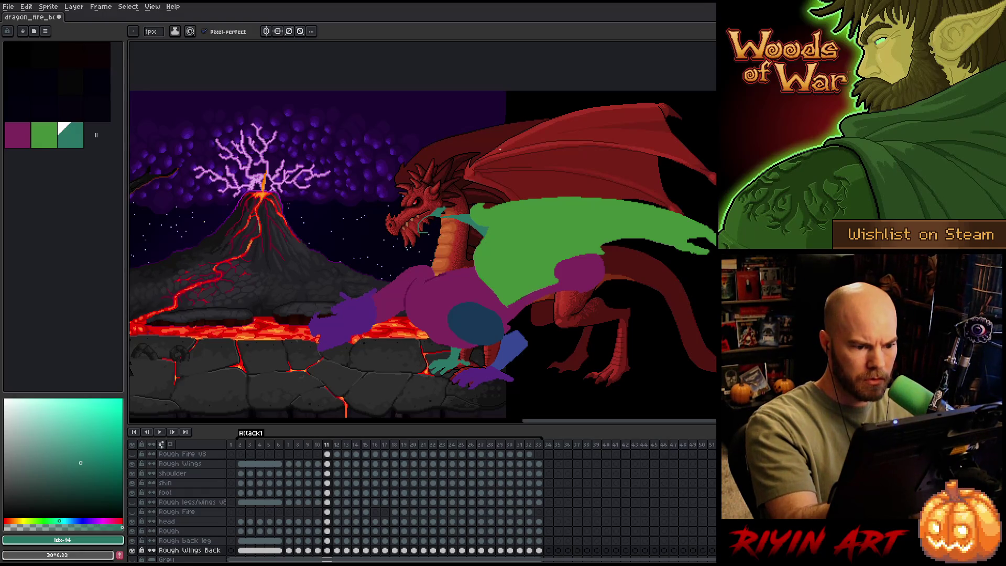
{"action": "key", "text": "e"}
{"action": "key", "text": "b"}
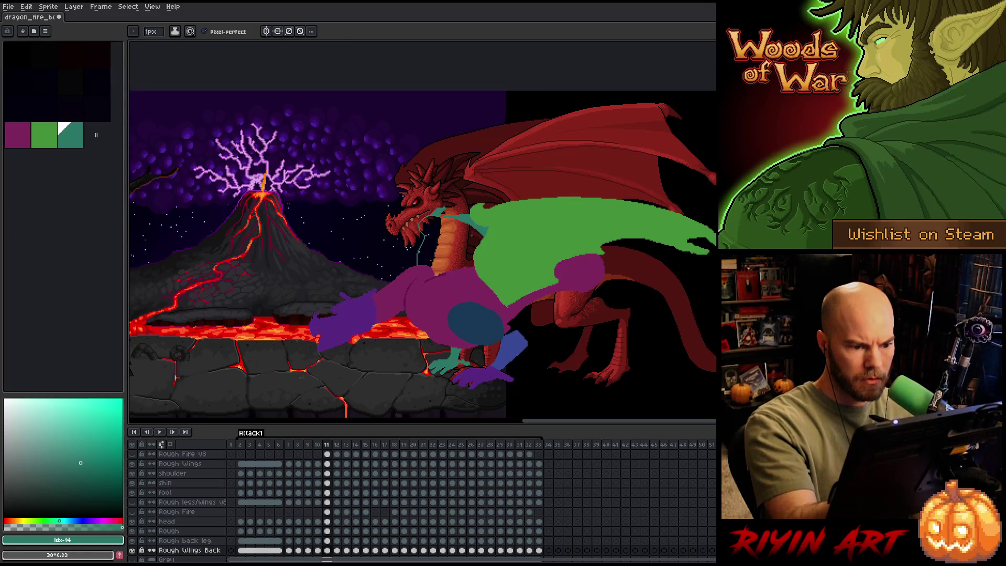
{"action": "key", "text": "g"}
{"action": "left_click", "coordinate": [470, 234]}
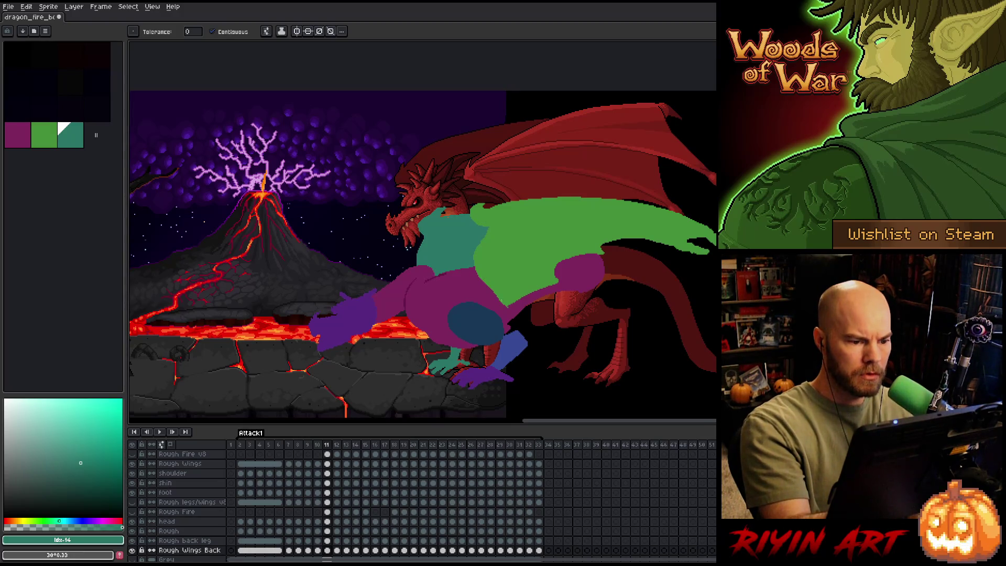
{"action": "key", "text": "b"}
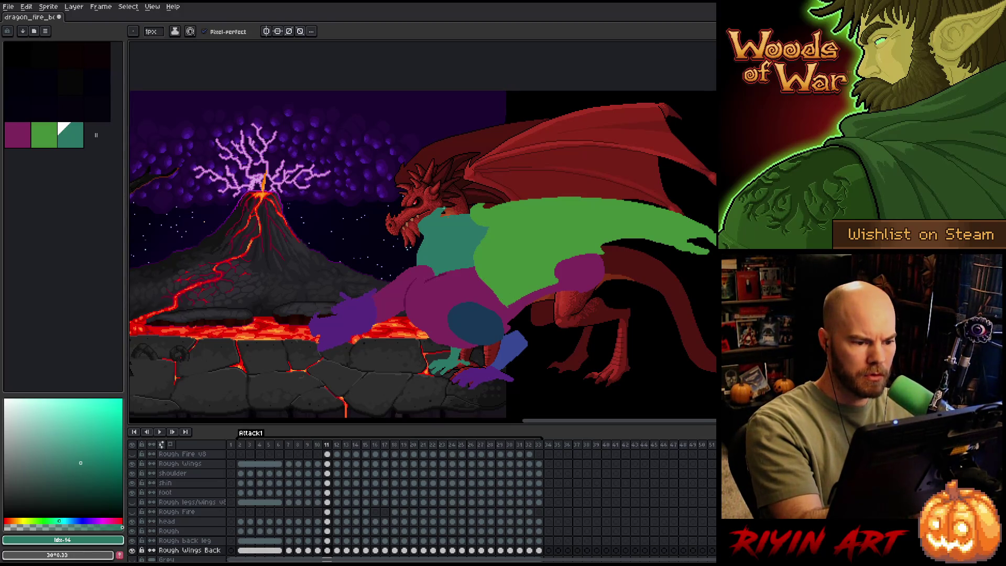
{"action": "key", "text": "g"}
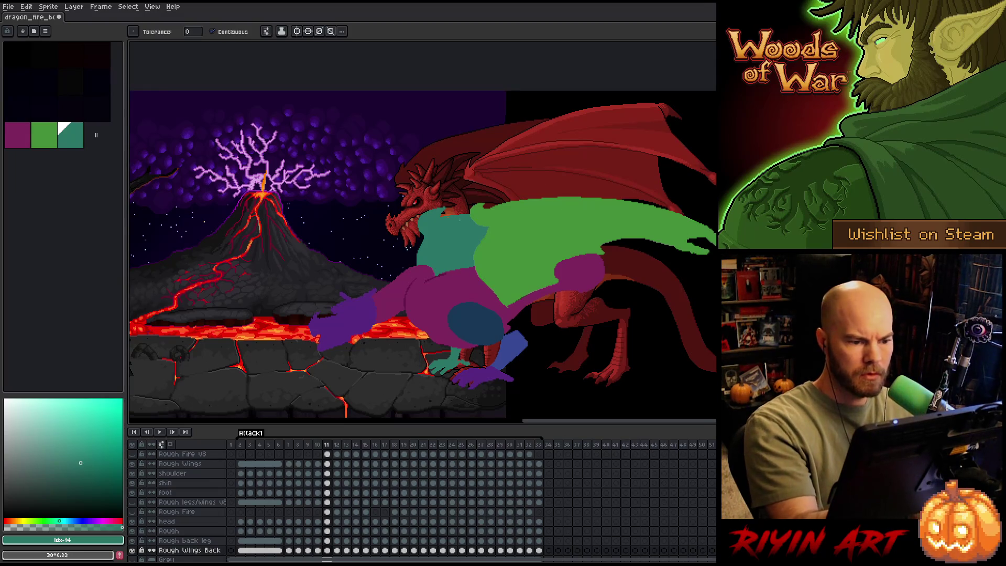
Fill the teal wing below and behind the neck on frames 12 and 13.
{"action": "key", "text": "Right"}
{"action": "key", "text": "b"}
{"action": "key", "text": "g"}
{"action": "key", "text": "b"}
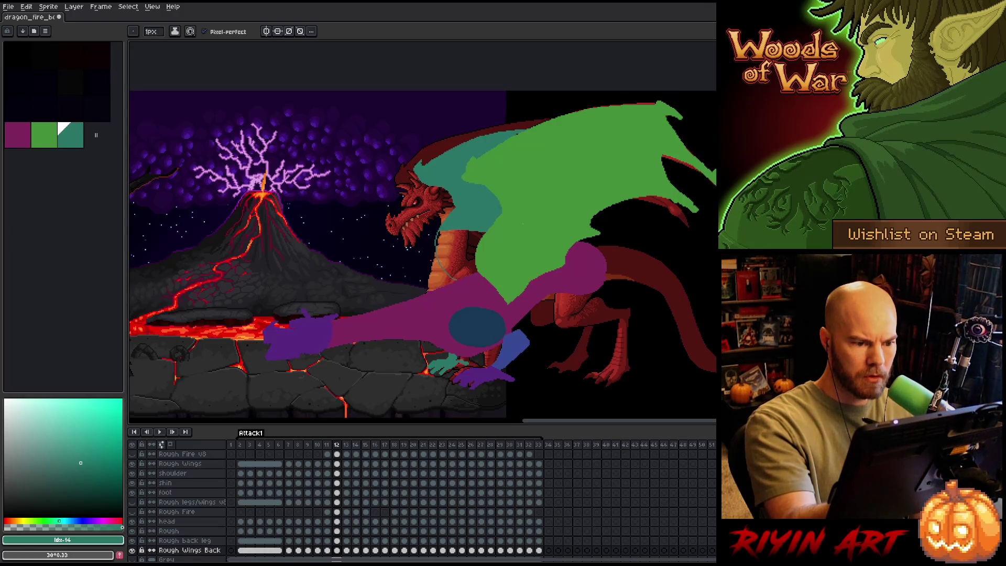
{"action": "key", "text": "g"}
{"action": "left_click", "coordinate": [459, 254]}
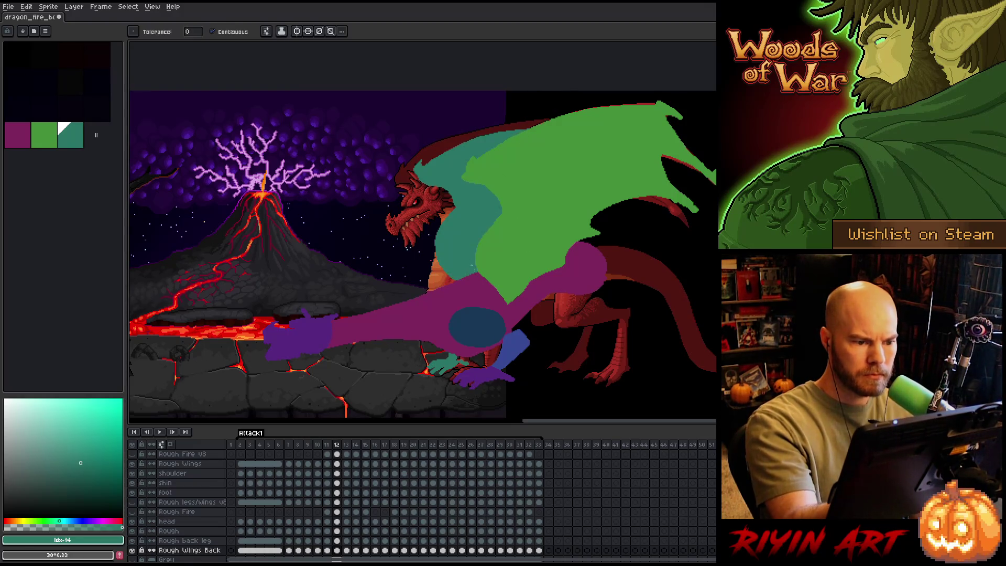
{"action": "key", "text": "b"}
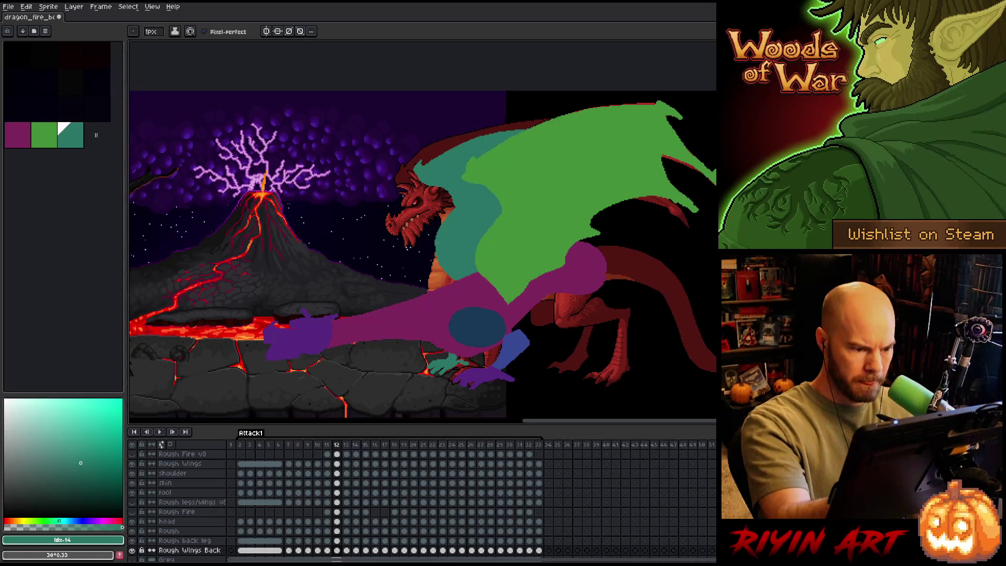
{"action": "key", "text": "g"}
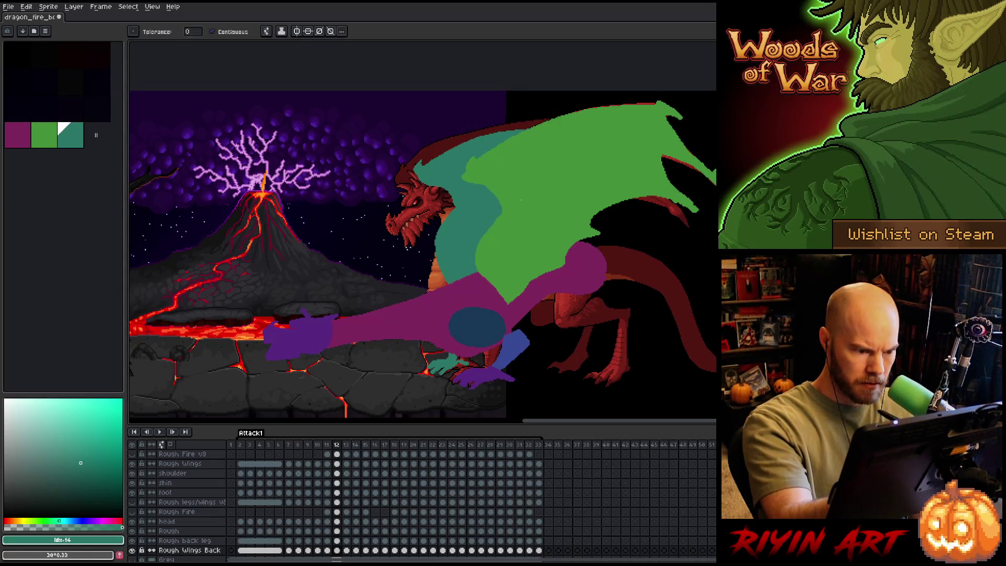
{"action": "key", "text": "period"}
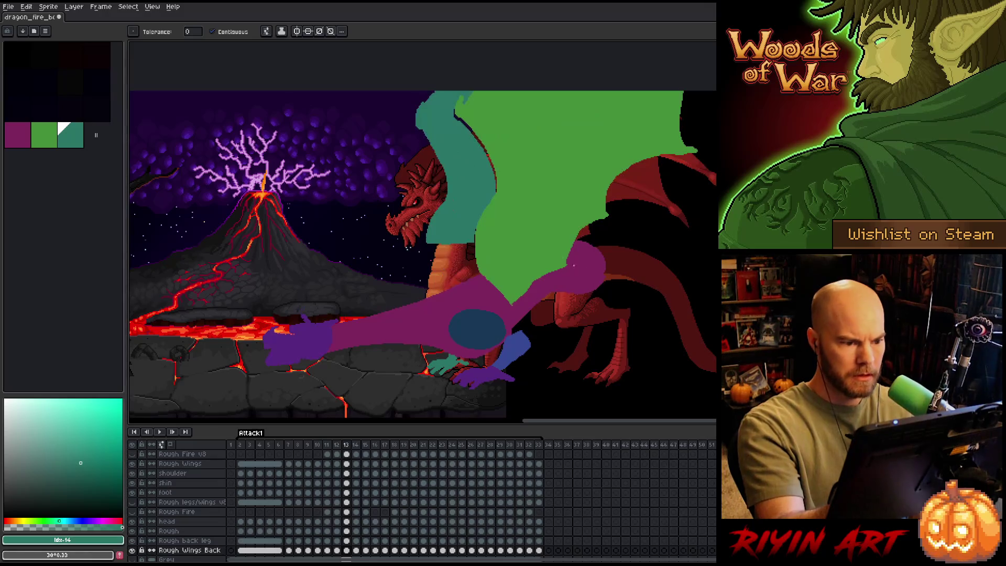
{"action": "key", "text": "b"}
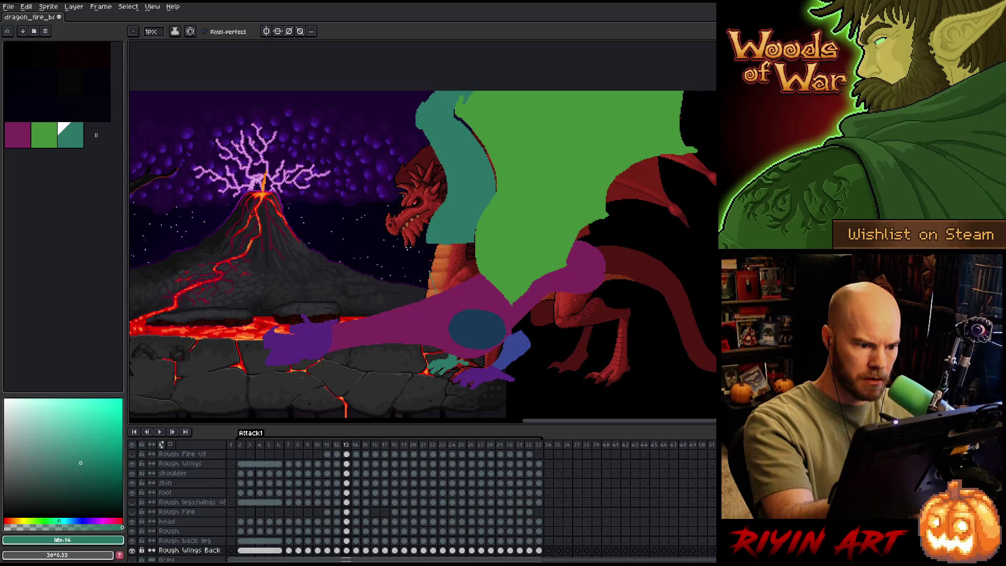
{"action": "key", "text": "g"}
{"action": "left_click", "coordinate": [453, 262]}
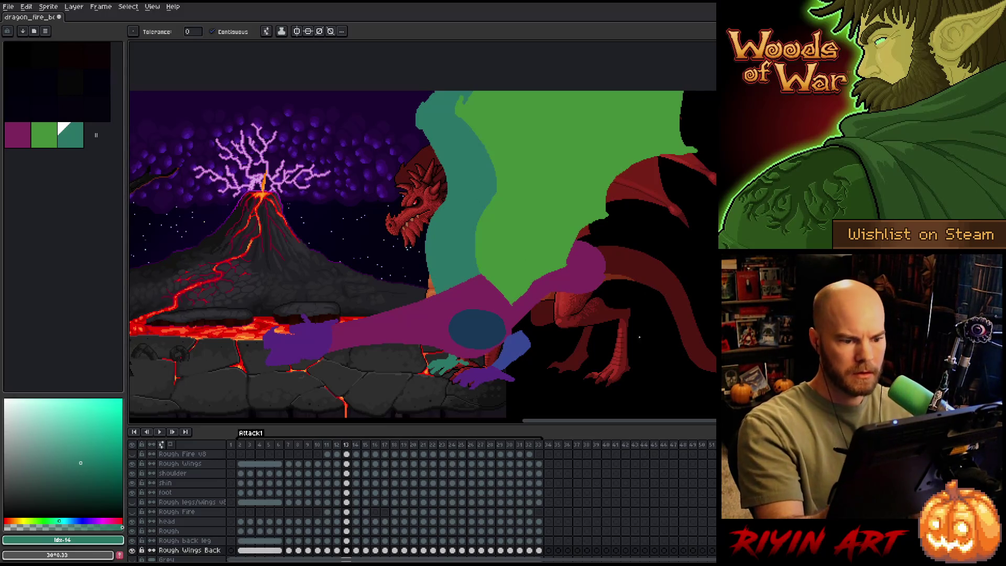
Step the Rough Wings Back layer through frames 13 to 18 and clear the cel selection.
{"action": "left_click", "coordinate": [346, 550]}
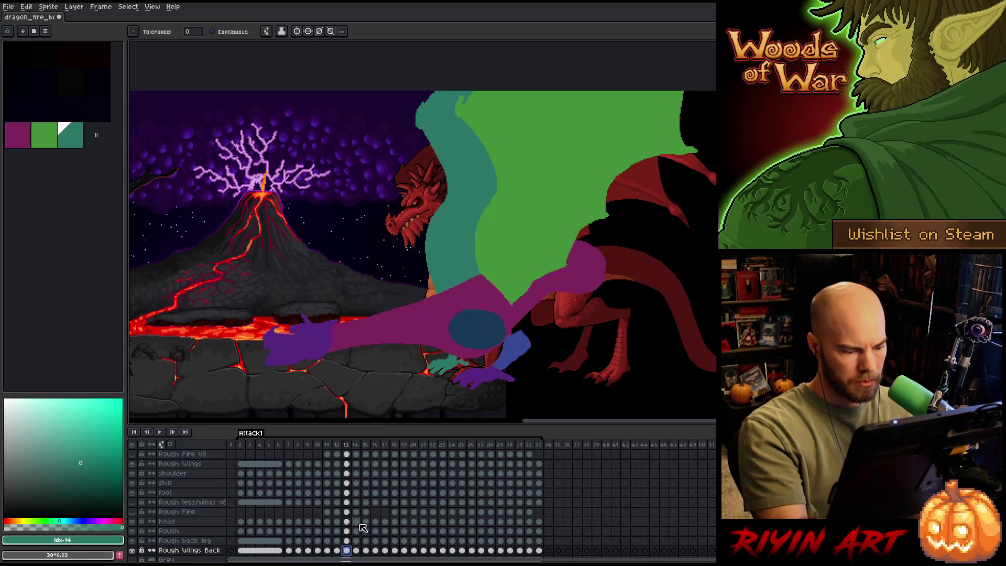
{"action": "left_click", "coordinate": [359, 551]}
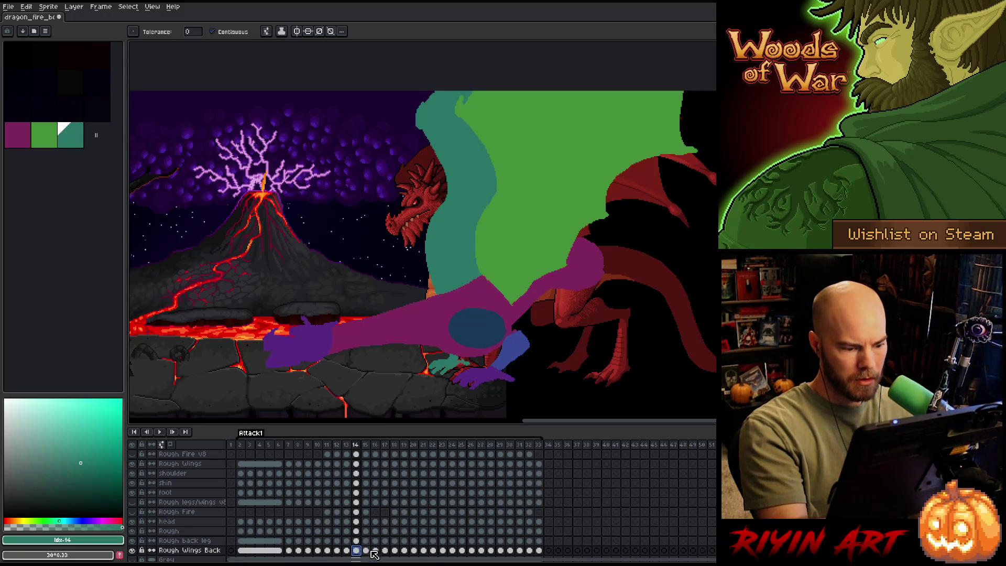
{"action": "left_click", "coordinate": [366, 550]}
{"action": "key", "text": "Right"}
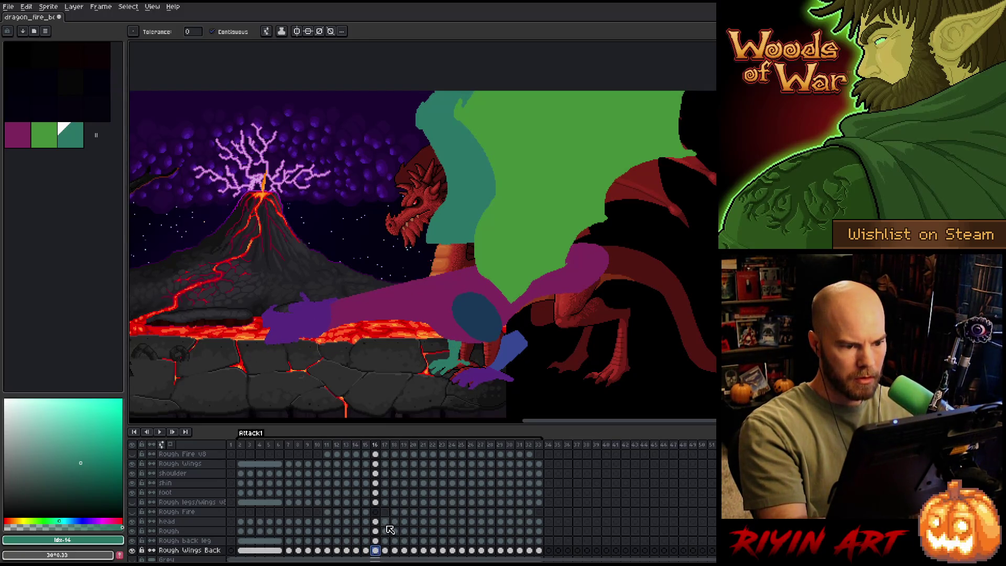
{"action": "left_click", "coordinate": [385, 550]}
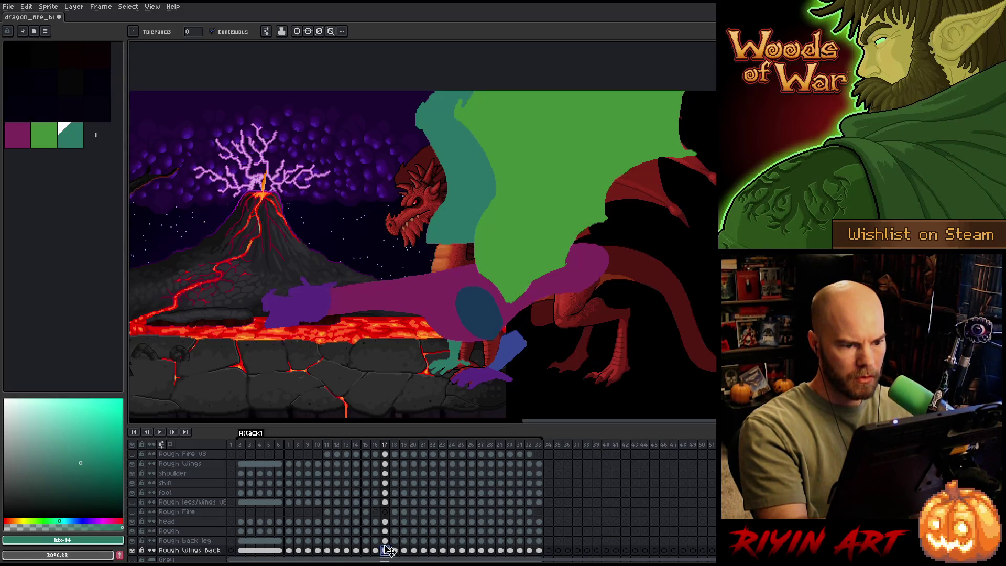
{"action": "left_click", "coordinate": [395, 550]}
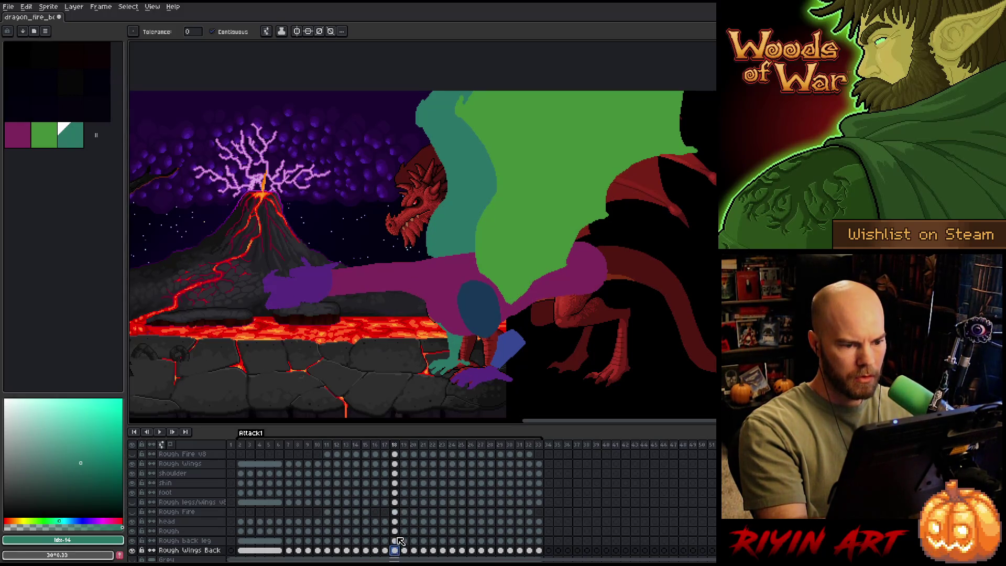
{"action": "left_click", "coordinate": [433, 269]}
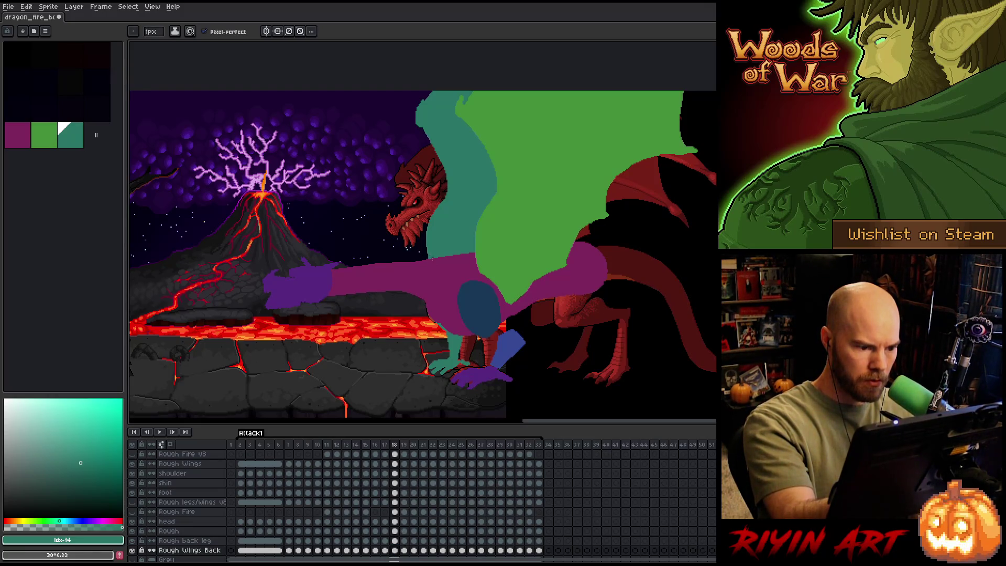
{"action": "right_click", "coordinate": [484, 254]}
{"action": "left_click", "coordinate": [507, 289]}
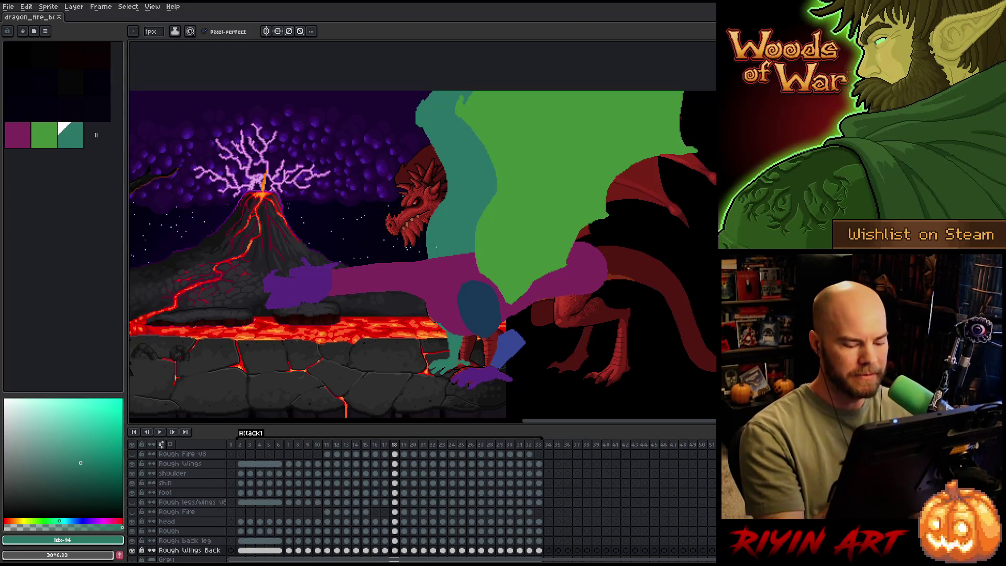
Block in the teal back wing on frames 19 through 23.
{"action": "key", "text": "Right"}
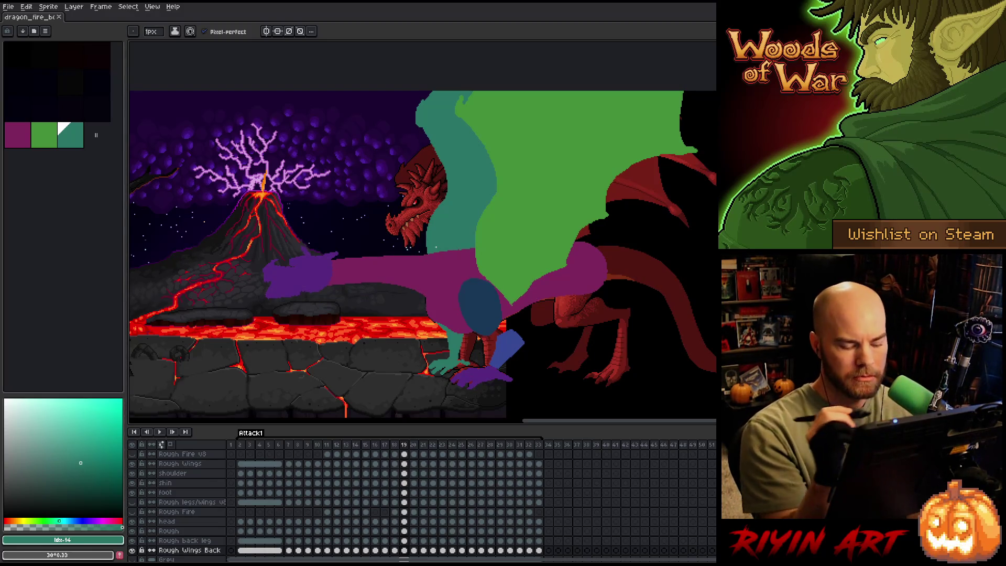
{"action": "key", "text": "Right"}
{"action": "key", "text": "Right"}
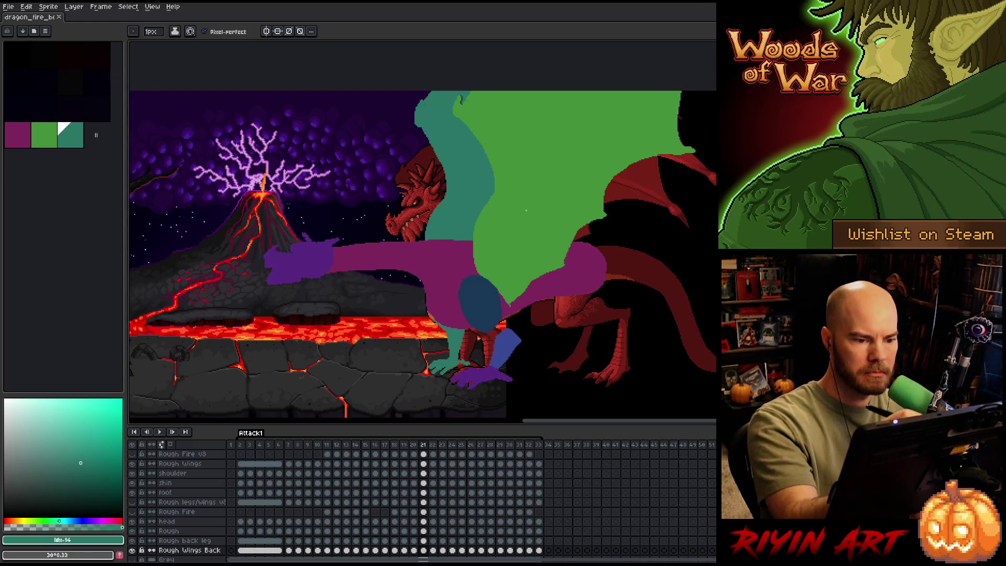
{"action": "key", "text": "g"}
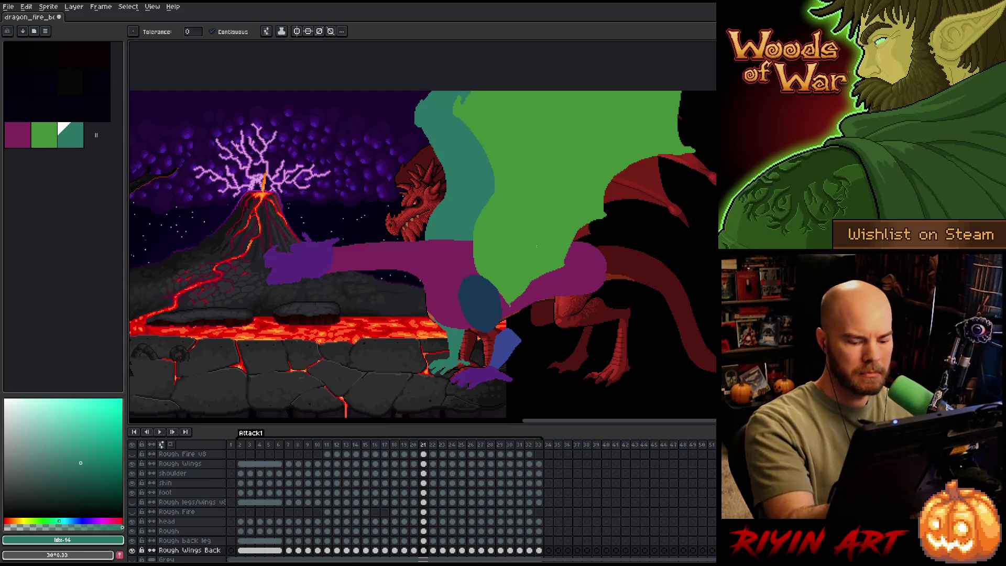
{"action": "key", "text": "Right"}
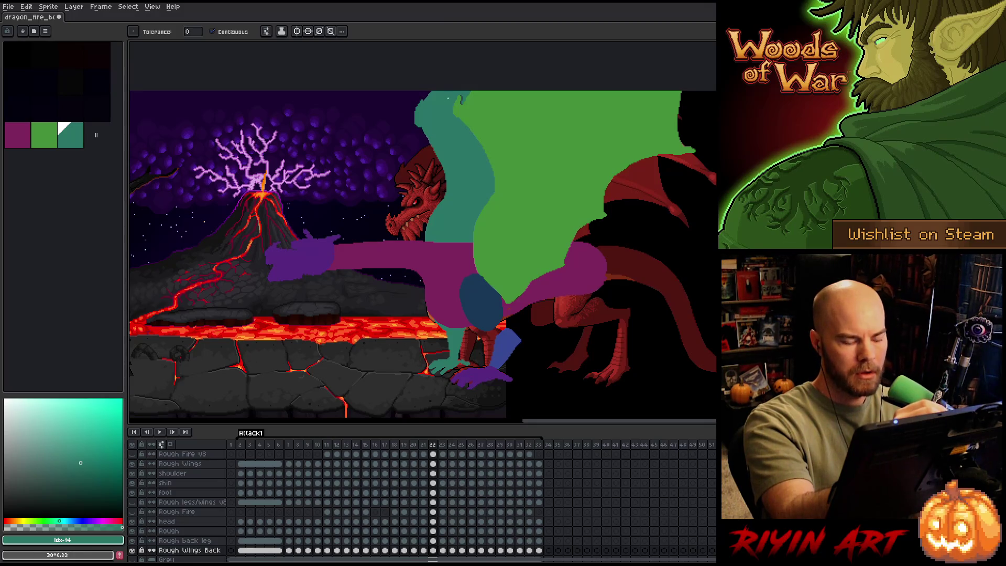
{"action": "key", "text": "b"}
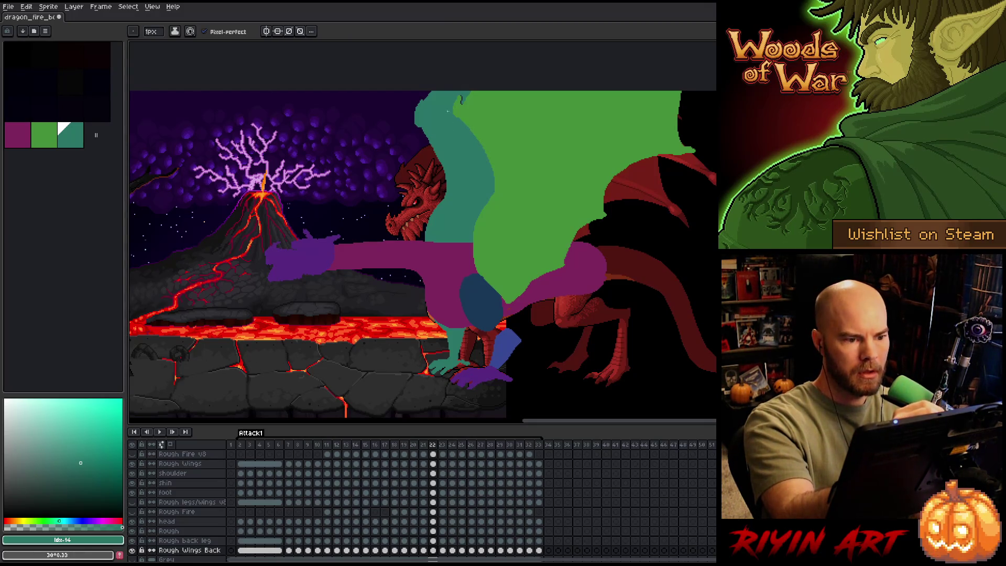
{"action": "key", "text": "g"}
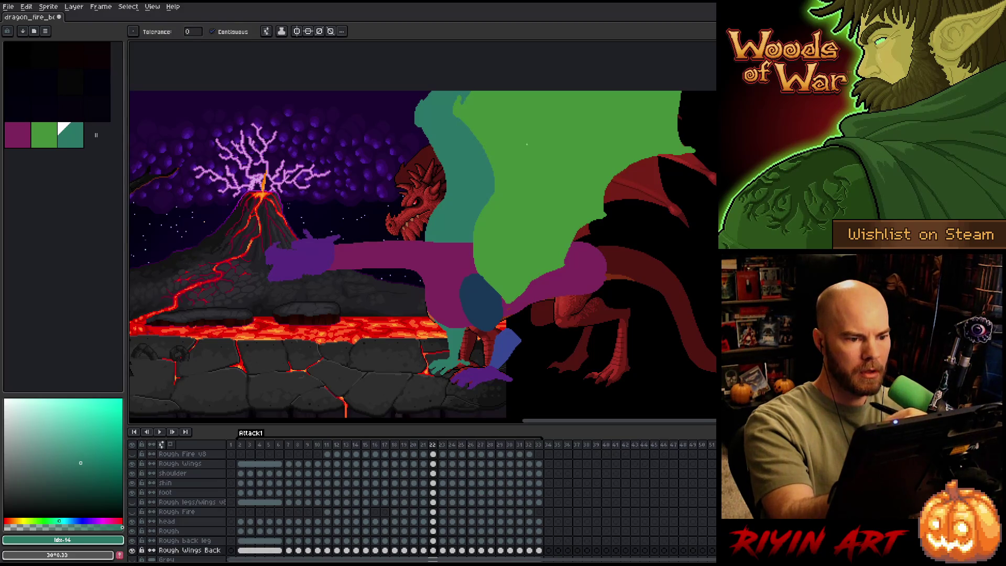
{"action": "key", "text": "Right"}
{"action": "key", "text": "b"}
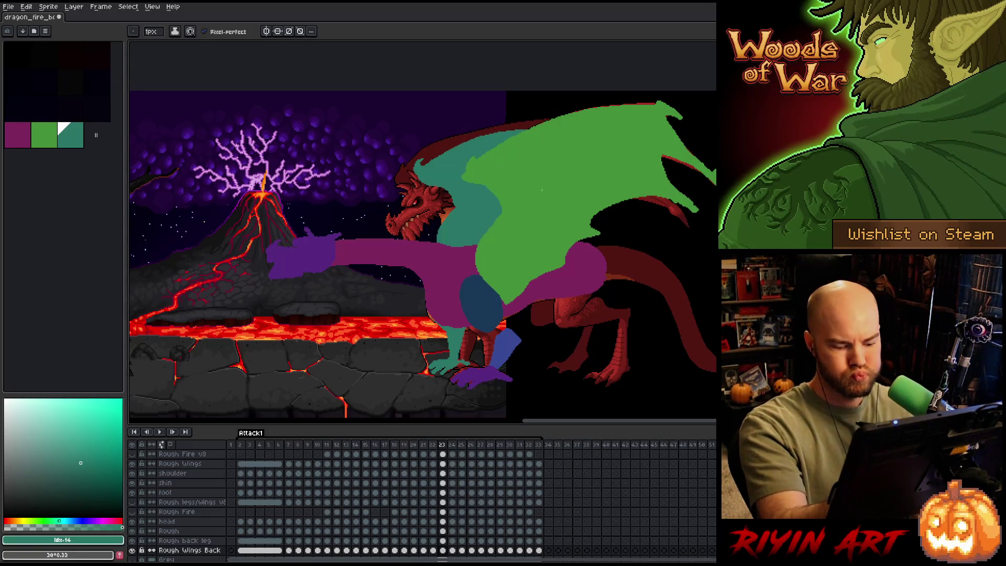
On frames 24 and 25, redraw the wing edge along the neck and fill it teal.
{"action": "key", "text": "Right"}
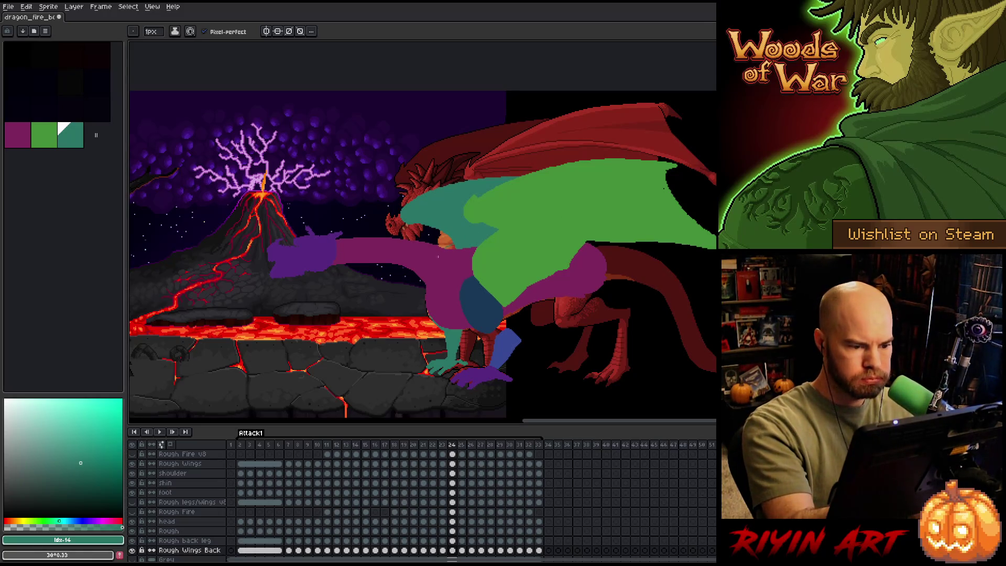
{"action": "key", "text": "g"}
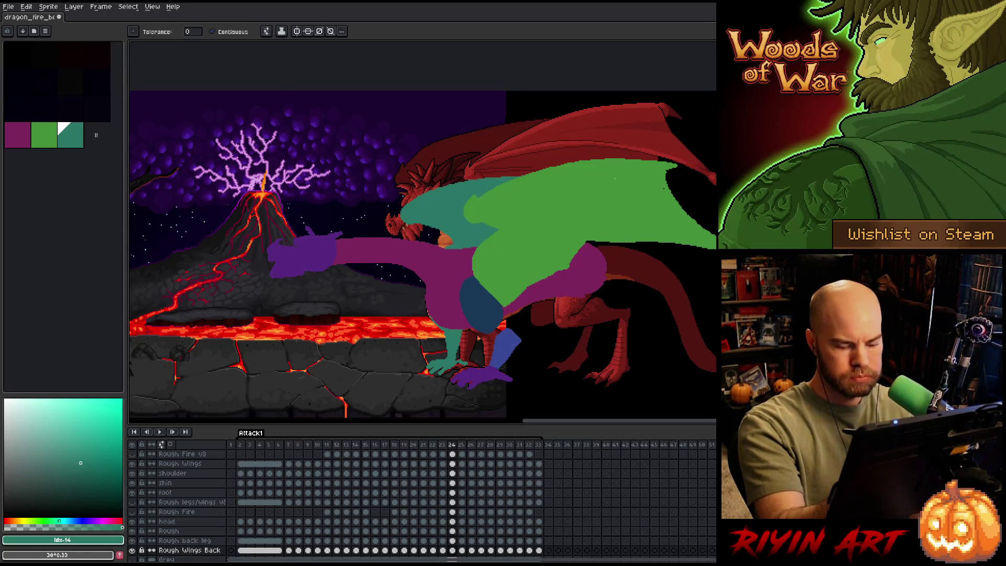
{"action": "key", "text": "Right"}
{"action": "key", "text": "b"}
{"action": "mouse_move", "coordinate": [443, 232]}
{"action": "left_mouse_down"}
{"action": "mouse_move", "coordinate": [412, 243]}
{"action": "mouse_move", "coordinate": [421, 241]}
{"action": "left_mouse_up"}
{"action": "key", "text": "ctrl+z"}
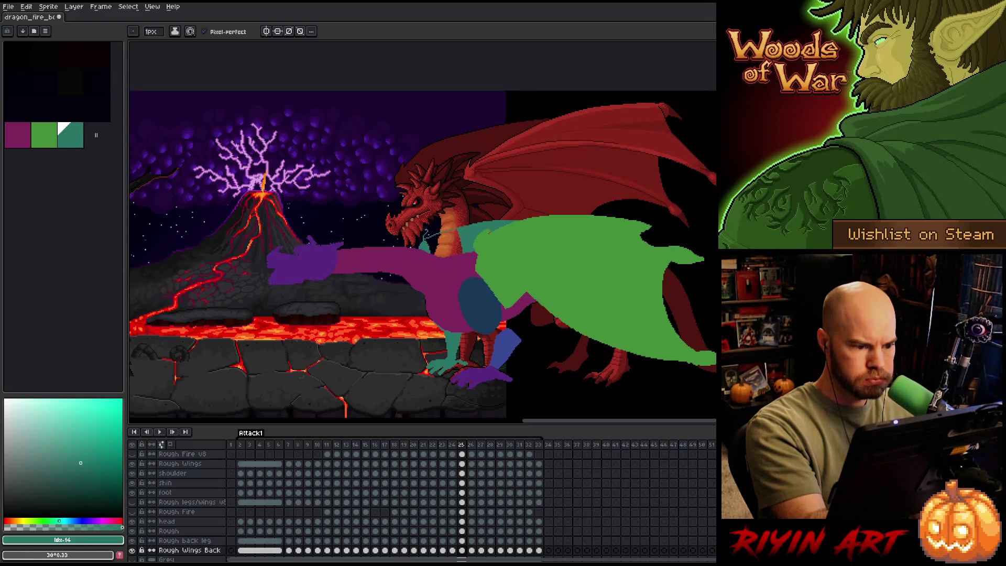
{"action": "key", "text": "ctrl+z"}
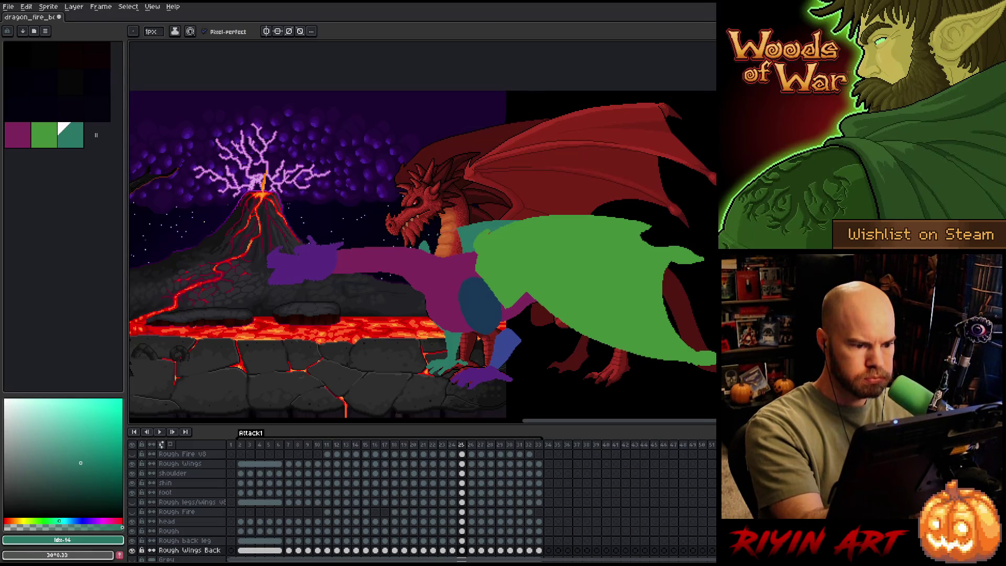
{"action": "left_click_drag", "start_coordinate": [433, 232], "coordinate": [418, 250]}
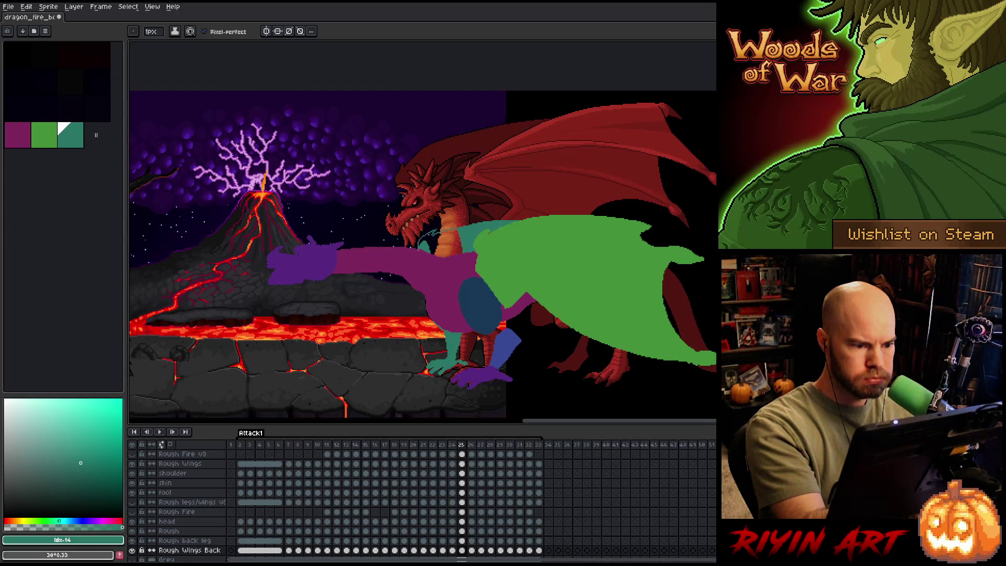
{"action": "key", "text": "g"}
{"action": "left_click", "coordinate": [440, 244]}
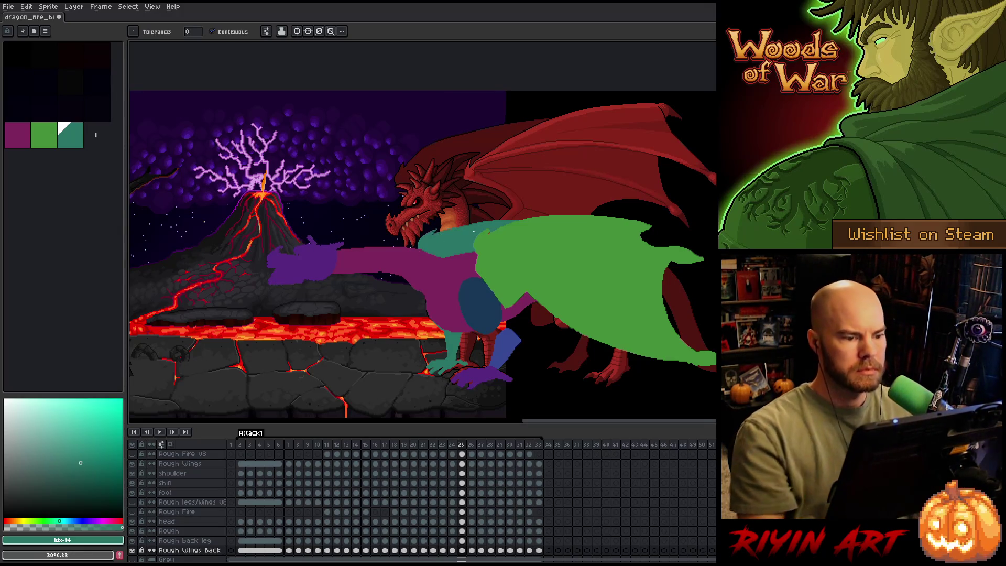
{"action": "key", "text": "b"}
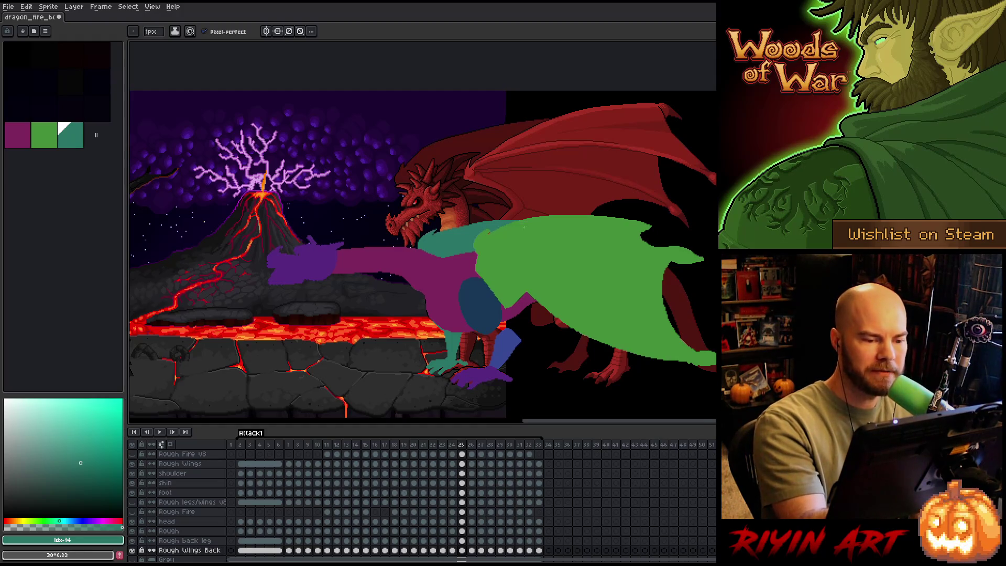
On frame 26, outline the wing across the head and neck and fill it teal.
{"action": "key", "text": "g"}
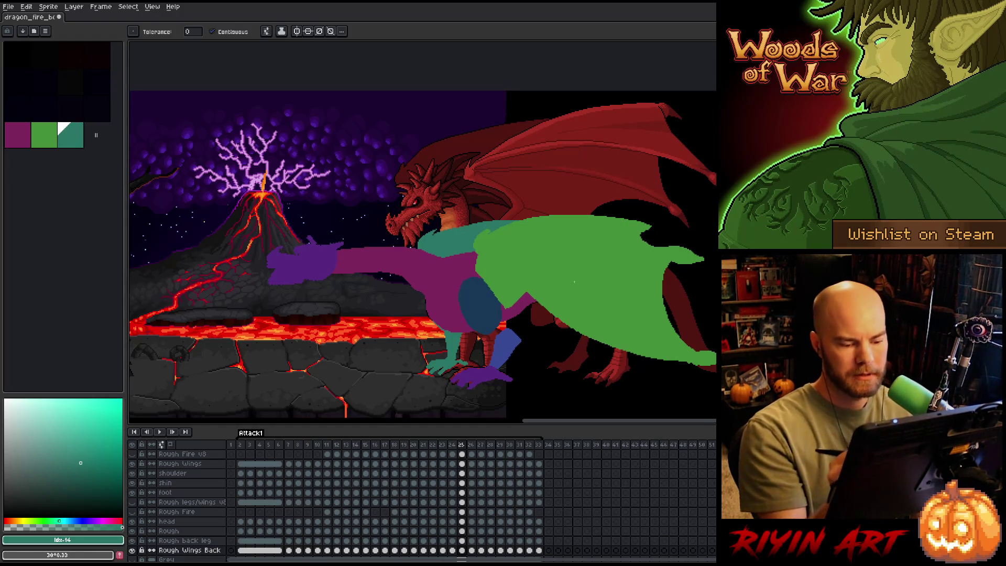
{"action": "key", "text": "period"}
{"action": "key", "text": "b"}
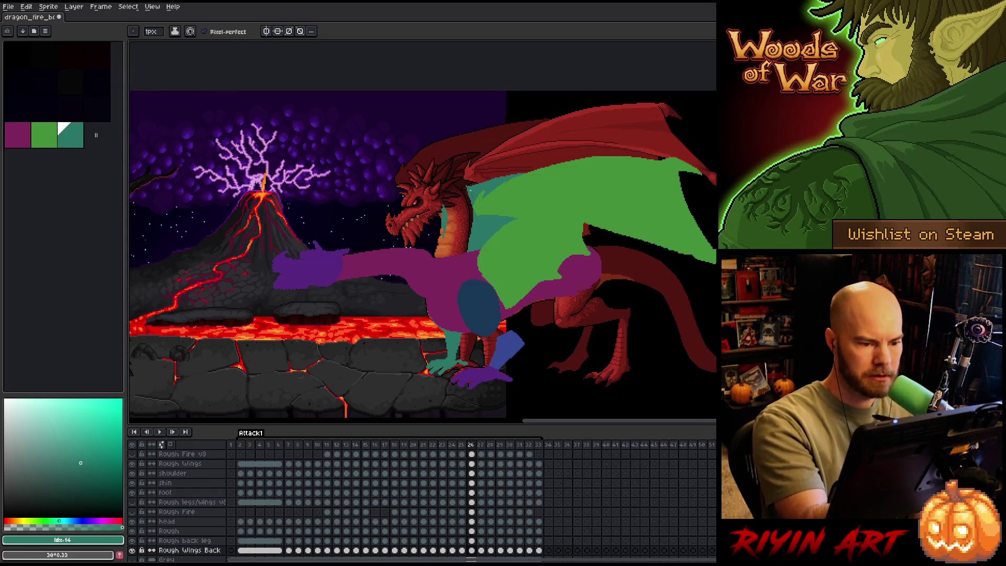
{"action": "mouse_move", "coordinate": [463, 186]}
{"action": "left_mouse_down"}
{"action": "mouse_move", "coordinate": [433, 192]}
{"action": "mouse_move", "coordinate": [413, 212]}
{"action": "left_mouse_up"}
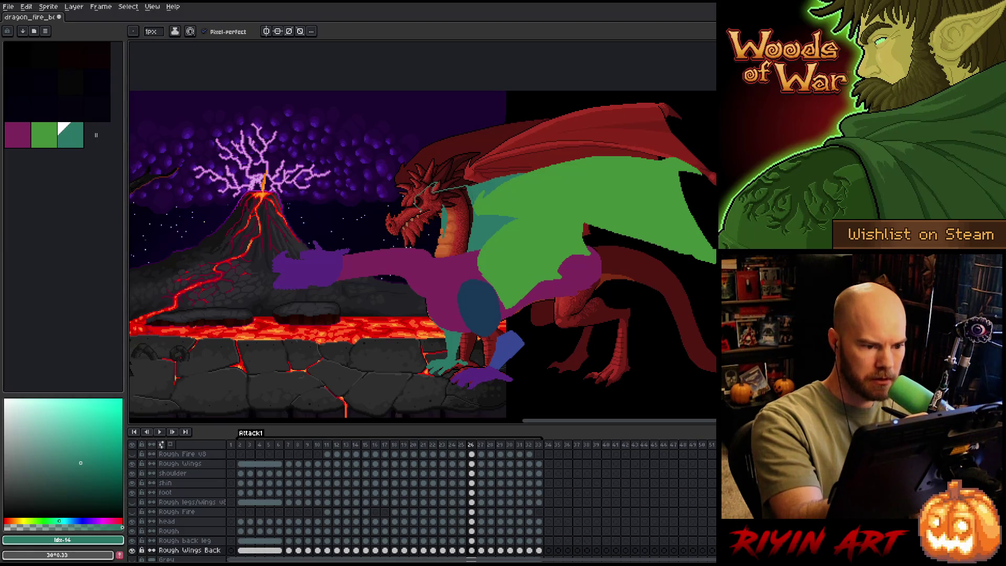
{"action": "key", "text": "e"}
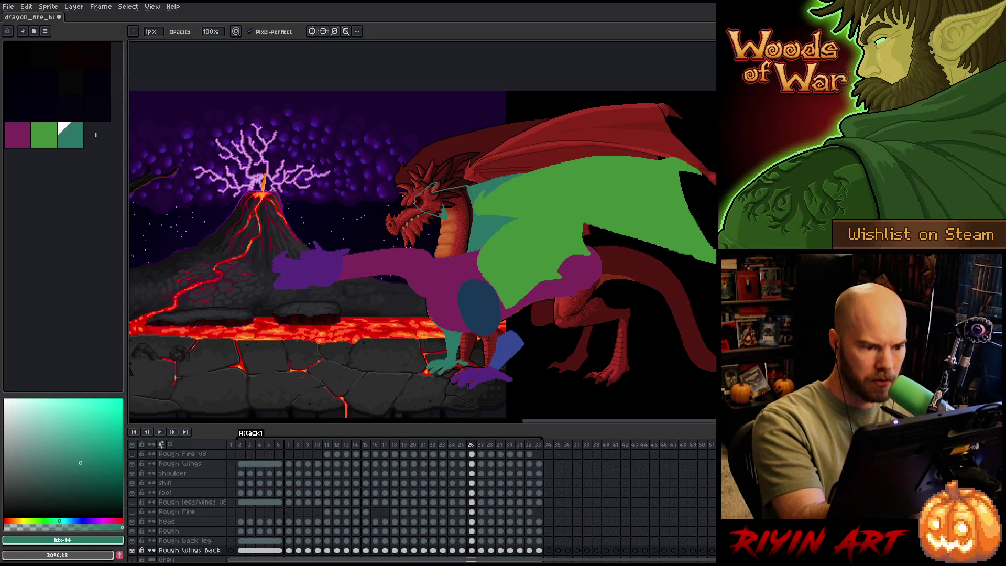
{"action": "key", "text": "b"}
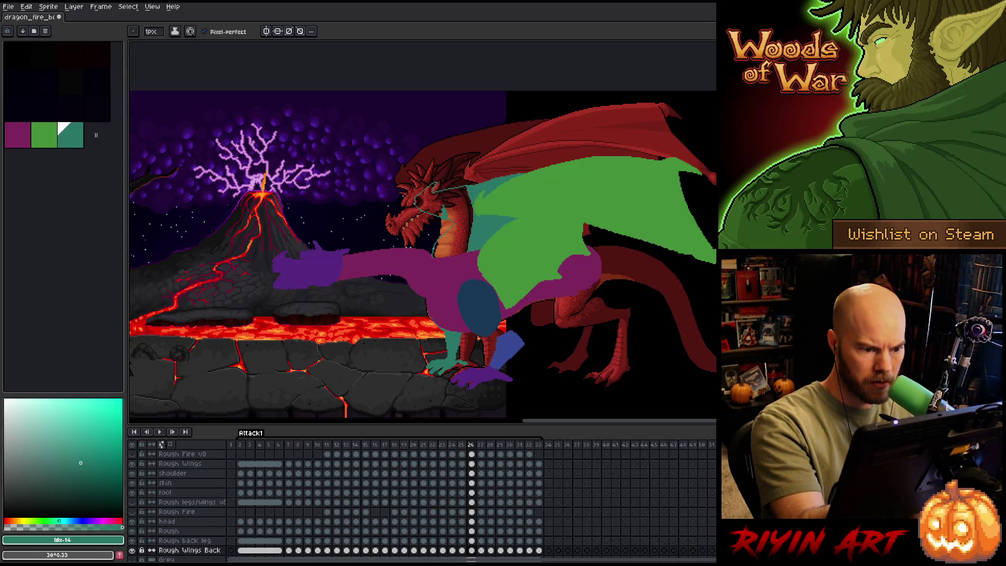
{"action": "key", "text": "g"}
{"action": "left_click", "coordinate": [458, 215]}
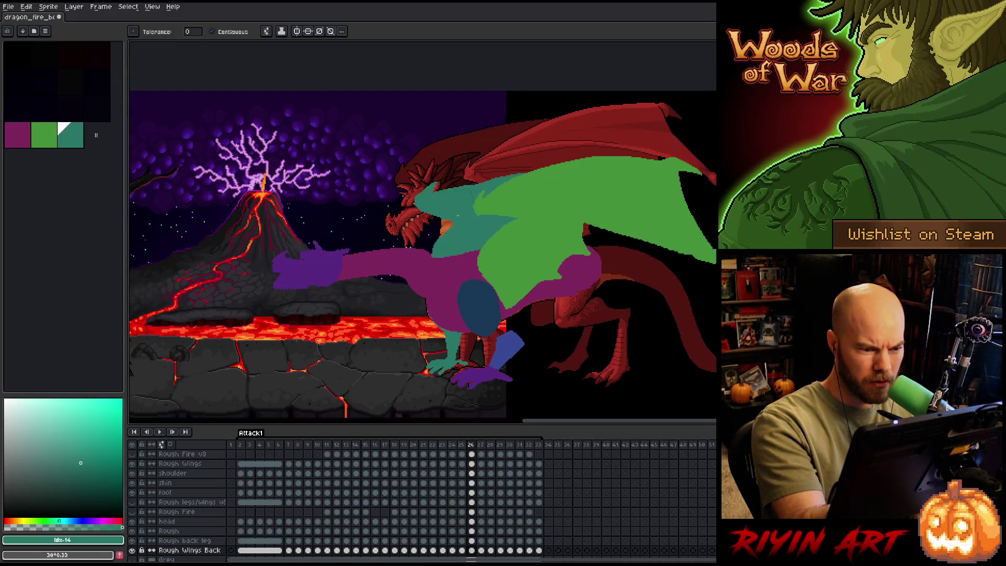
{"action": "key", "text": "b"}
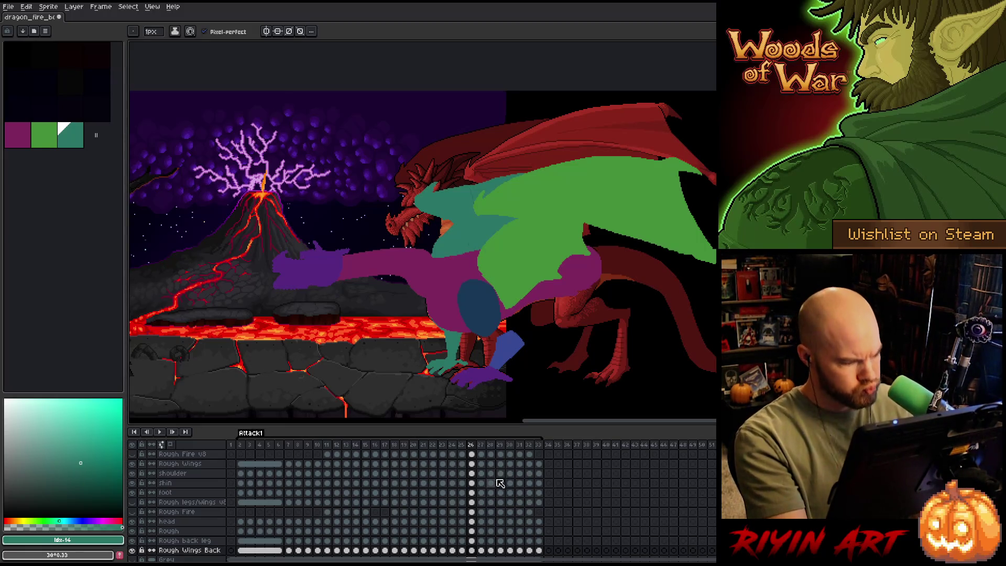
Select the Rough Wings Back cel on frame 26, drop the cel selection, and go to frame 27.
{"action": "left_click", "coordinate": [471, 464]}
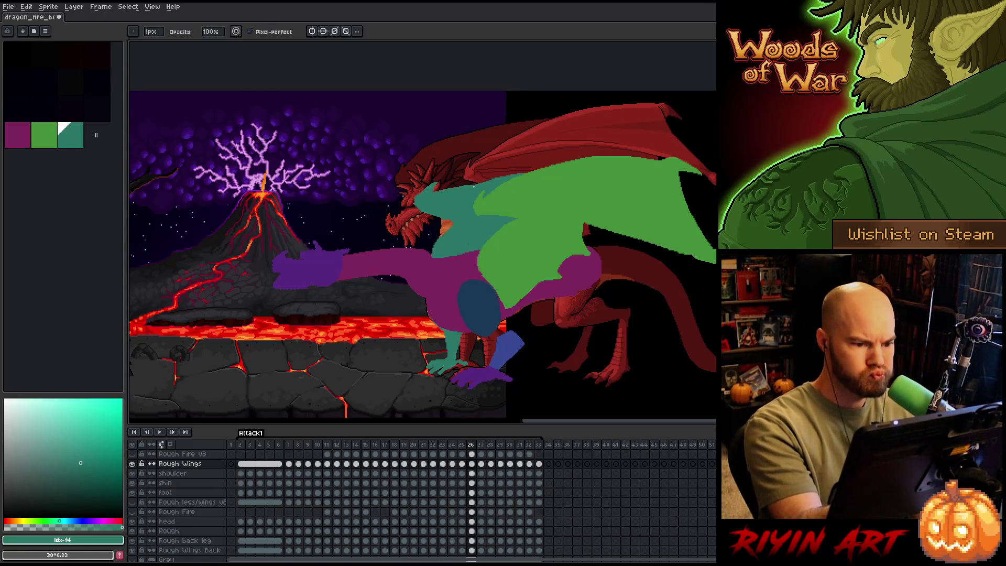
{"action": "scroll", "coordinate": [477, 222], "scroll_direction": "up", "scroll_amount": 3}
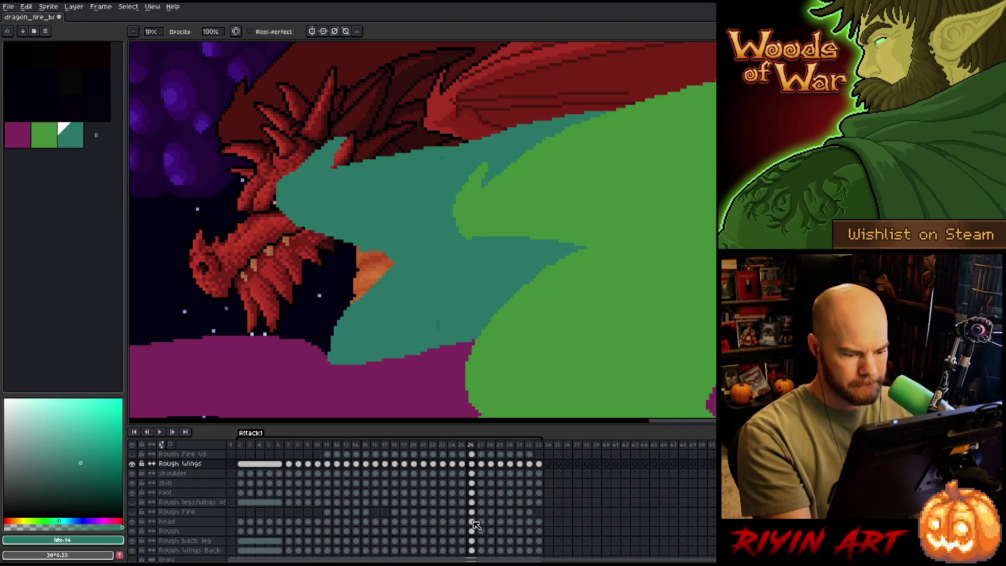
{"action": "left_click", "coordinate": [471, 550]}
{"action": "key", "text": "e"}
{"action": "left_click", "coordinate": [436, 292]}
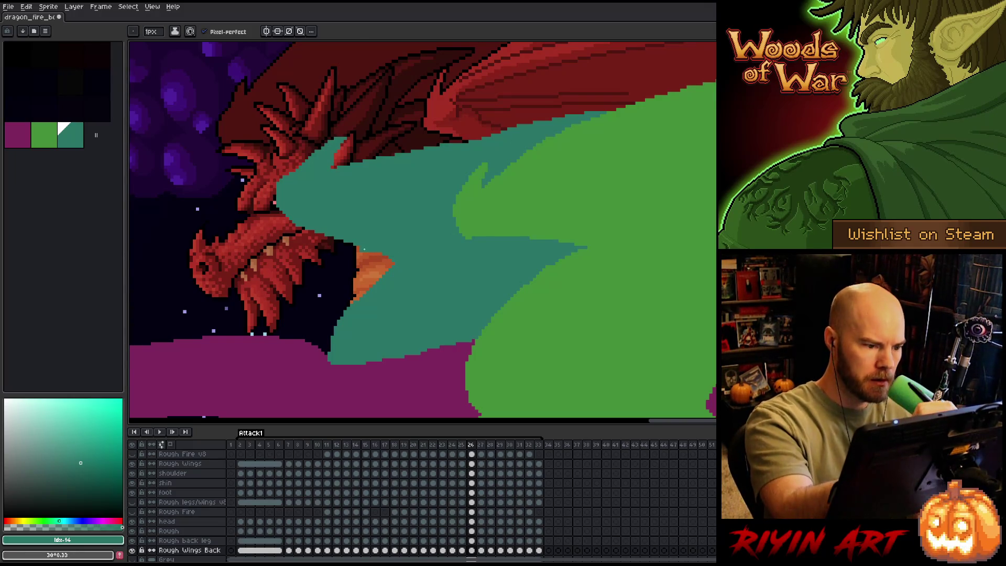
{"action": "key", "text": "b"}
{"action": "scroll", "coordinate": [387, 192], "scroll_direction": "down", "scroll_amount": 3}
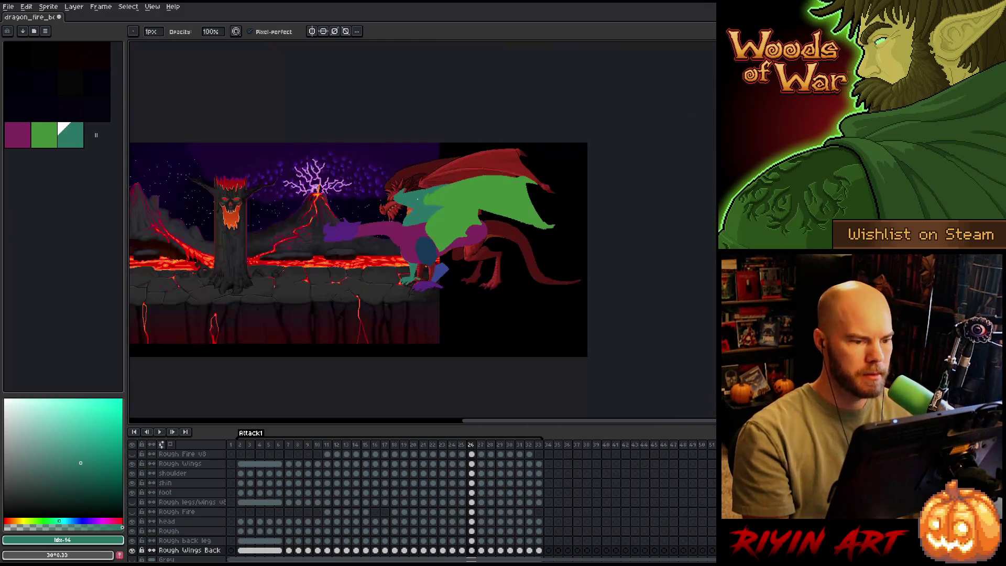
{"action": "scroll", "coordinate": [417, 198], "scroll_direction": "up", "scroll_amount": 2}
{"action": "left_click", "coordinate": [481, 549]}
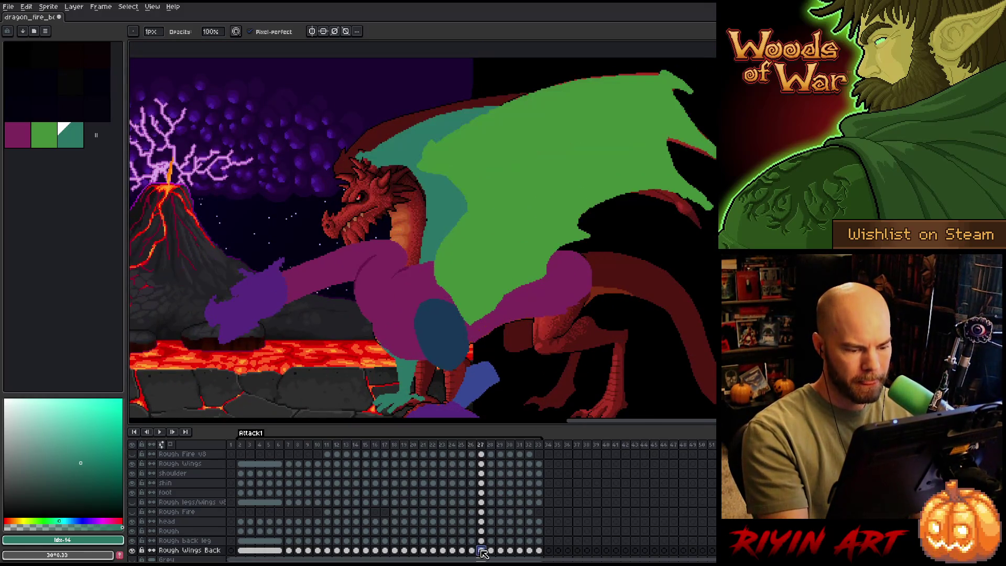
On frame 27, fill the gap beside the head and draw teal along the neck.
{"action": "key", "text": "e"}
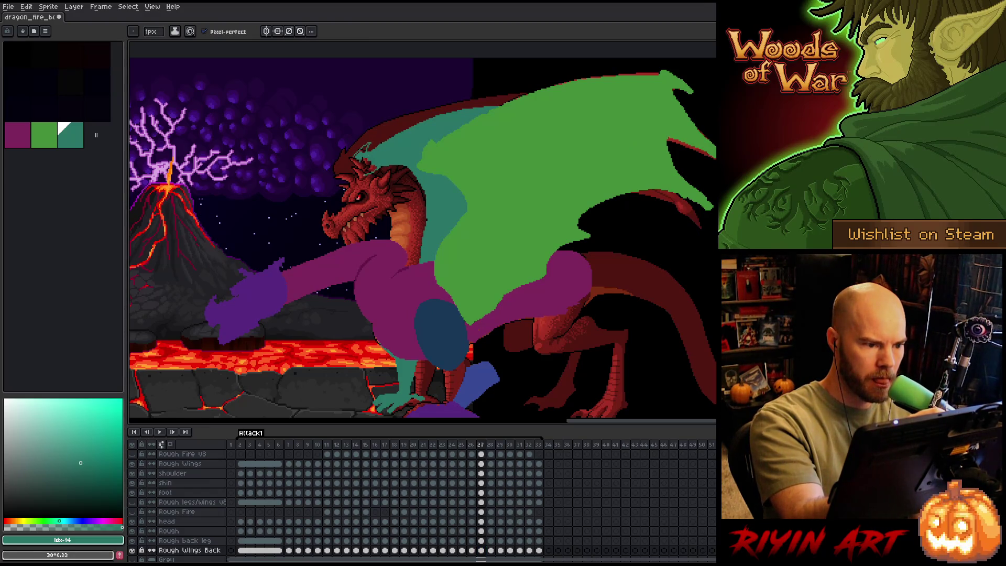
{"action": "key", "text": "g"}
{"action": "left_click", "coordinate": [359, 165]}
{"action": "key", "text": "b"}
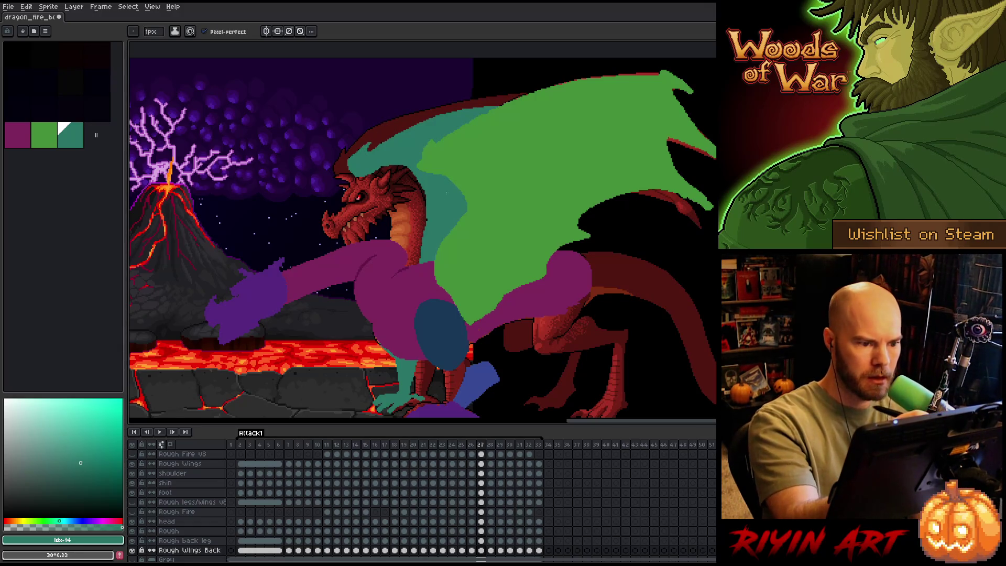
{"action": "left_click_drag", "start_coordinate": [425, 222], "coordinate": [408, 255]}
{"action": "key", "text": "g"}
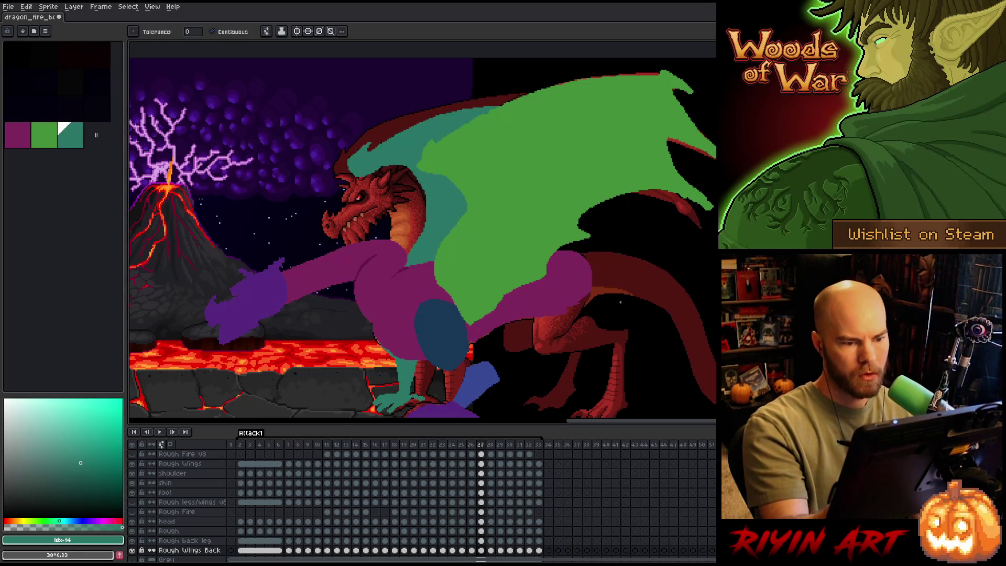
{"action": "key", "text": "b"}
{"action": "left_click_drag", "start_coordinate": [389, 165], "coordinate": [425, 193]}
{"action": "key", "text": "g"}
{"action": "key", "text": "b"}
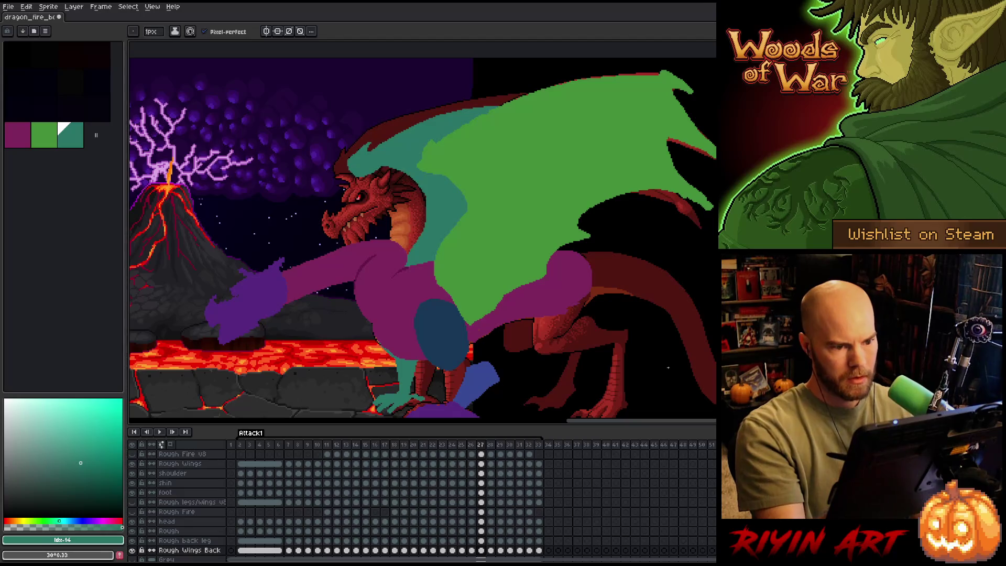
Move through frames 28 and 29, touching up pixels near the head and wing edge.
{"action": "key", "text": "Right"}
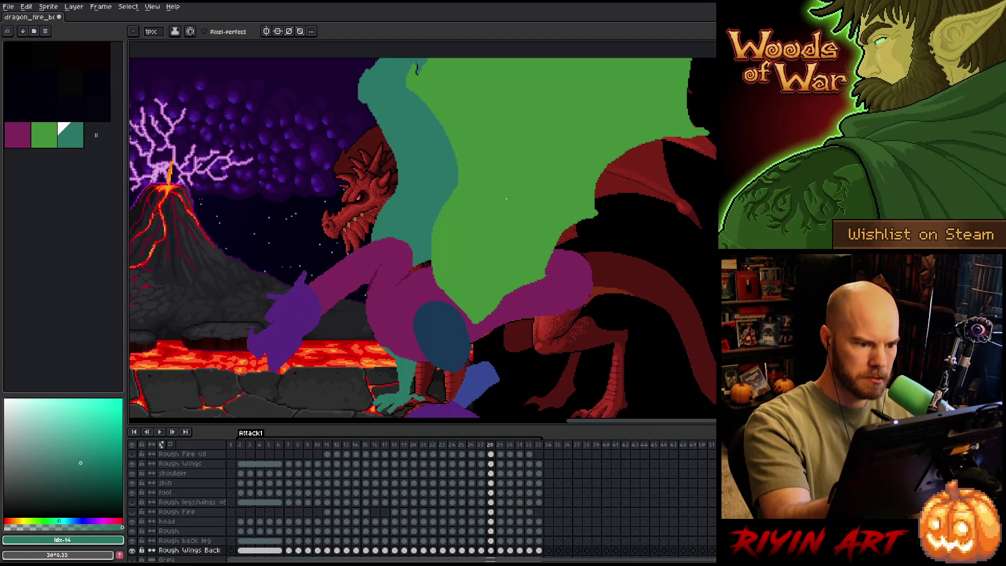
{"action": "scroll", "coordinate": [503, 157], "scroll_direction": "up", "scroll_amount": 5}
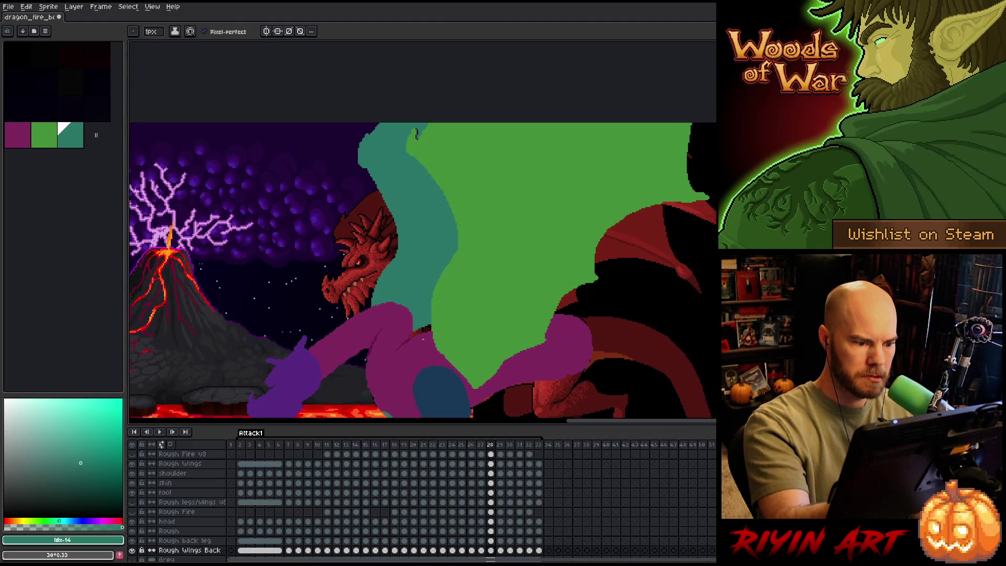
{"action": "key", "text": "g"}
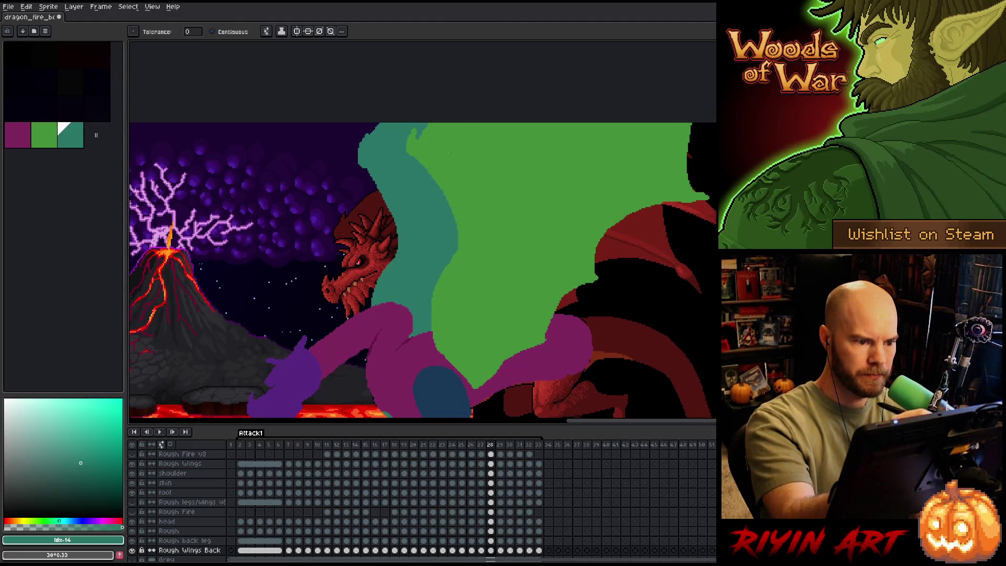
{"action": "key", "text": "period"}
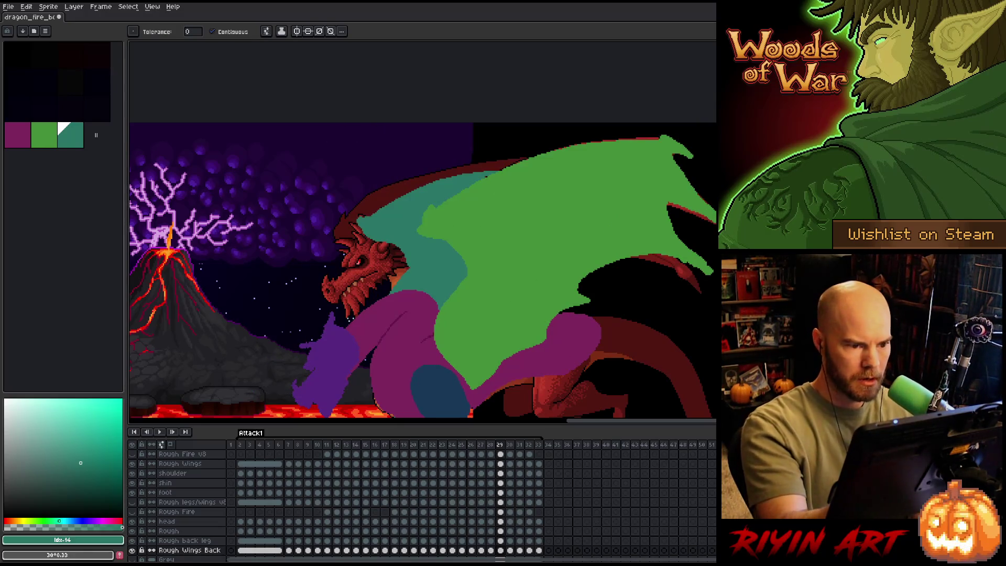
{"action": "key", "text": "b"}
{"action": "left_click_drag", "start_coordinate": [358, 217], "coordinate": [370, 206]}
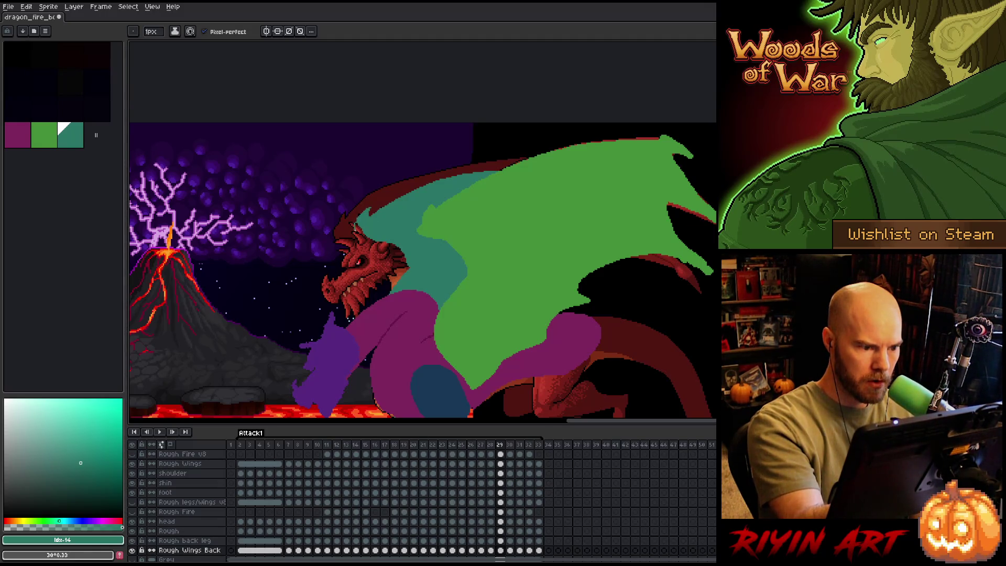
{"action": "key", "text": "g"}
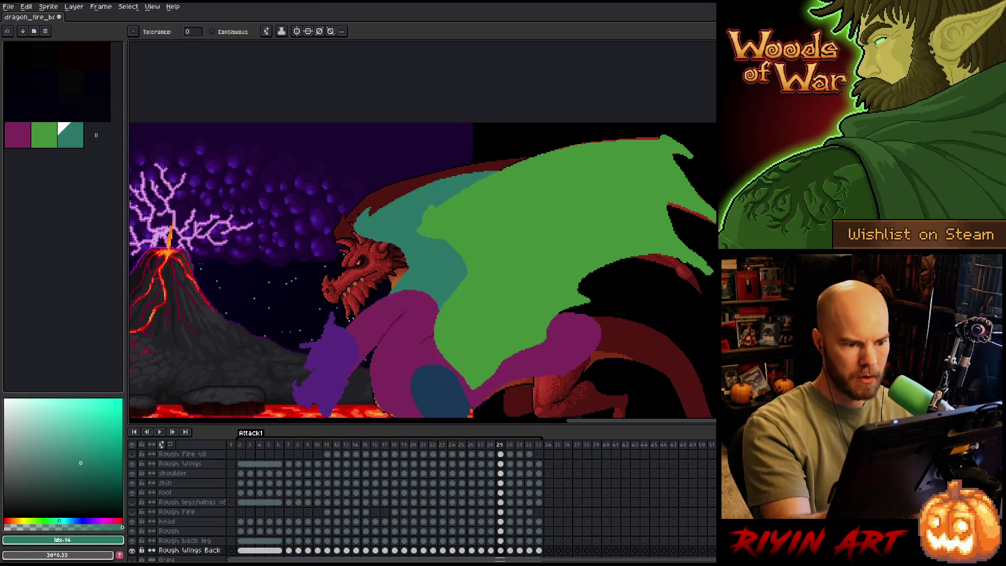
Lasso the dragon's head, fill a leftover teal gap on frame 30, and save the file.
{"action": "key", "text": "q"}
{"action": "mouse_move", "coordinate": [385, 243]}
{"action": "left_mouse_down"}
{"action": "mouse_move", "coordinate": [409, 254]}
{"action": "mouse_move", "coordinate": [404, 269]}
{"action": "mouse_move", "coordinate": [356, 304]}
{"action": "left_mouse_up"}
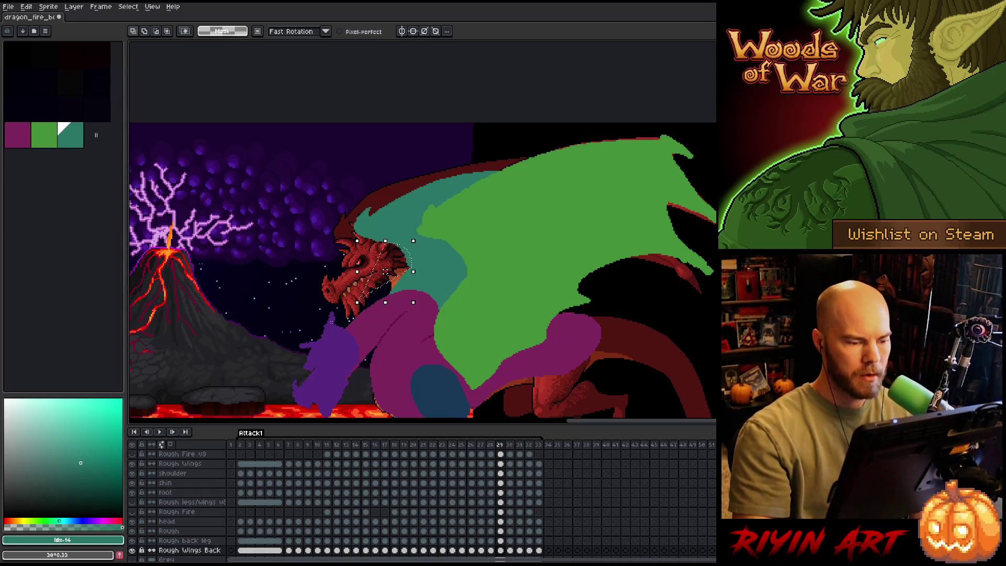
{"action": "right_click", "coordinate": [484, 255]}
{"action": "key", "text": "Escape"}
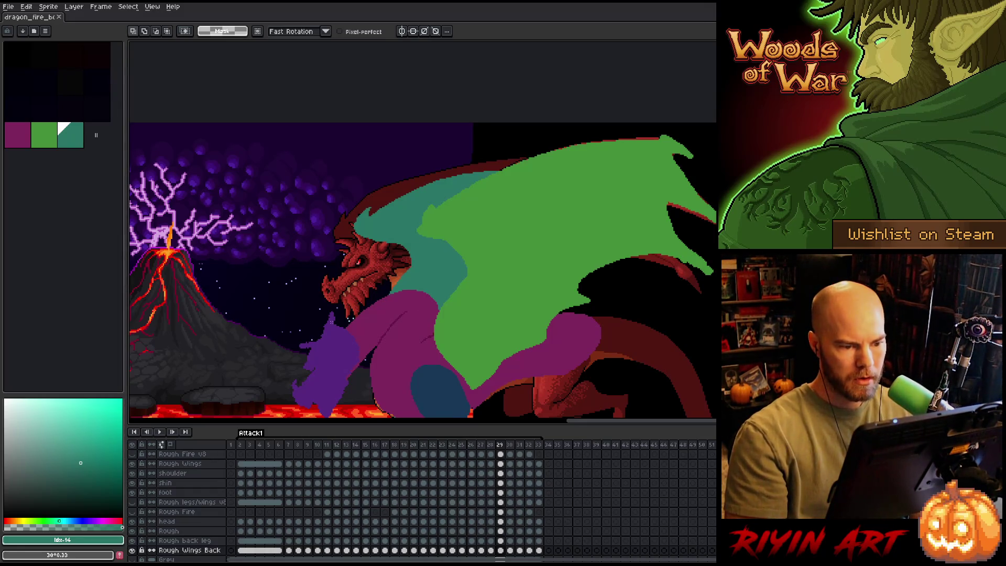
{"action": "key", "text": "Right"}
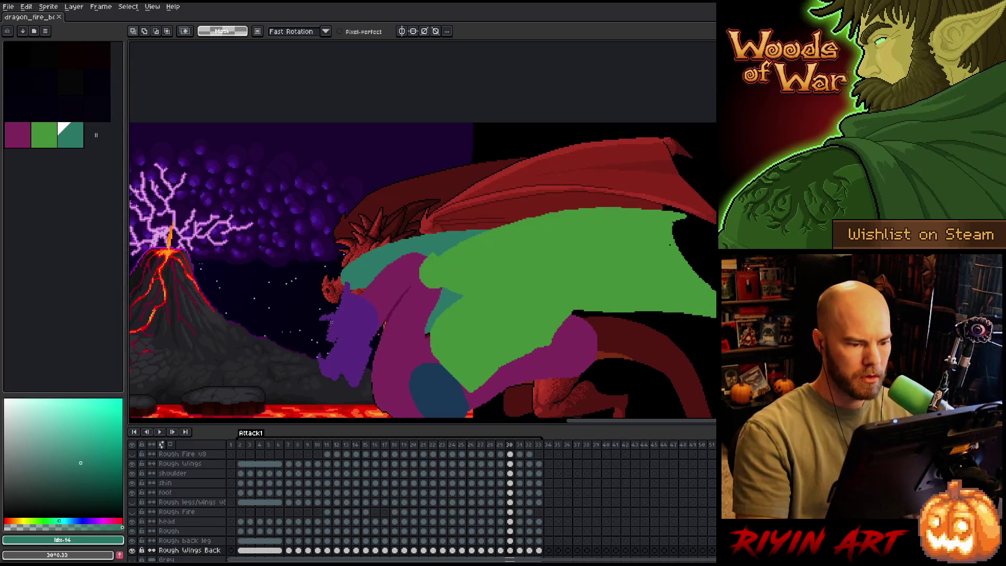
{"action": "key", "text": "b"}
{"action": "key", "text": "g"}
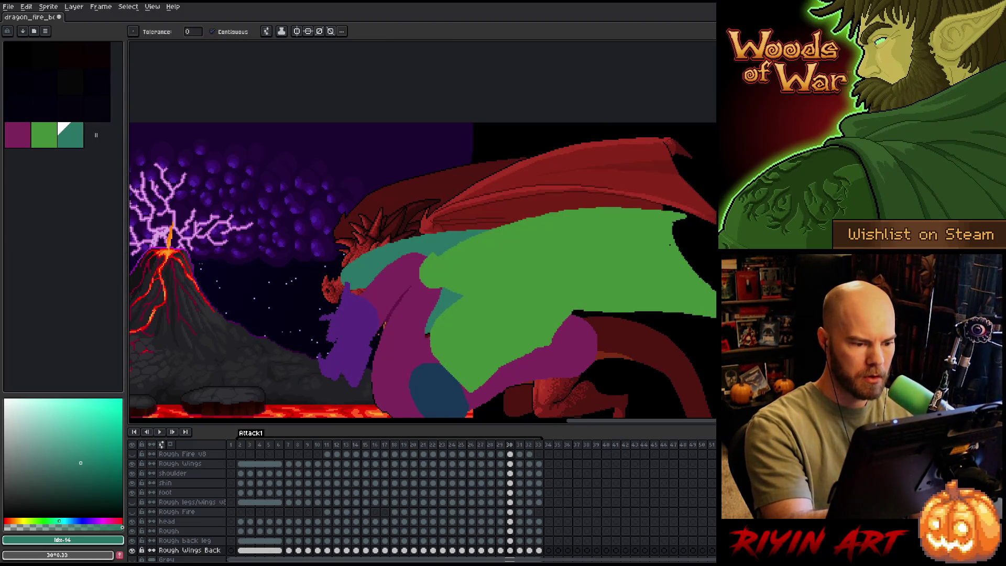
{"action": "left_click", "coordinate": [428, 335]}
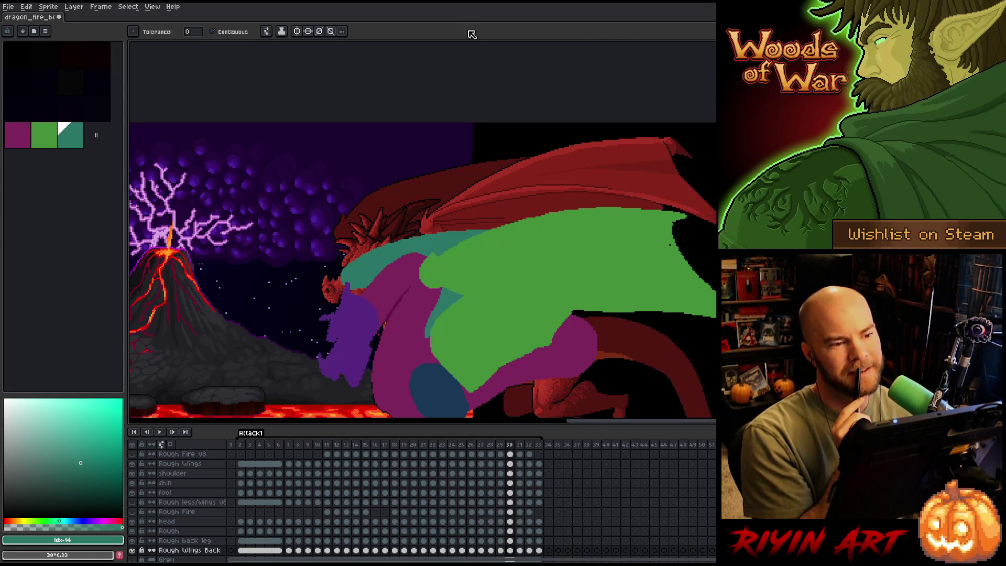
{"action": "key", "text": "ctrl+s"}
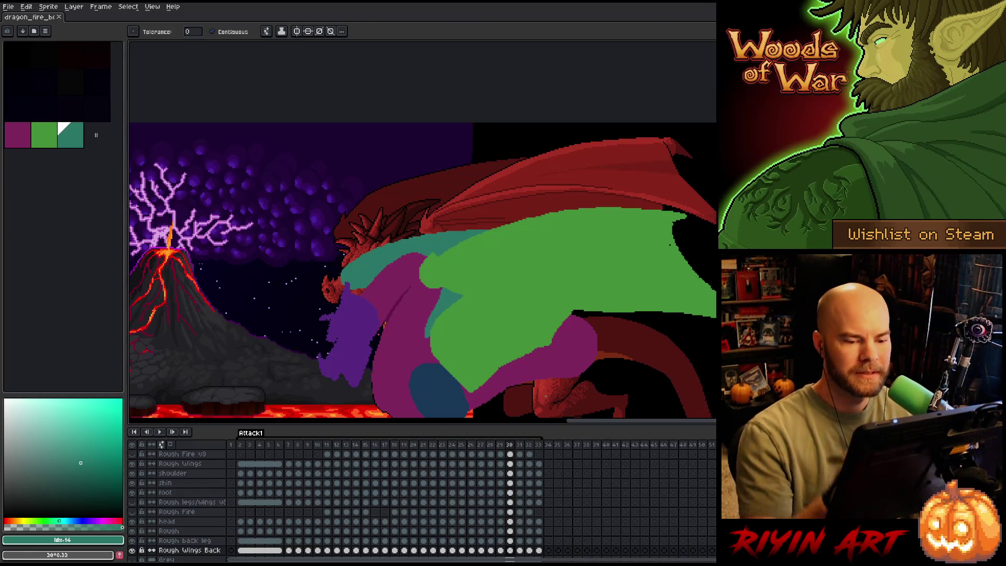
{"action": "key", "text": "b"}
{"action": "key", "text": "b"}
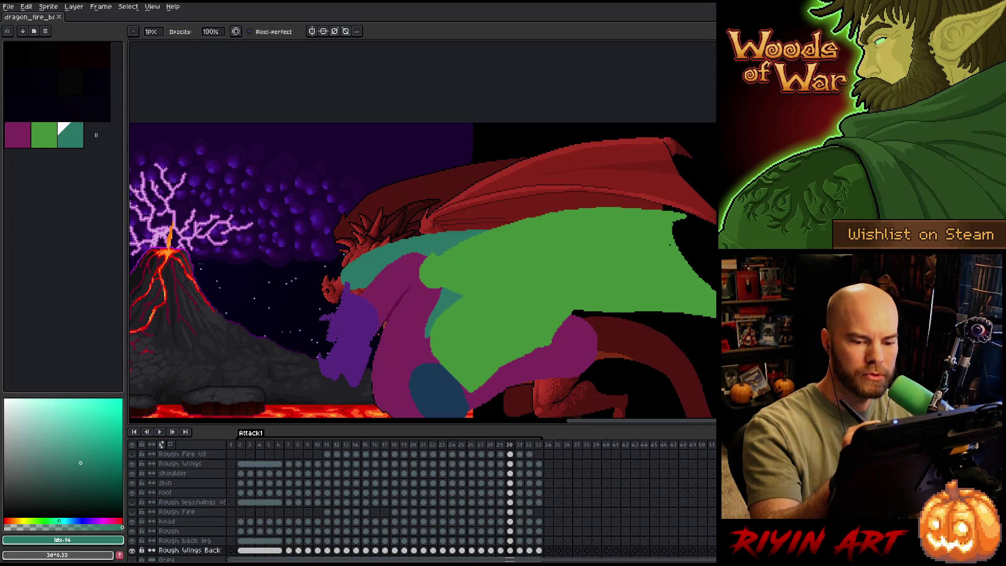
On the Rough Wings layer with the green front-wing colour, step back through earlier frames and play the animation.
{"action": "left_click", "coordinate": [510, 464]}
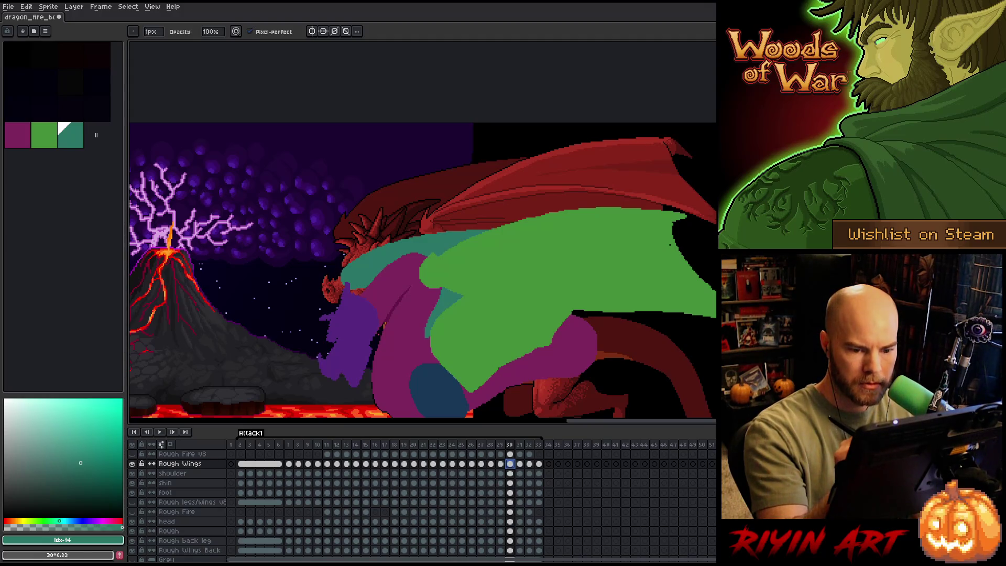
{"action": "left_click", "coordinate": [670, 244], "text": "alt"}
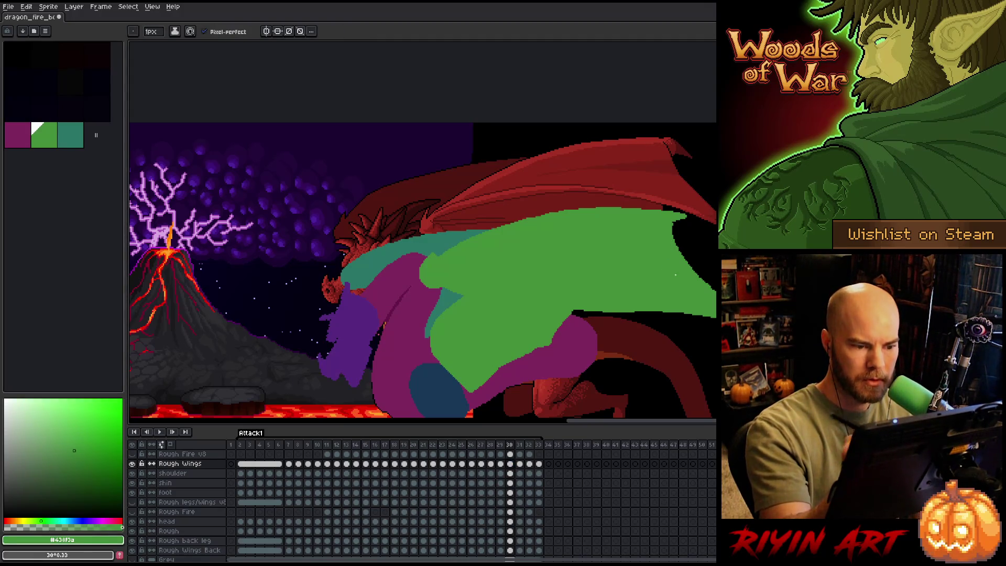
{"action": "scroll", "coordinate": [535, 280], "scroll_direction": "down", "scroll_amount": 1}
{"action": "left_click_drag", "start_coordinate": [535, 280], "coordinate": [566, 238]}
{"action": "scroll", "coordinate": [511, 242], "scroll_direction": "up", "scroll_amount": 2}
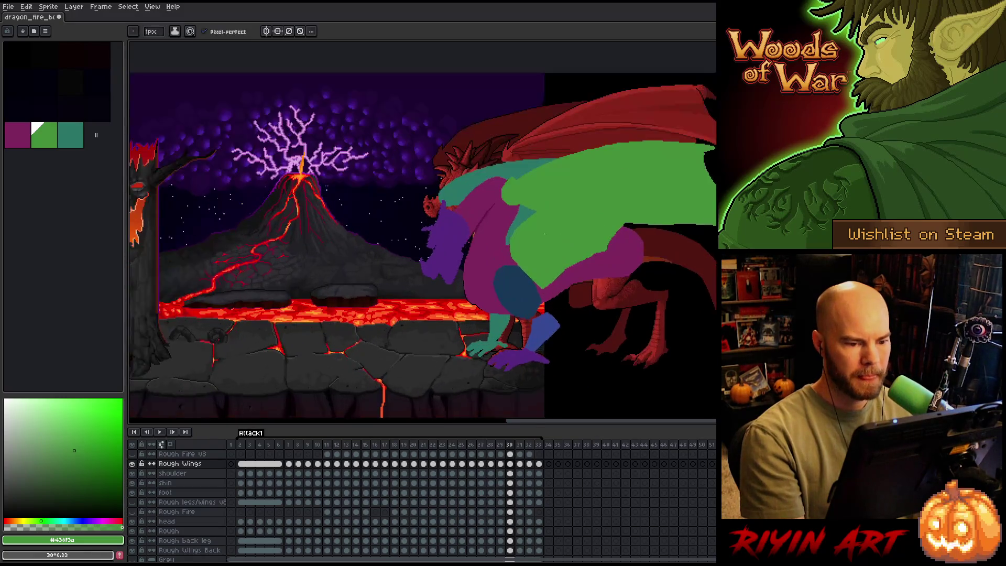
{"action": "key", "text": "comma"}
{"action": "key", "text": "comma"}
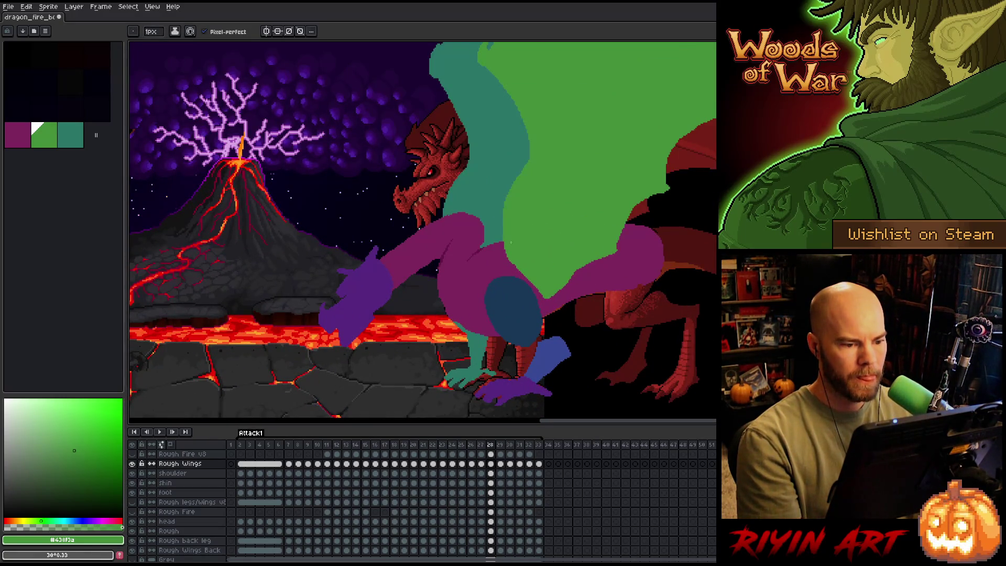
{"action": "key", "text": "comma"}
{"action": "key", "text": "comma"}
{"action": "key", "text": "comma"}
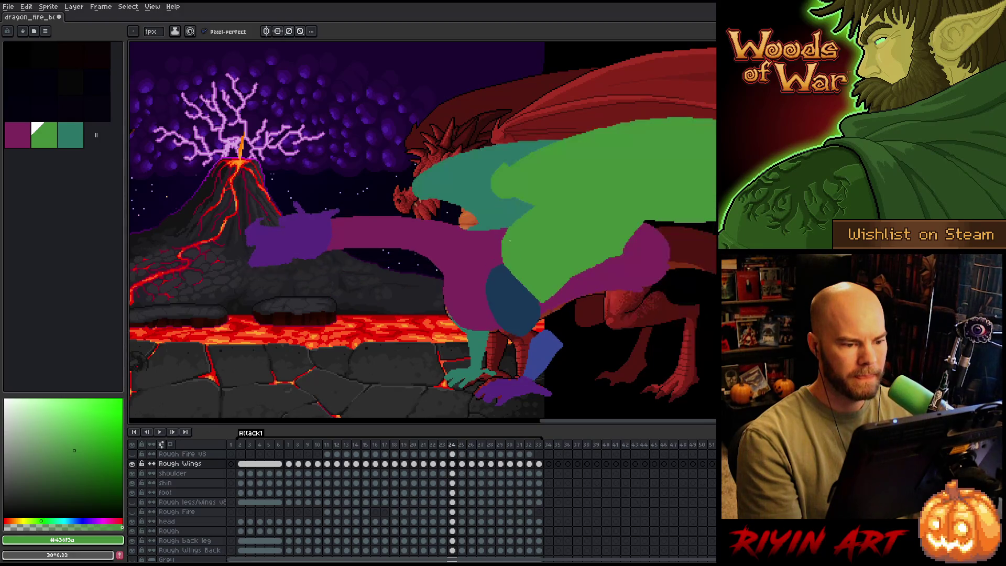
{"action": "key", "text": "comma"}
{"action": "key", "text": "comma"}
{"action": "key", "text": "comma"}
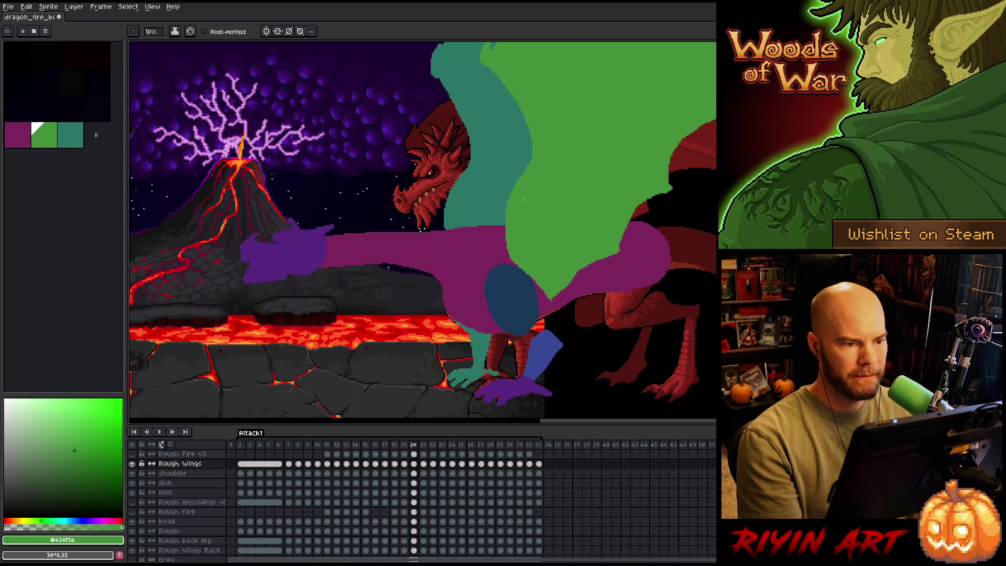
{"action": "scroll", "coordinate": [523, 199], "scroll_direction": "down", "scroll_amount": 3}
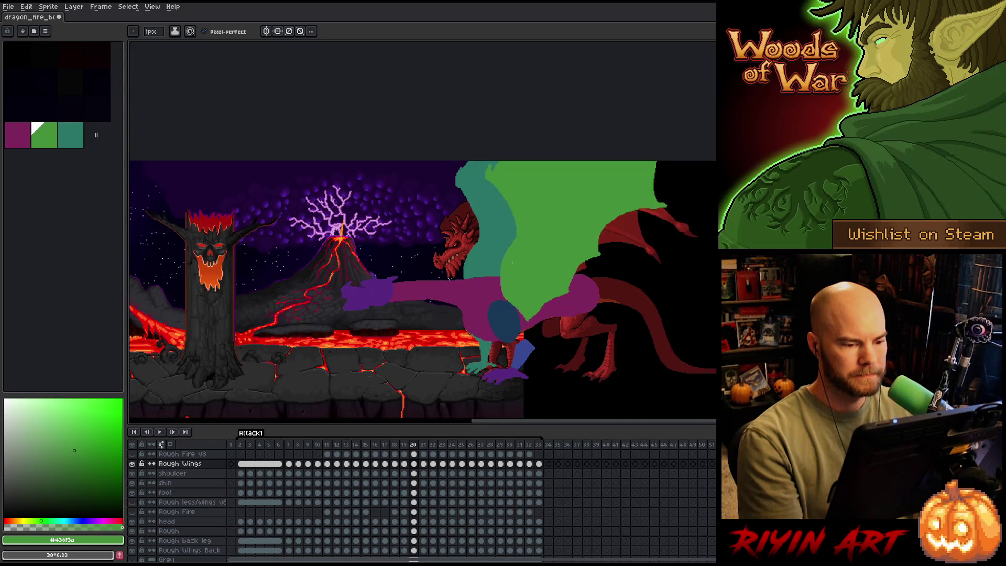
{"action": "key", "text": "Return"}
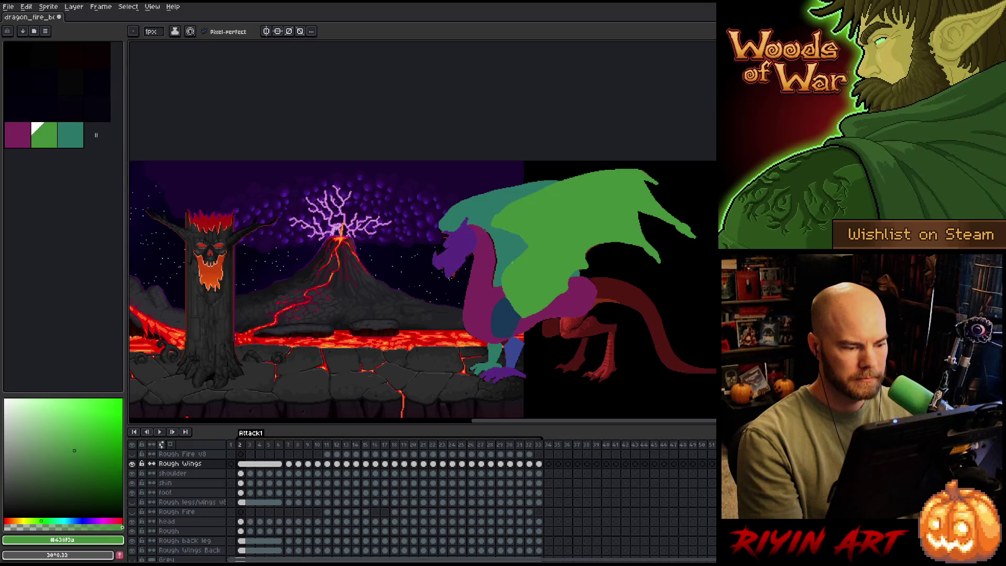
Fill the strip beside the neck with teal on the Rough Wings Back layer at frame 2.
{"action": "left_click", "coordinate": [241, 551]}
{"action": "scroll", "coordinate": [512, 244], "scroll_direction": "up", "scroll_amount": 2}
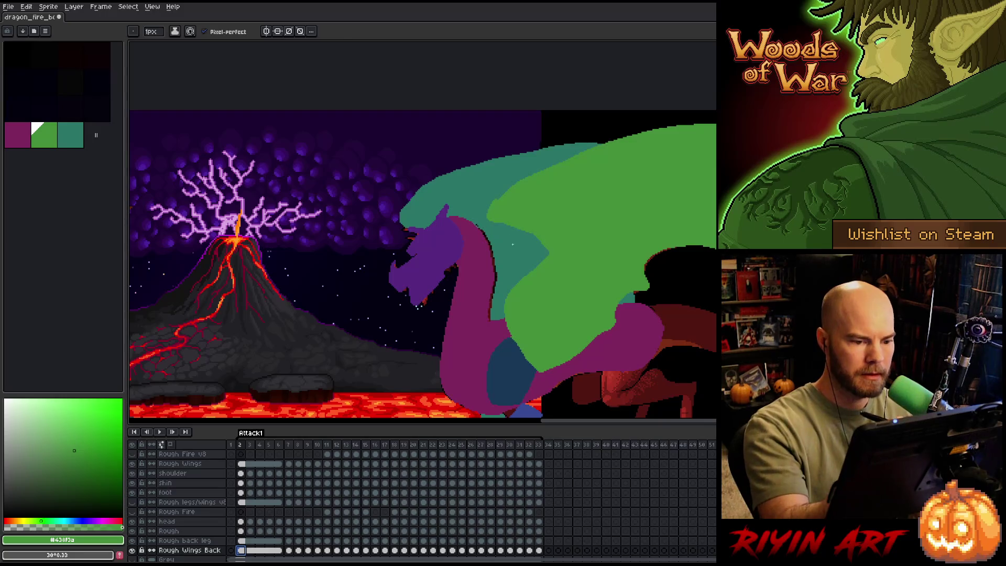
{"action": "left_click", "coordinate": [512, 244], "text": "alt"}
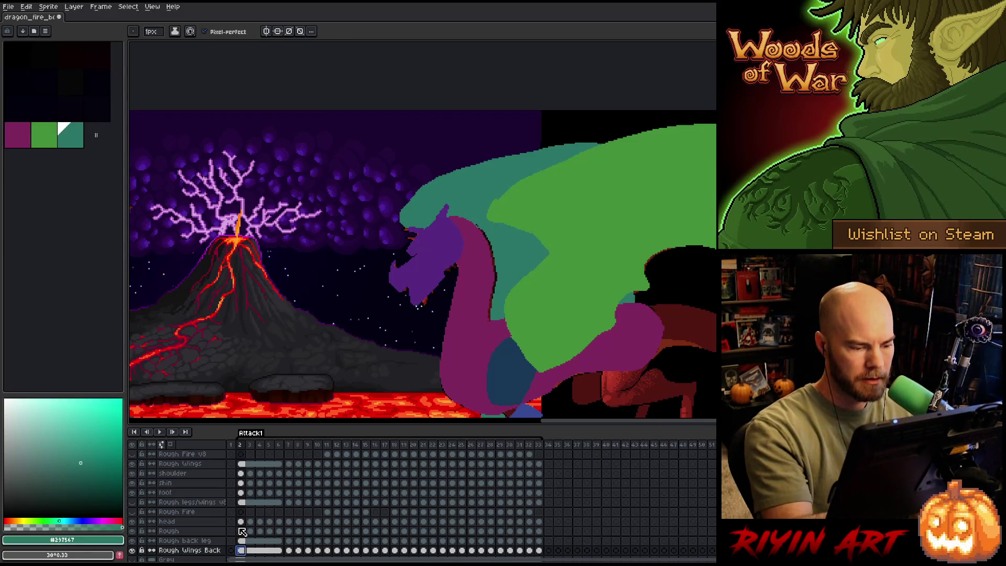
{"action": "key", "text": "g"}
{"action": "left_click", "coordinate": [486, 268]}
{"action": "key", "text": "b"}
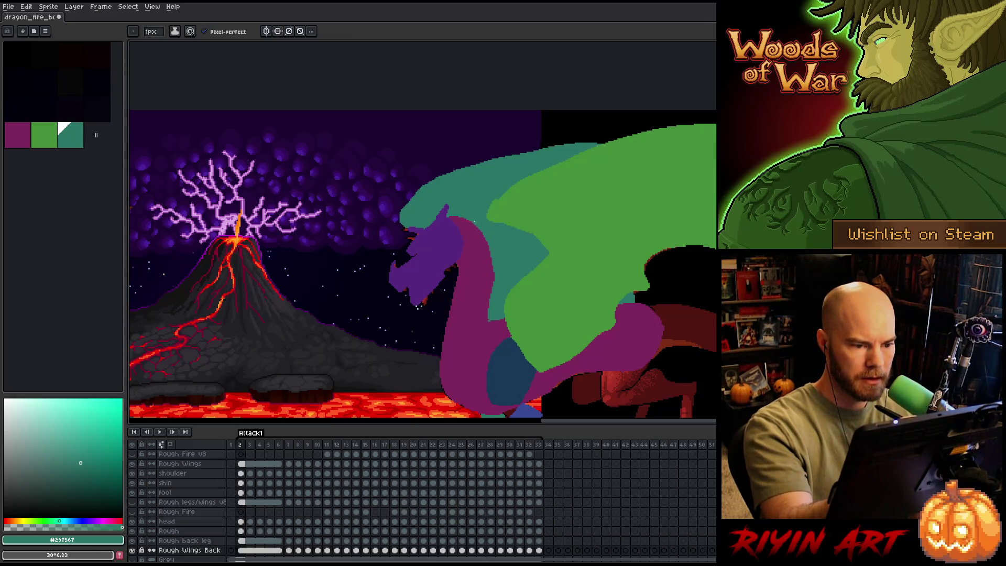
Step forward through the frames to frame 11 and save the file.
{"action": "key", "text": "Right"}
{"action": "key", "text": "Right"}
{"action": "key", "text": "Right"}
{"action": "key", "text": "Right"}
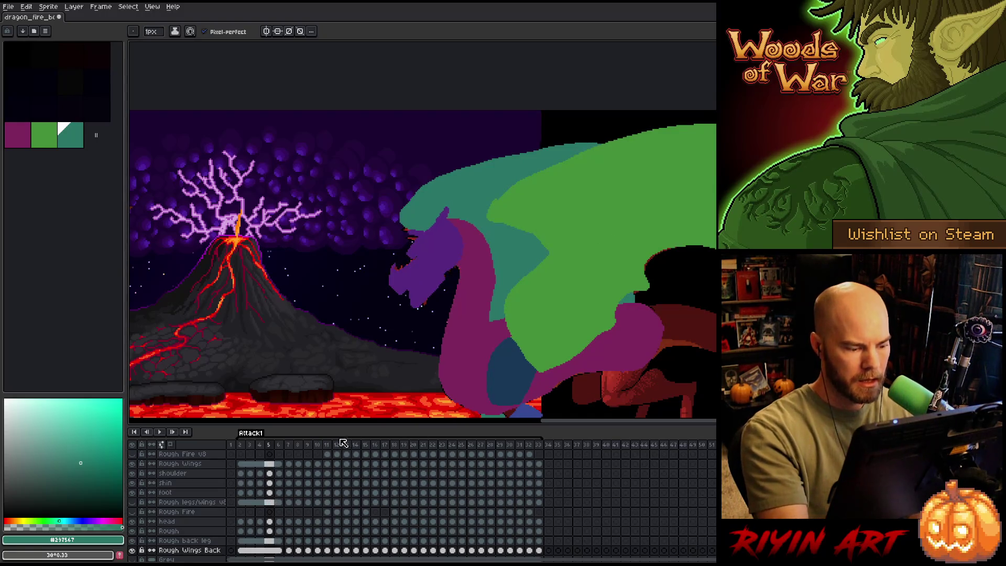
{"action": "key", "text": "Right"}
{"action": "key", "text": "Right"}
{"action": "key", "text": "Right"}
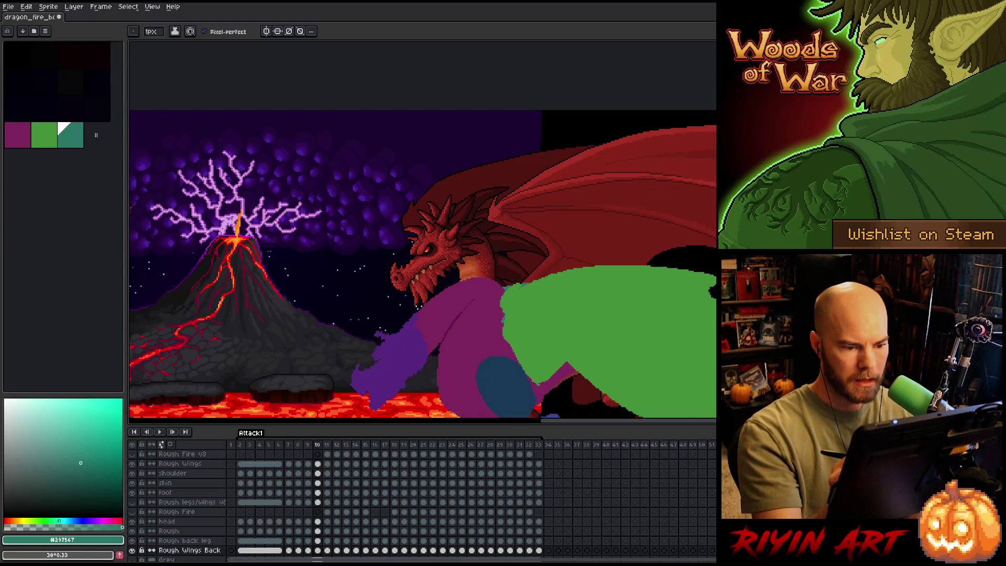
{"action": "key", "text": "Right"}
{"action": "key", "text": "Right"}
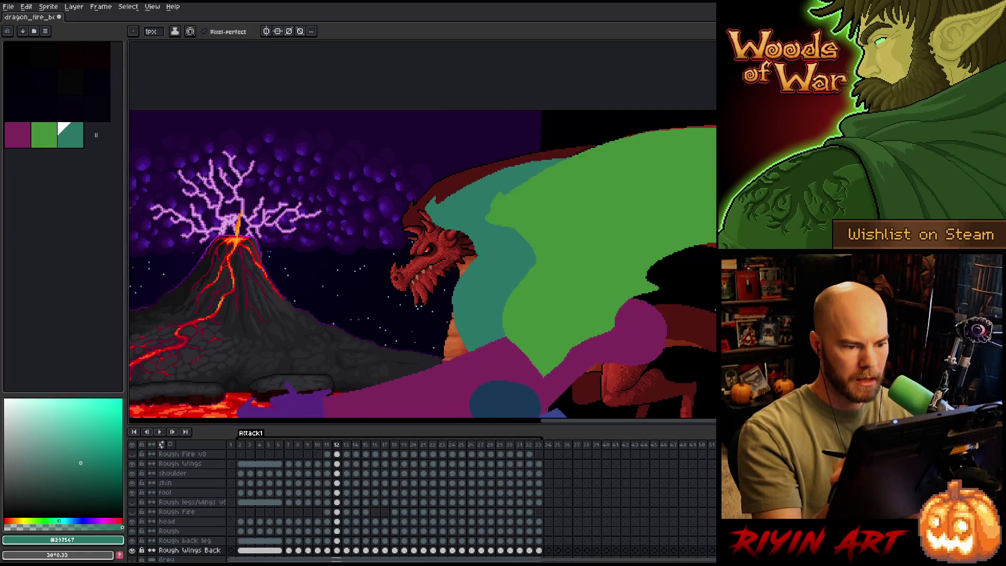
{"action": "key", "text": "Left"}
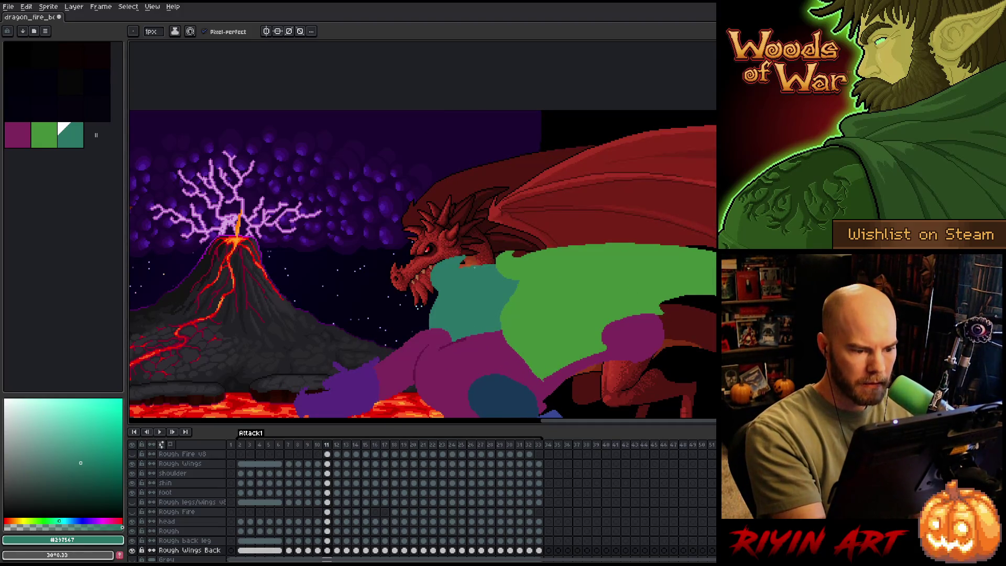
{"action": "key", "text": "ctrl+s"}
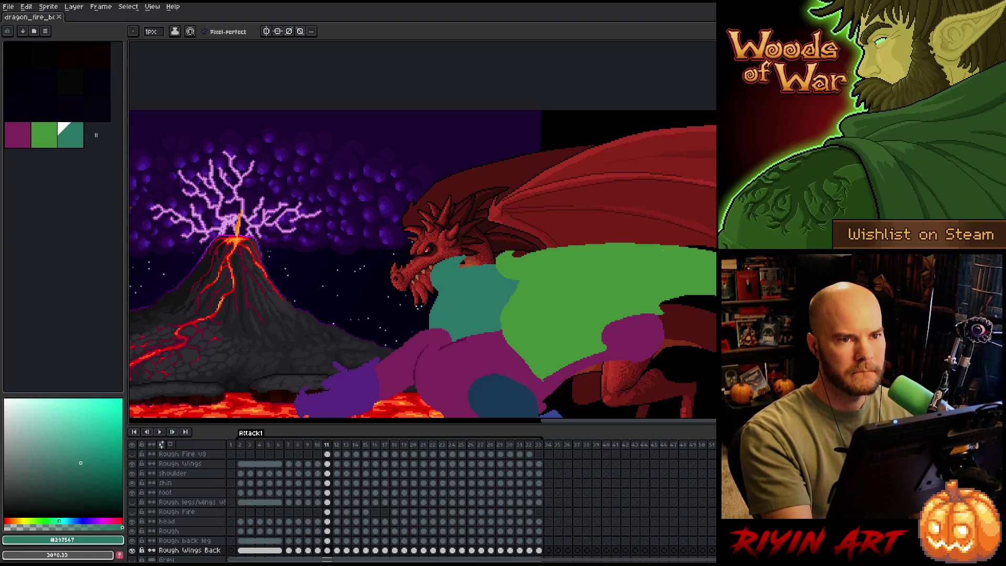
Advance to frame 13 and play the animation through, then stop it.
{"action": "key", "text": "Right"}
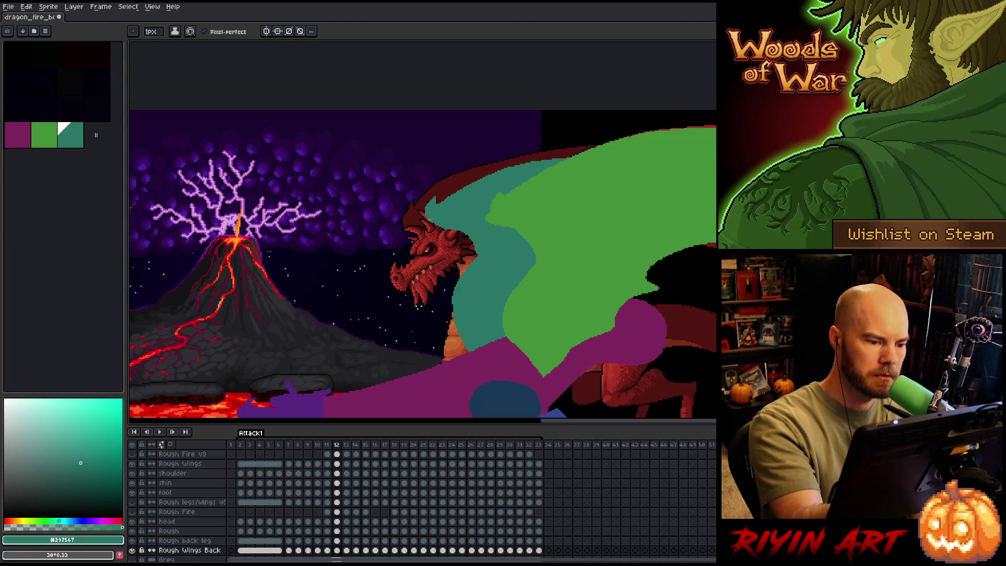
{"action": "scroll", "coordinate": [565, 156], "scroll_direction": "down", "scroll_amount": 1}
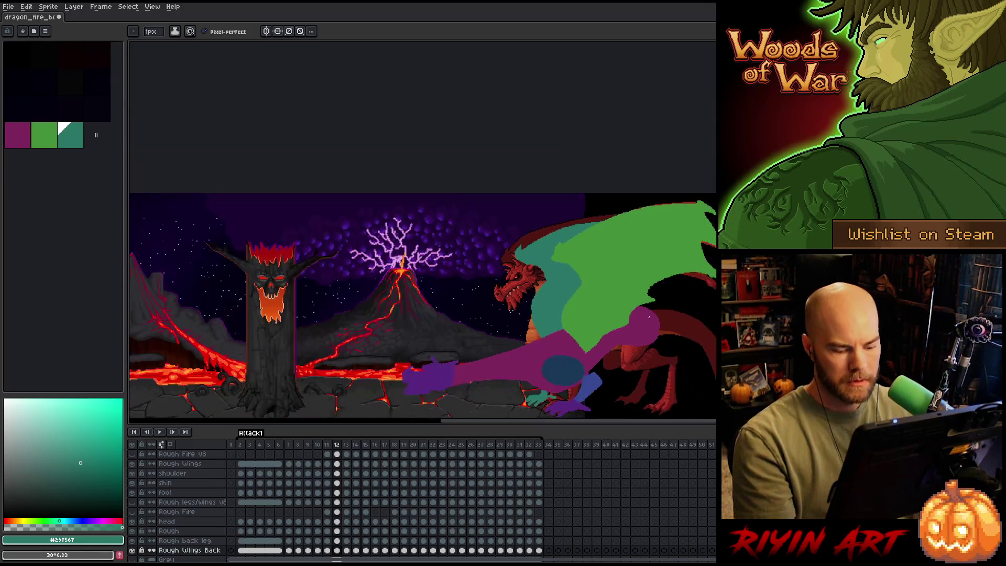
{"action": "key", "text": "Right"}
{"action": "key", "text": "Return"}
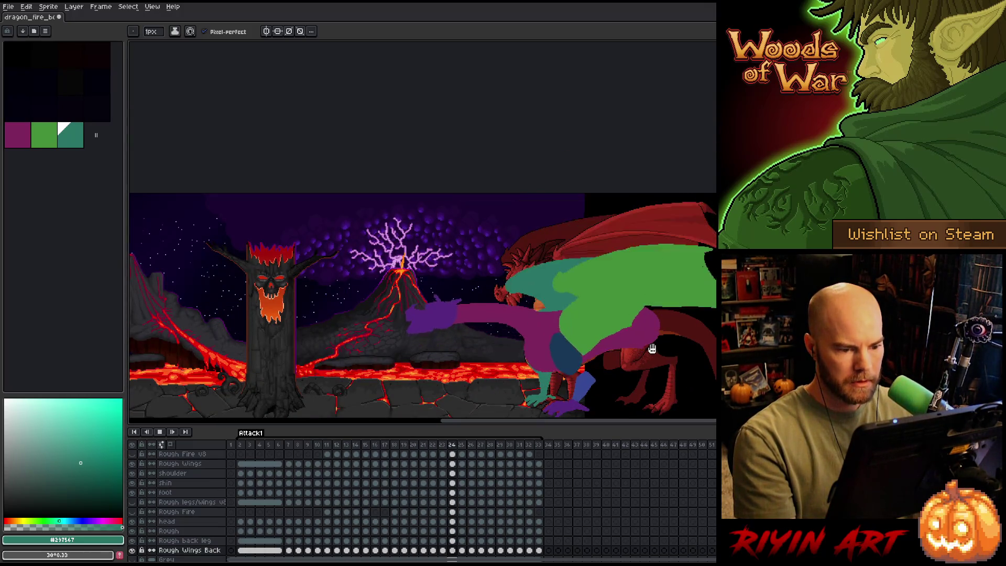
{"action": "scroll", "coordinate": [647, 344], "scroll_direction": "down", "scroll_amount": 1}
{"action": "scroll", "coordinate": [530, 295], "scroll_direction": "up", "scroll_amount": 4}
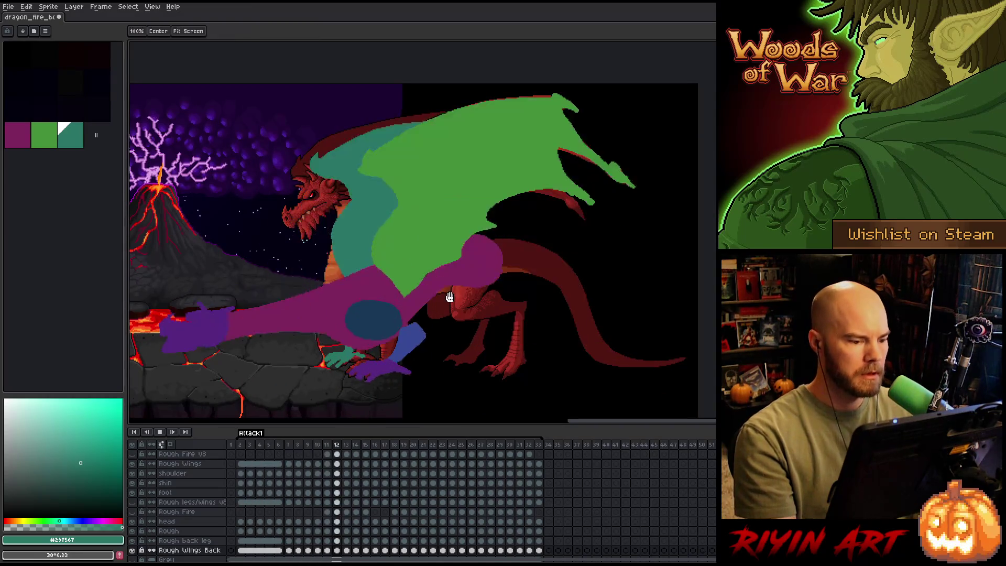
{"action": "scroll", "coordinate": [530, 295], "scroll_direction": "left", "scroll_amount": 2}
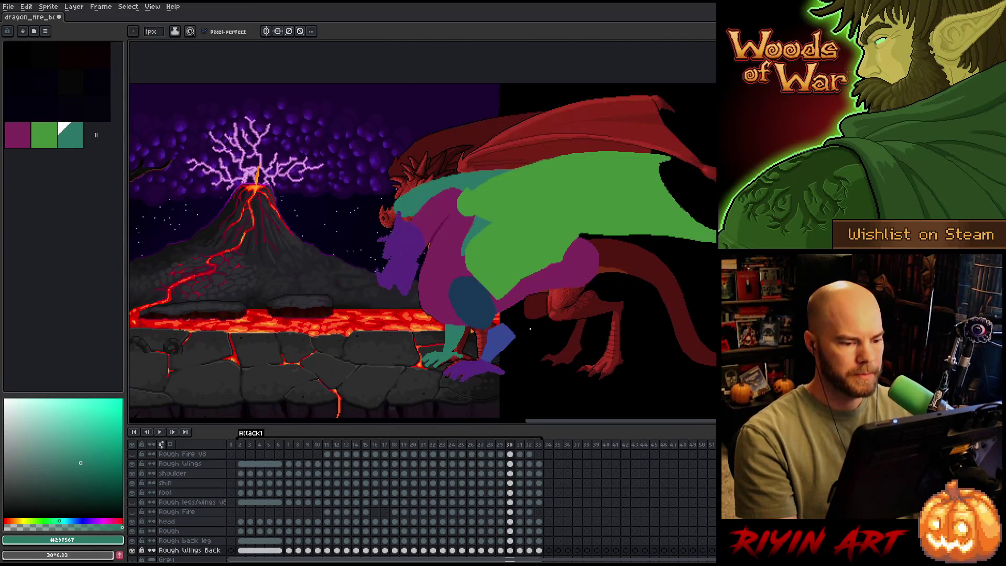
{"action": "key", "text": "Return"}
Replay the animation a few times to review the teal back wing behind the neck.
{"action": "right_click", "coordinate": [535, 333]}
{"action": "key", "text": "b"}
{"action": "key", "text": "Return"}
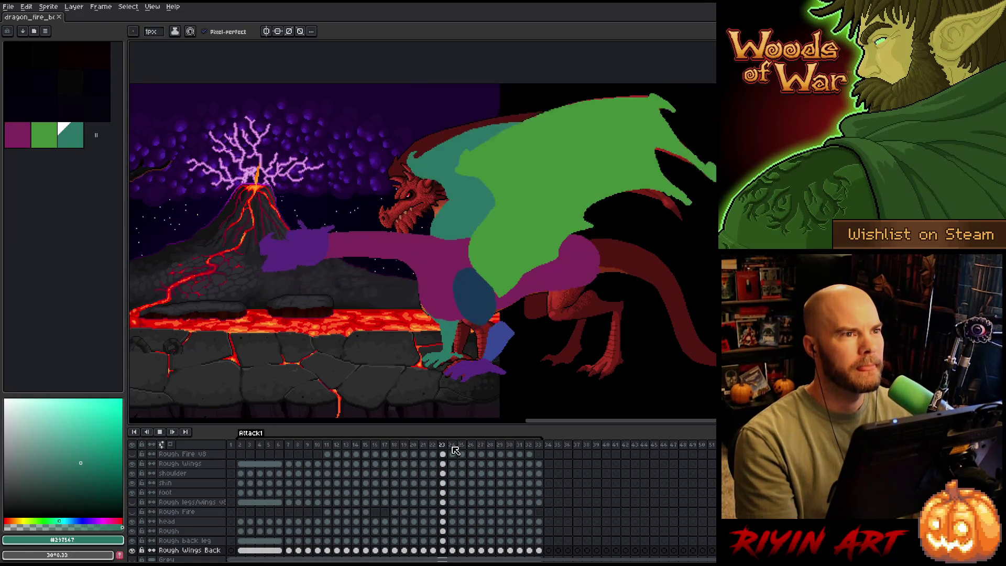
{"action": "key", "text": "Return"}
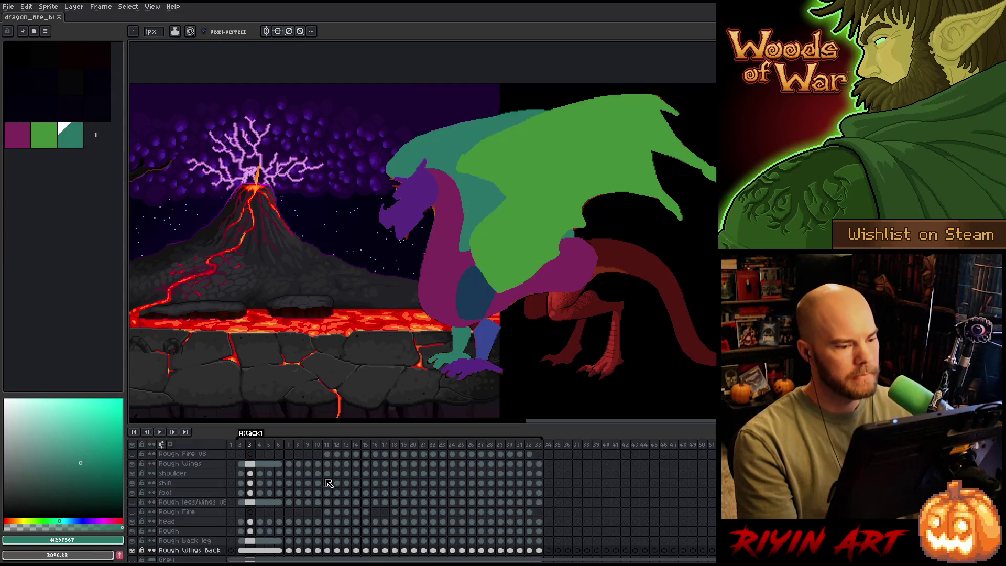
{"action": "key", "text": "Return"}
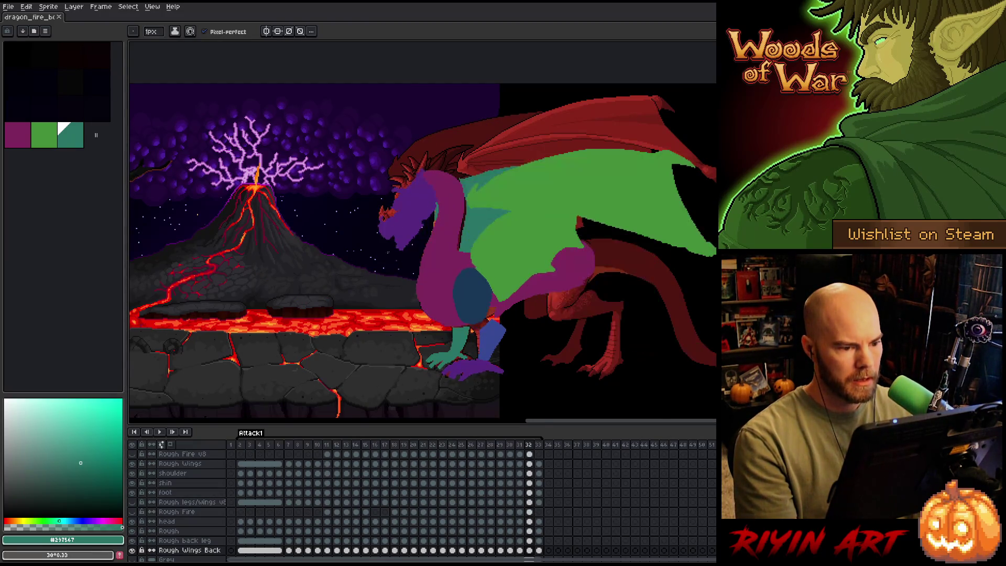
{"action": "scroll", "coordinate": [410, 216], "scroll_direction": "up", "scroll_amount": 1}
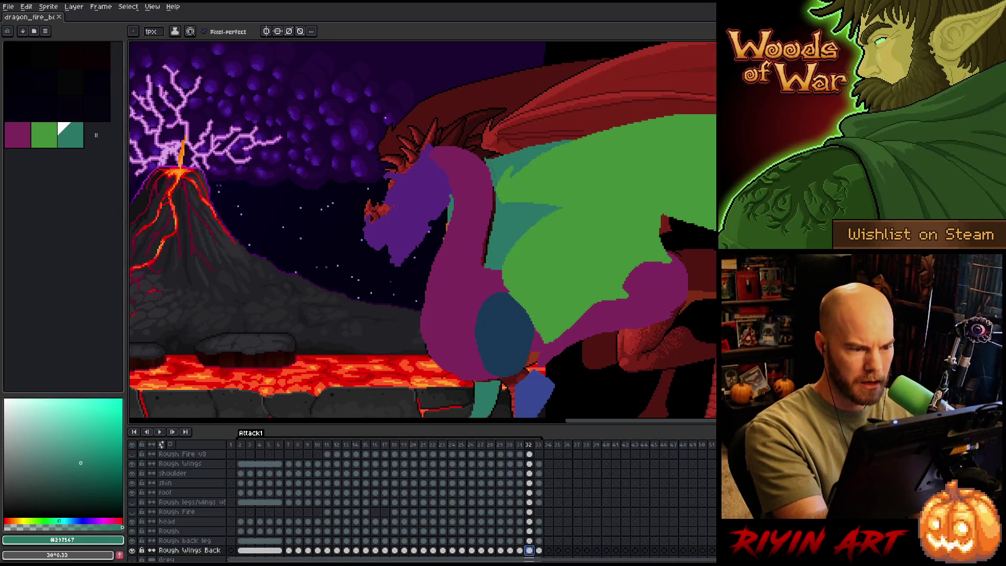
Paint a 5px teal stroke down the dragon's neck edge on frame 32.
{"action": "left_click_drag", "start_coordinate": [150, 31], "coordinate": [153, 43]}
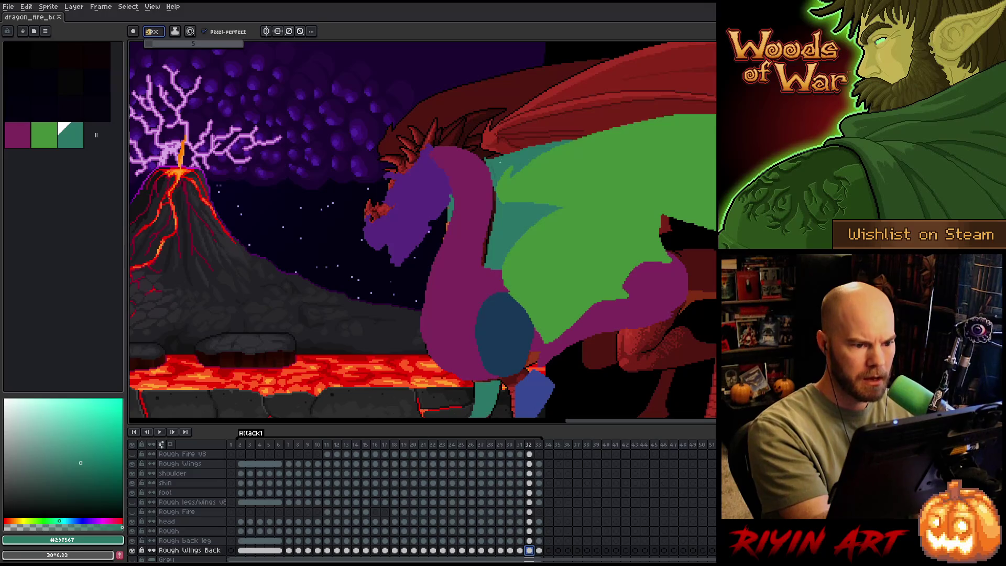
{"action": "left_click_drag", "start_coordinate": [495, 186], "coordinate": [483, 266]}
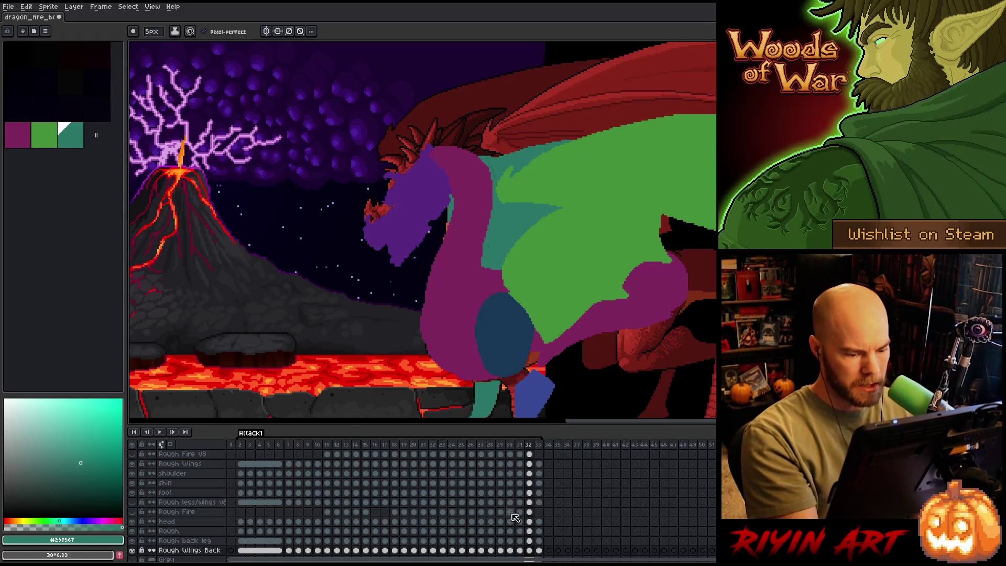
{"action": "left_click", "coordinate": [529, 464]}
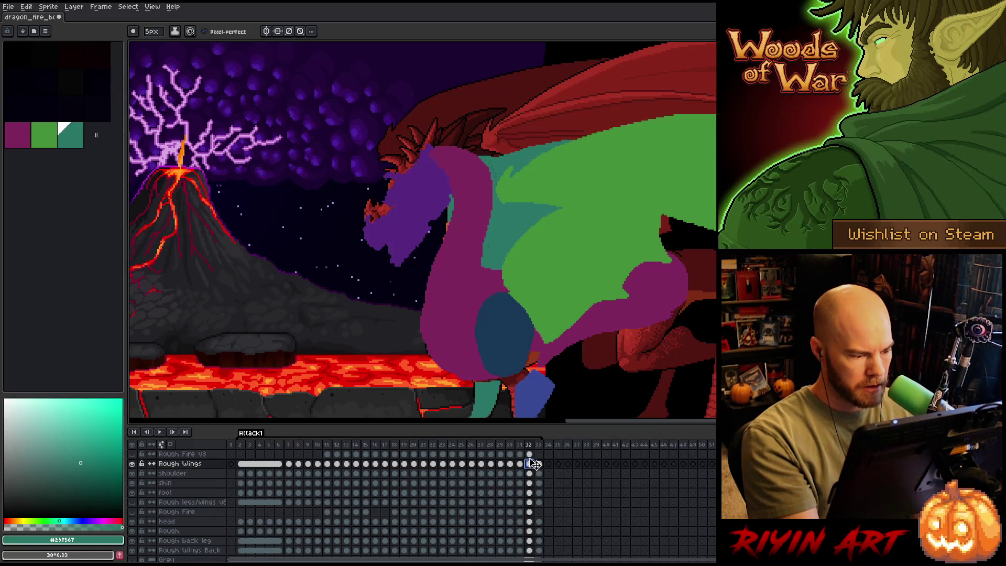
Replace the stray teal on the Rough Wings layer with transparent.
{"action": "key", "text": "v"}
{"action": "key", "text": "h"}
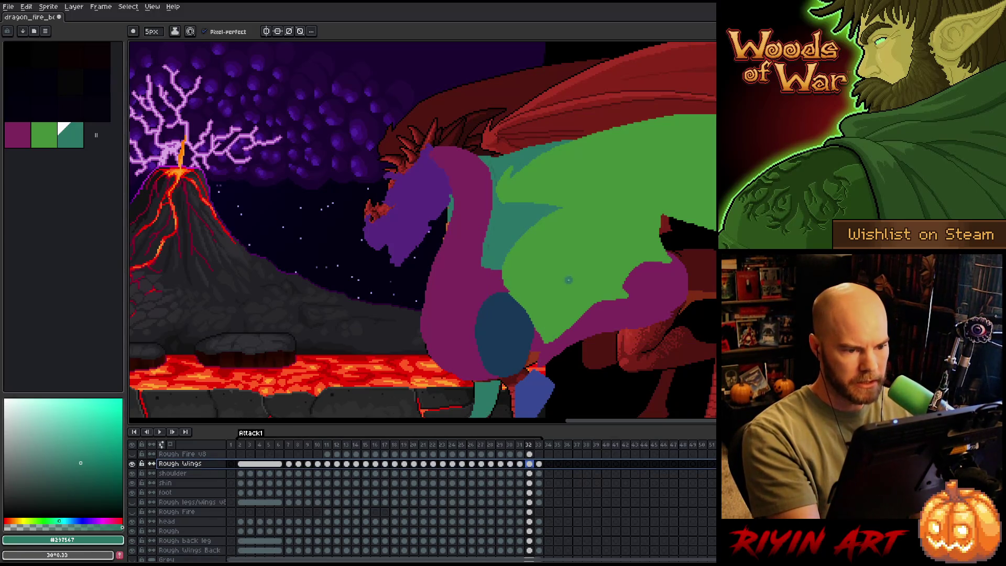
{"action": "key", "text": "shift+r"}
{"action": "mouse_move", "coordinate": [279, 99]}
{"action": "left_mouse_down"}
{"action": "mouse_move", "coordinate": [498, 158]}
{"action": "mouse_move", "coordinate": [492, 171]}
{"action": "left_mouse_up"}
{"action": "left_click", "coordinate": [291, 121]}
{"action": "left_click", "coordinate": [291, 189]}
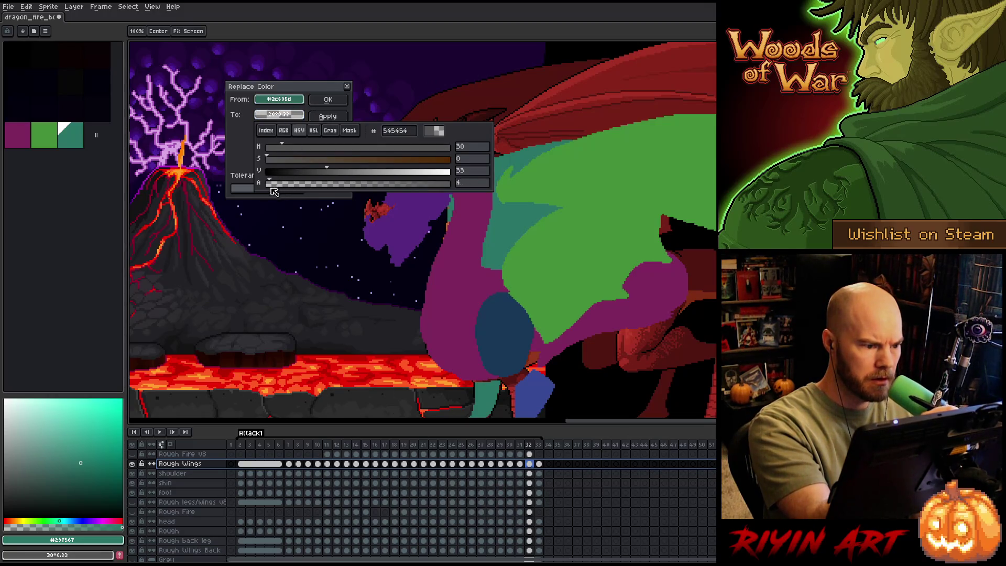
{"action": "left_click", "coordinate": [335, 100]}
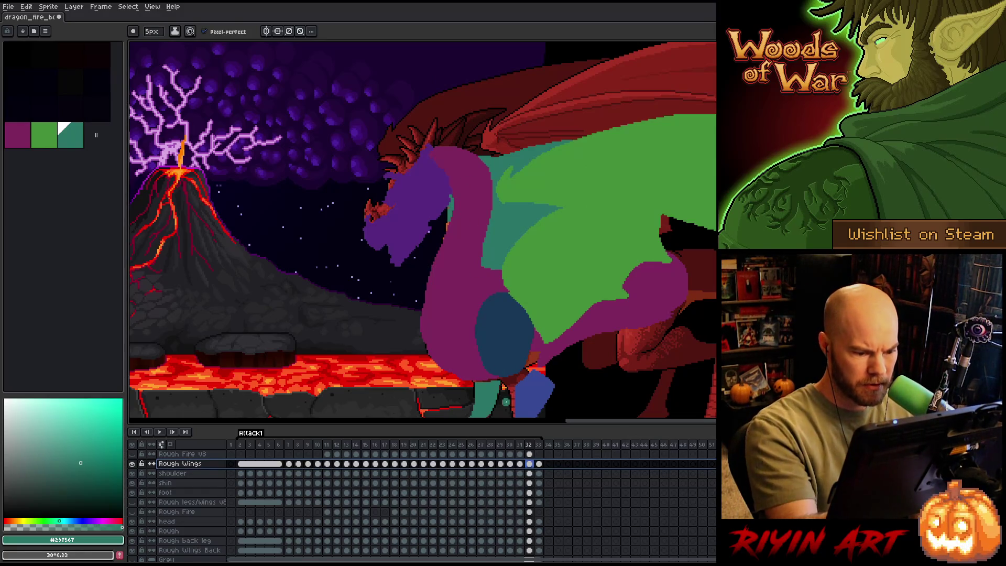
Return to the Rough Wings Back layer at frame 32.
{"action": "left_click", "coordinate": [529, 530]}
{"action": "left_click", "coordinate": [530, 540]}
{"action": "left_click", "coordinate": [529, 550]}
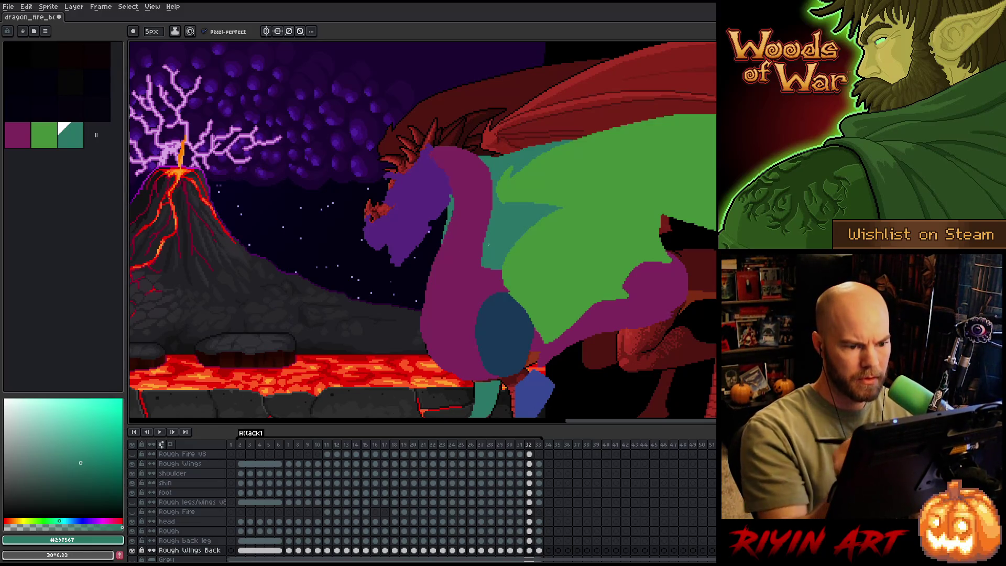
Paint teal over the orange neck stripe and lower neck on frame 31.
{"action": "key", "text": "Left"}
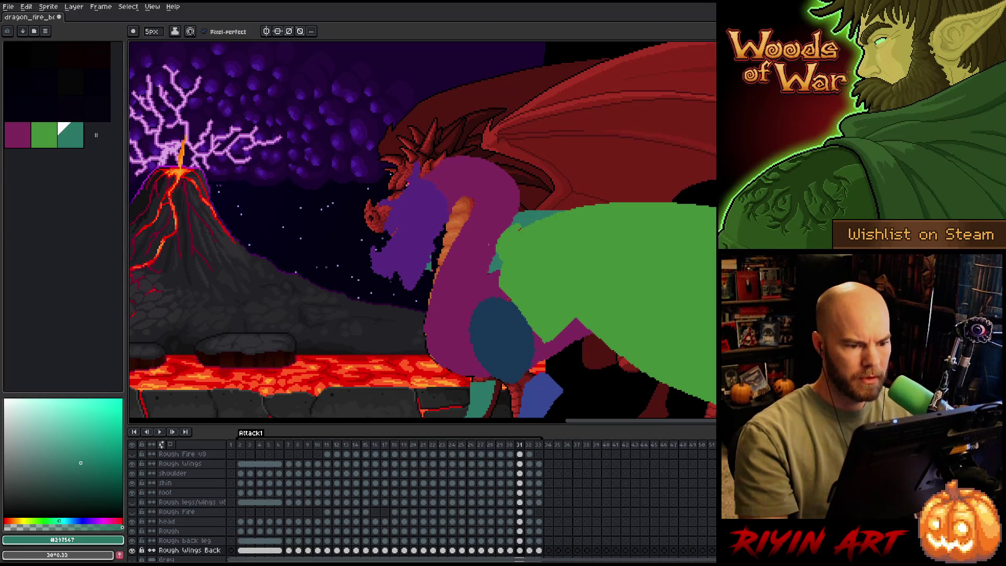
{"action": "left_click_drag", "start_coordinate": [473, 203], "coordinate": [454, 208]}
{"action": "left_click_drag", "start_coordinate": [427, 273], "coordinate": [439, 266]}
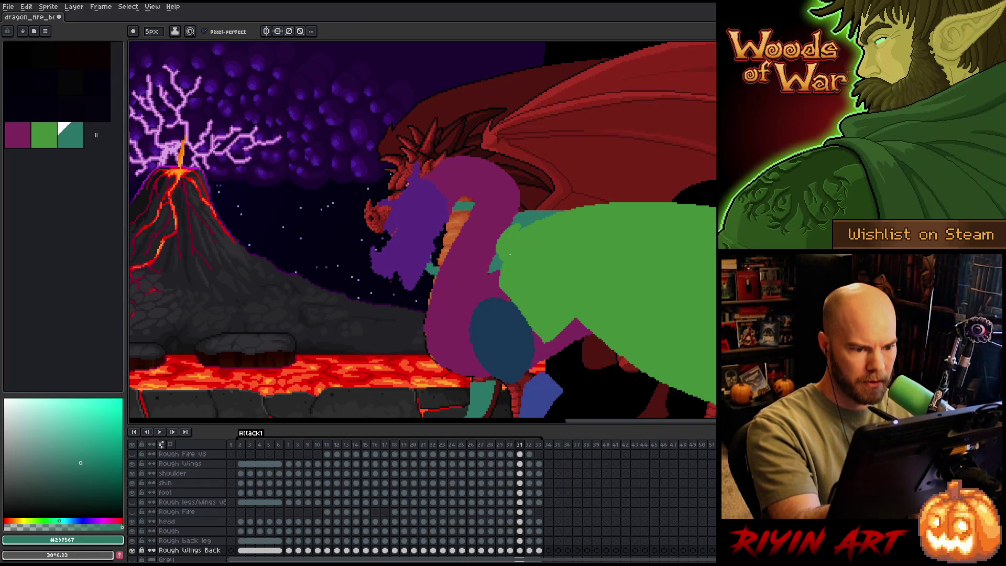
{"action": "left_click_drag", "start_coordinate": [461, 218], "coordinate": [433, 266]}
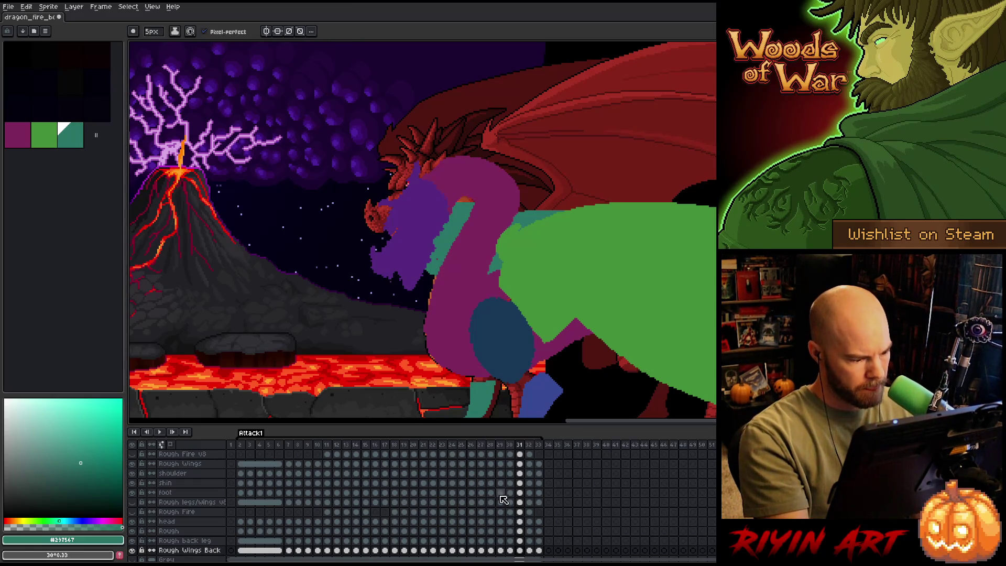
Flip between frames 31 and 32 on the Rough layer to compare poses, ending on frame 33.
{"action": "left_click", "coordinate": [521, 532]}
{"action": "key", "text": "b"}
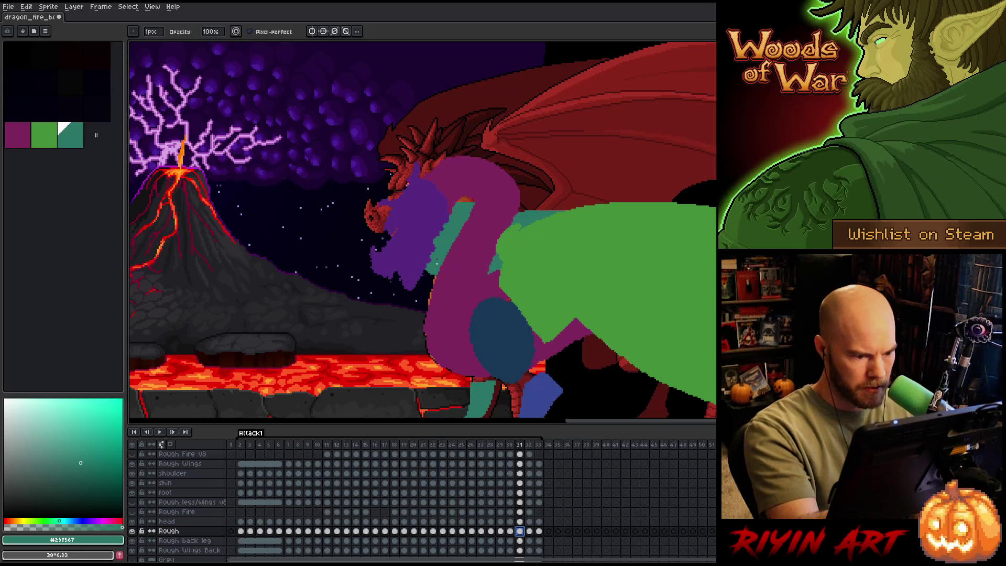
{"action": "key", "text": "period"}
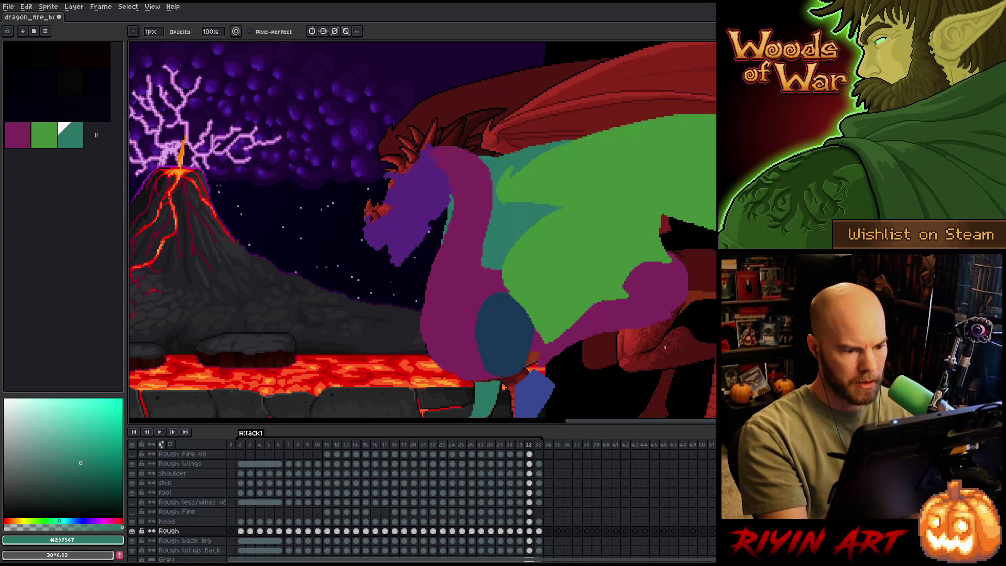
{"action": "key", "text": "comma"}
{"action": "key", "text": "period"}
{"action": "key", "text": "comma"}
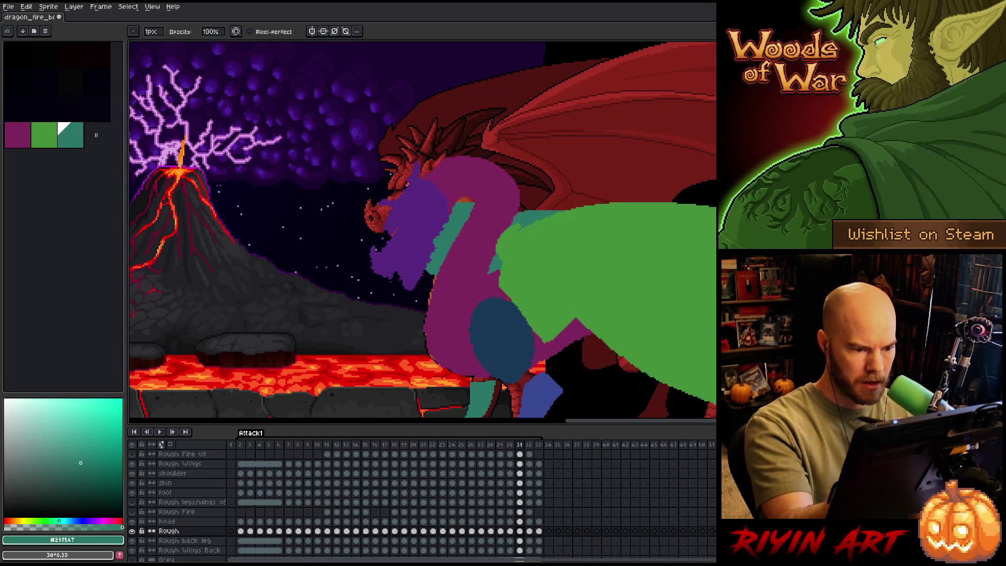
{"action": "key", "text": "period"}
{"action": "key", "text": "period"}
{"action": "key", "text": "e"}
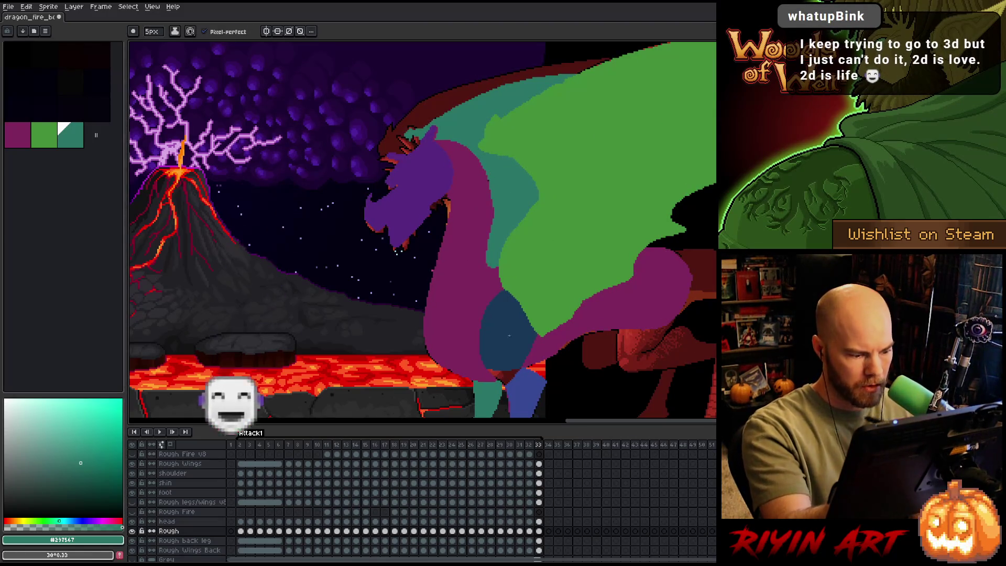
Reselect the Rough Wings Back layer and save the animation.
{"action": "left_click", "coordinate": [538, 540]}
{"action": "left_click", "coordinate": [539, 550]}
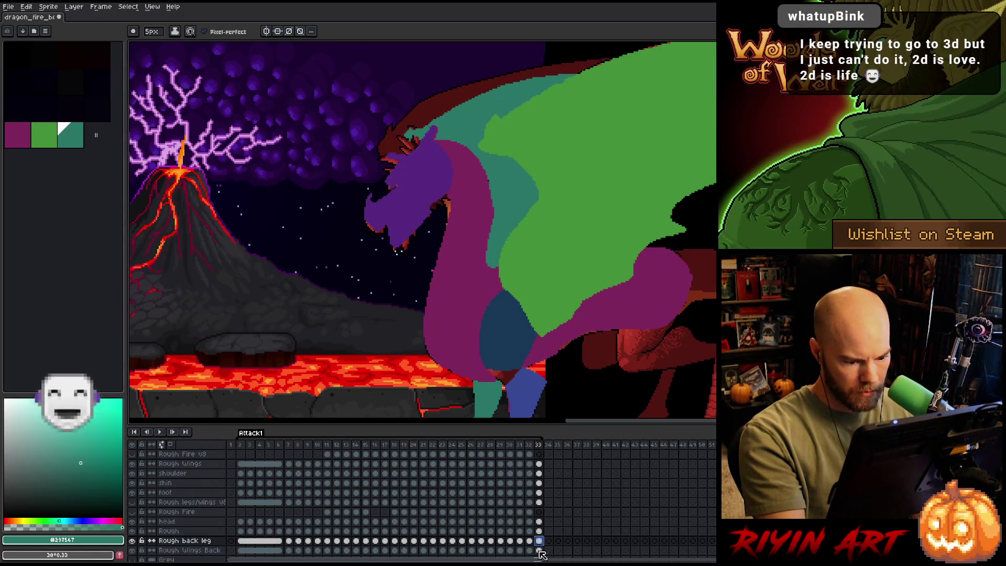
{"action": "key", "text": "ctrl+s"}
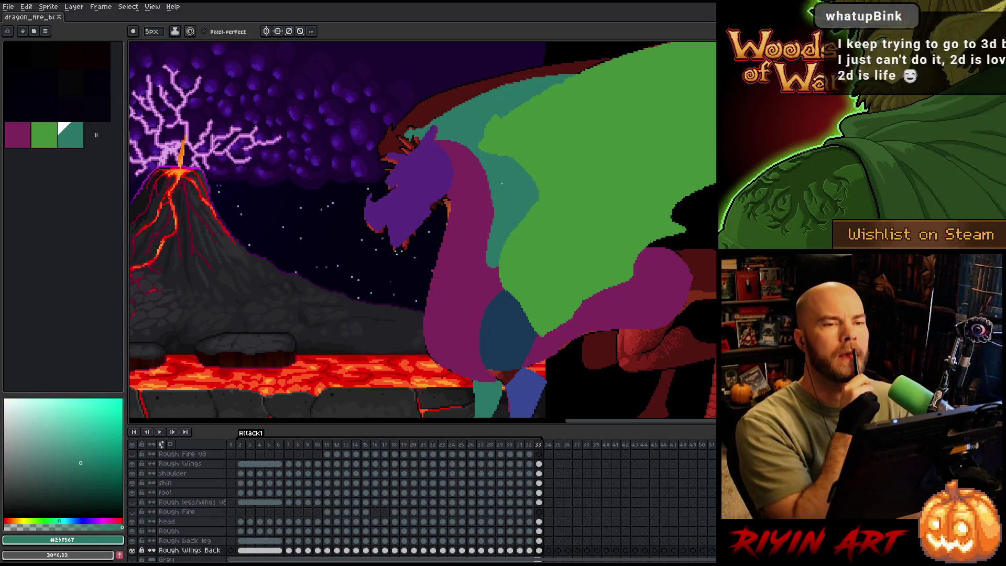
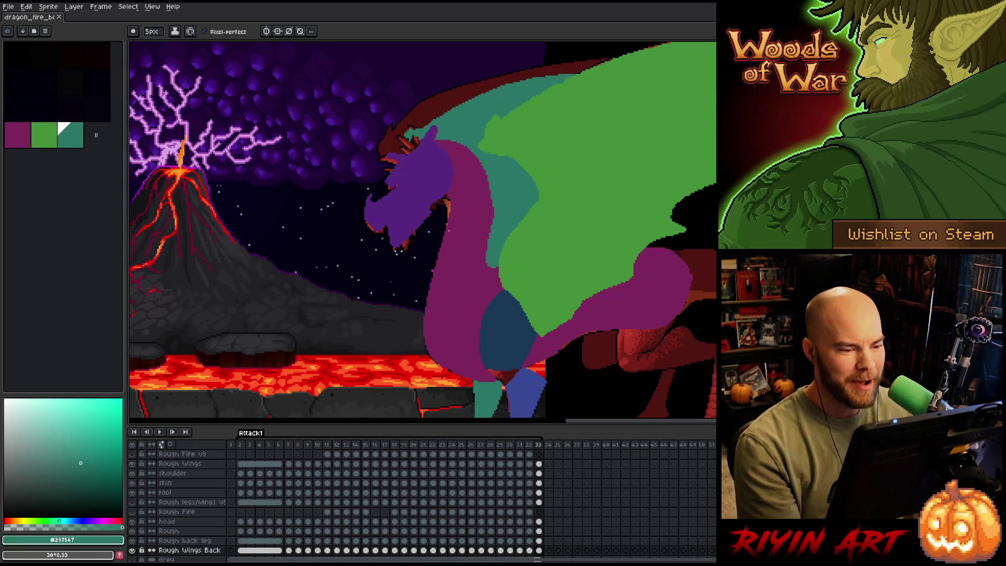
Play the animation, clear the frame 33 cel selection and review the neighbouring wing frames.
{"action": "scroll", "coordinate": [501, 183], "scroll_direction": "down", "scroll_amount": 1}
{"action": "scroll", "coordinate": [445, 310], "scroll_direction": "up", "scroll_amount": 1}
{"action": "key", "text": "Return"}
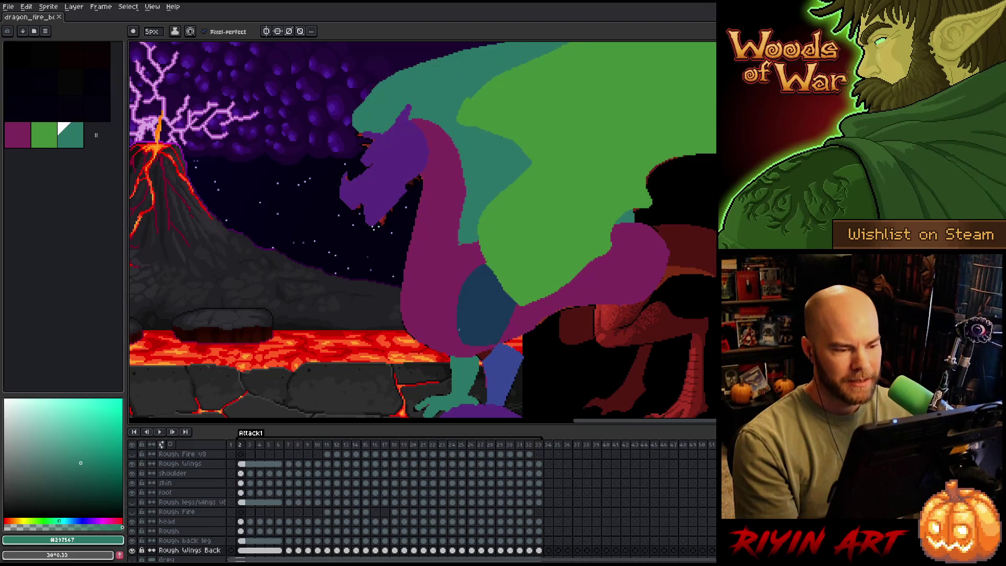
{"action": "scroll", "coordinate": [450, 301], "scroll_direction": "down", "scroll_amount": 2}
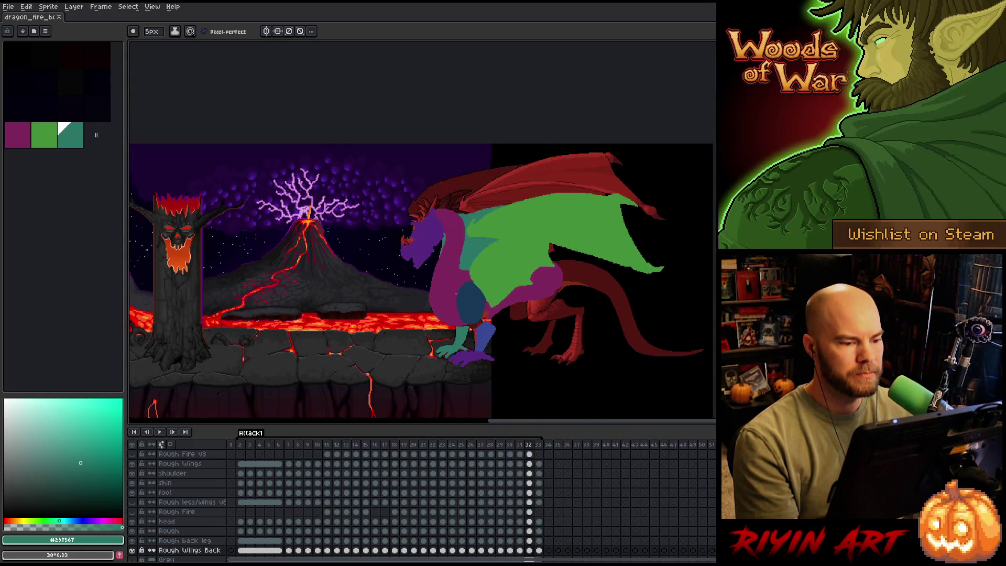
{"action": "scroll", "coordinate": [403, 211], "scroll_direction": "up", "scroll_amount": 1}
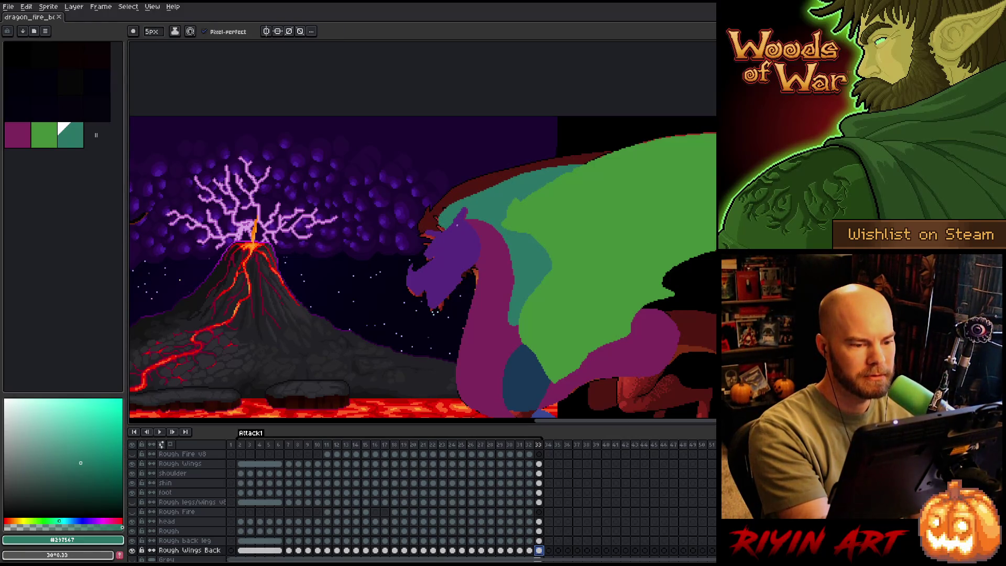
{"action": "left_click", "coordinate": [672, 205]}
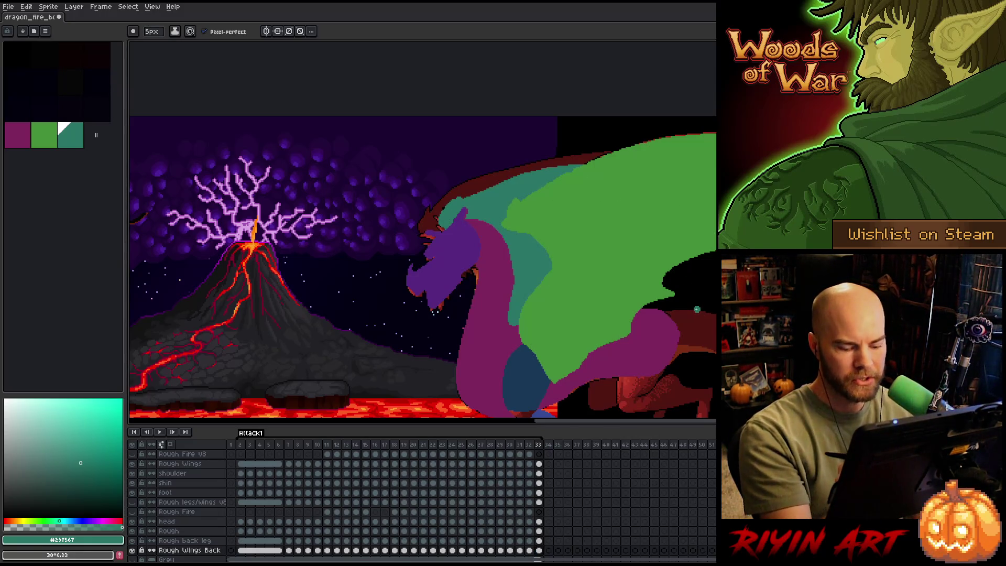
{"action": "key", "text": "Left"}
{"action": "key", "text": "Right"}
{"action": "key", "text": "Right"}
{"action": "key", "text": "Right"}
{"action": "key", "text": "Right"}
Save the animation file and play it back once to check the motion.
{"action": "key", "text": "ctrl+s"}
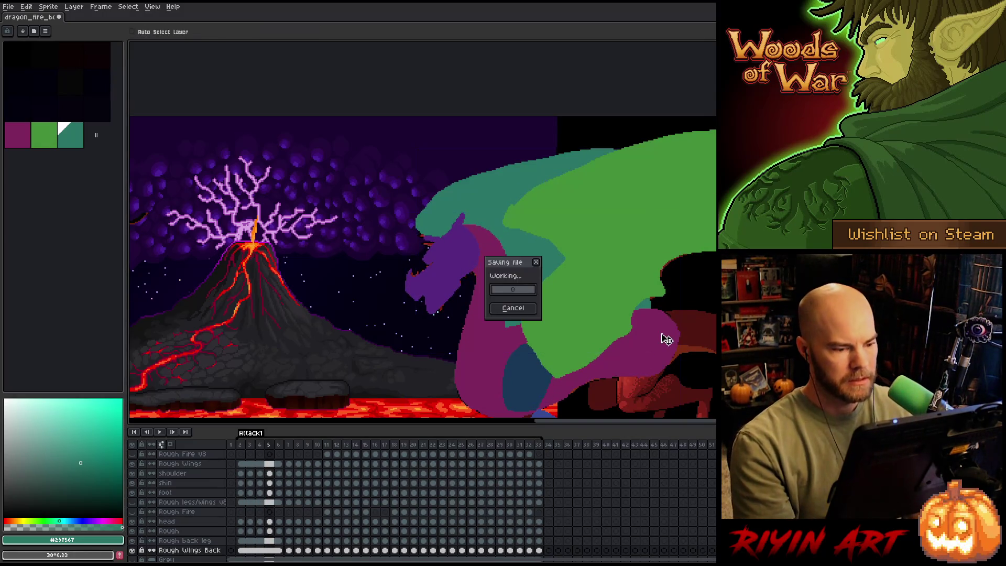
{"action": "key", "text": "Return"}
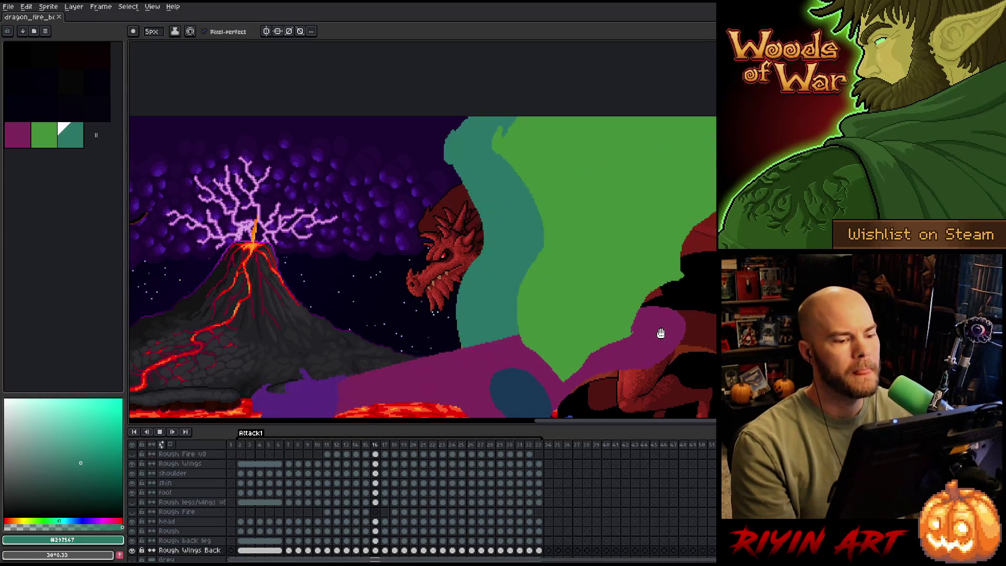
{"action": "scroll", "coordinate": [660, 333], "scroll_direction": "down", "scroll_amount": 2}
{"action": "key", "text": "Return"}
{"action": "scroll", "coordinate": [274, 510], "scroll_direction": "up", "scroll_amount": 2}
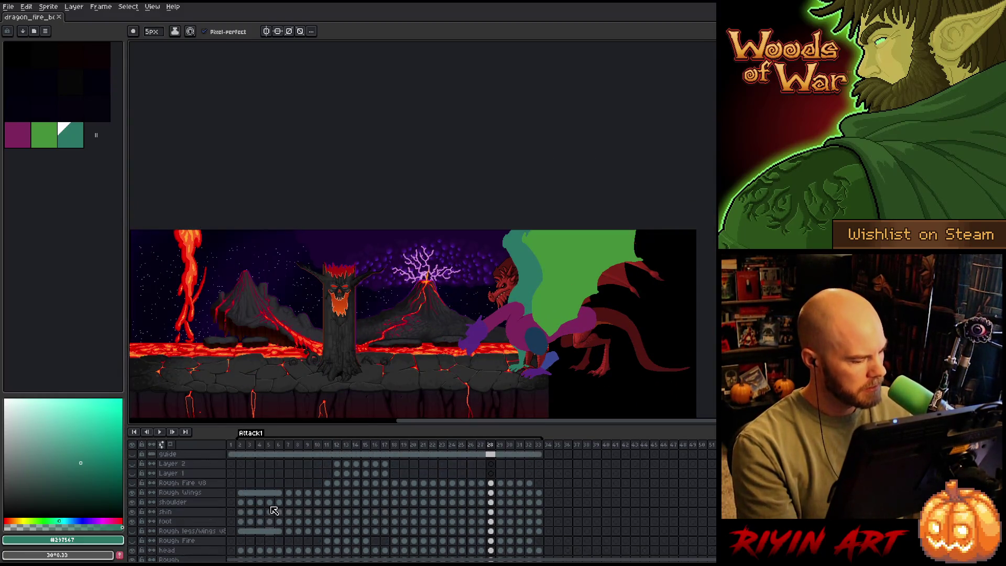
Make the Rough Fire v8 layer visible and play the attack with the fire showing.
{"action": "left_click", "coordinate": [132, 482]}
{"action": "left_click", "coordinate": [132, 483]}
{"action": "left_click", "coordinate": [132, 483]}
{"action": "key", "text": "Return"}
{"action": "scroll", "coordinate": [296, 472], "scroll_direction": "down", "scroll_amount": 2}
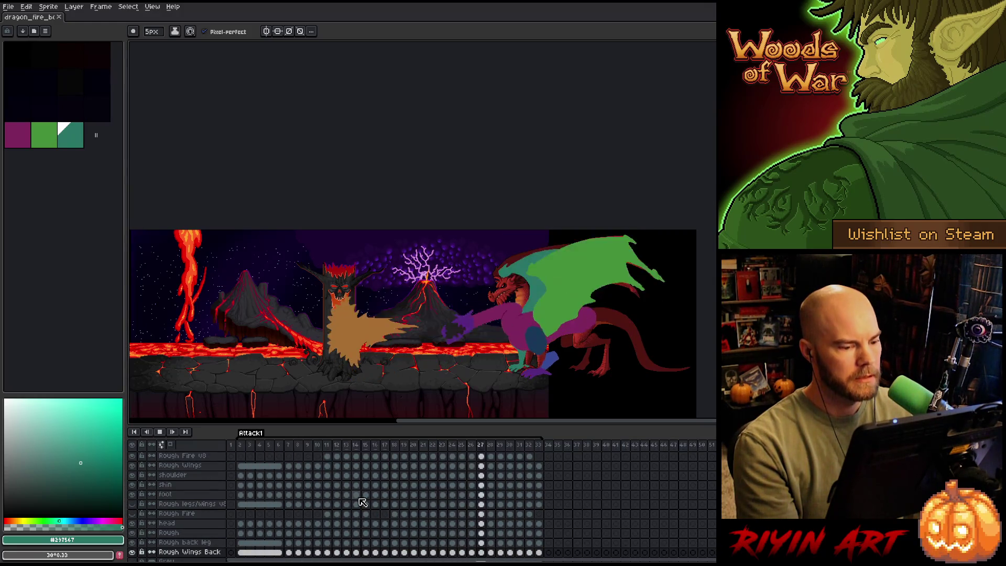
{"action": "scroll", "coordinate": [167, 488], "scroll_direction": "up", "scroll_amount": 1}
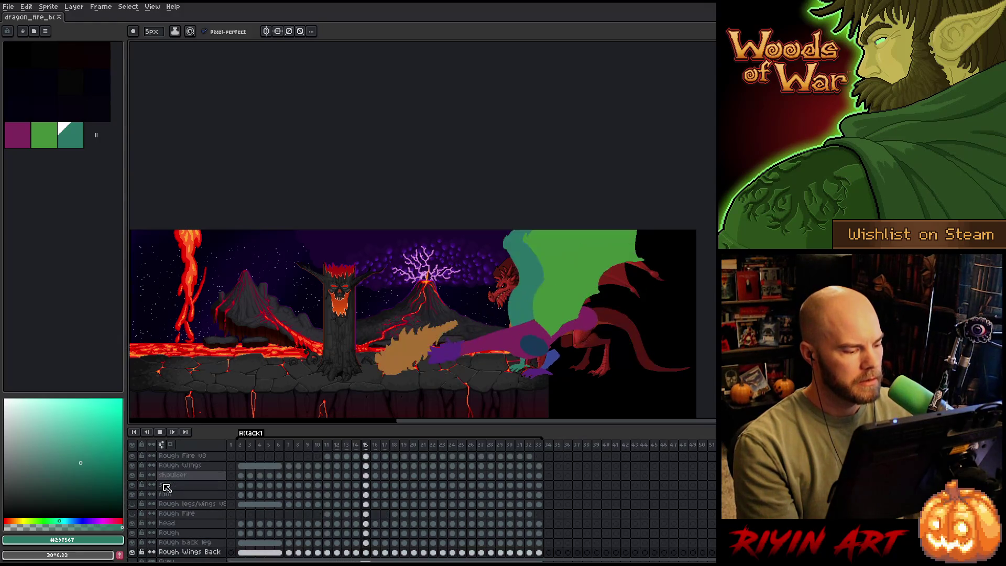
{"action": "scroll", "coordinate": [160, 479], "scroll_direction": "down", "scroll_amount": 1}
{"action": "key", "text": "Return"}
{"action": "key", "text": "Return"}
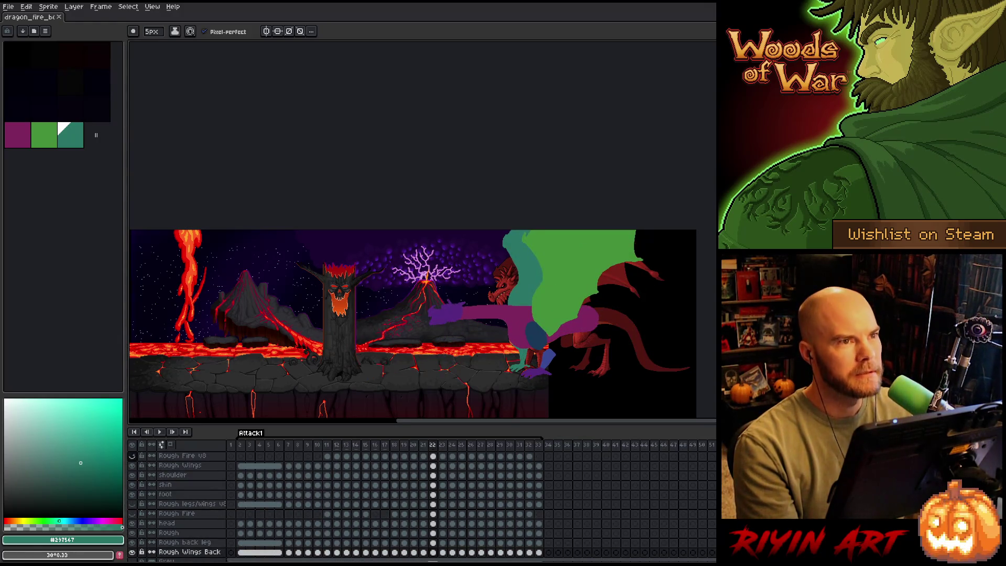
{"action": "scroll", "coordinate": [467, 312], "scroll_direction": "up", "scroll_amount": 1}
Pan toward the dragon, return to frame 7 and select its Rough Wings cel.
{"action": "left_click_drag", "start_coordinate": [527, 331], "coordinate": [484, 285]}
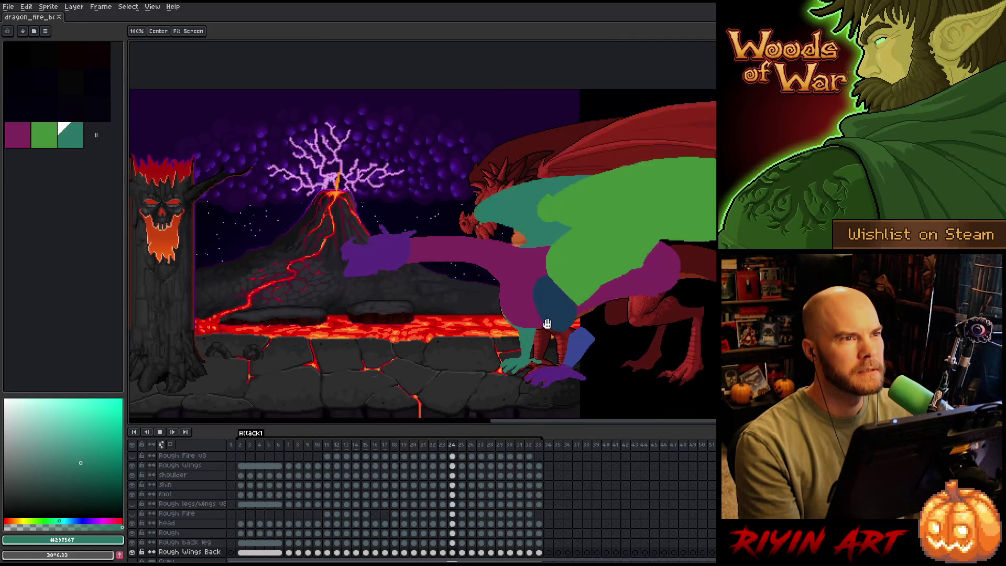
{"action": "scroll", "coordinate": [541, 323], "scroll_direction": "up", "scroll_amount": 1}
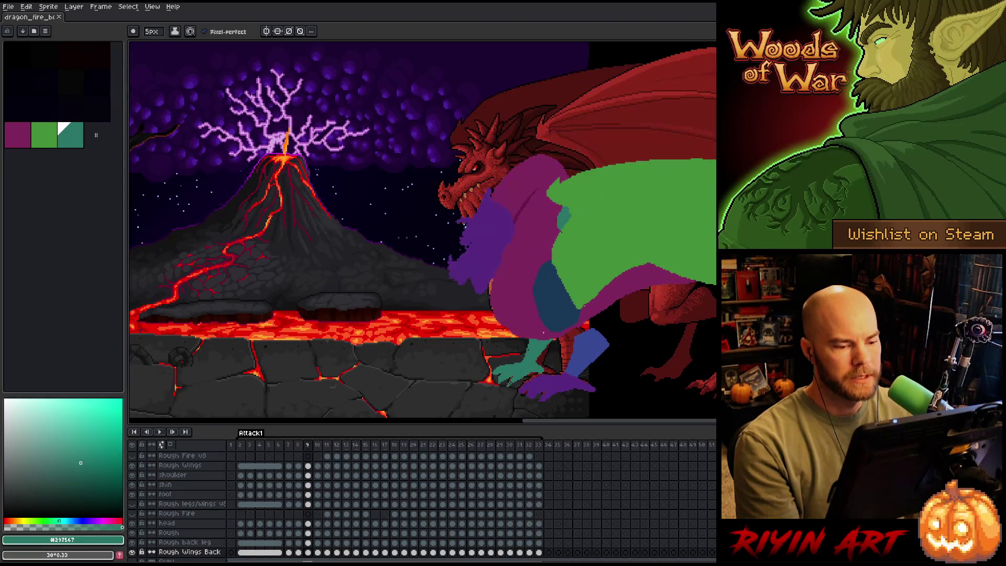
{"action": "key", "text": "Return"}
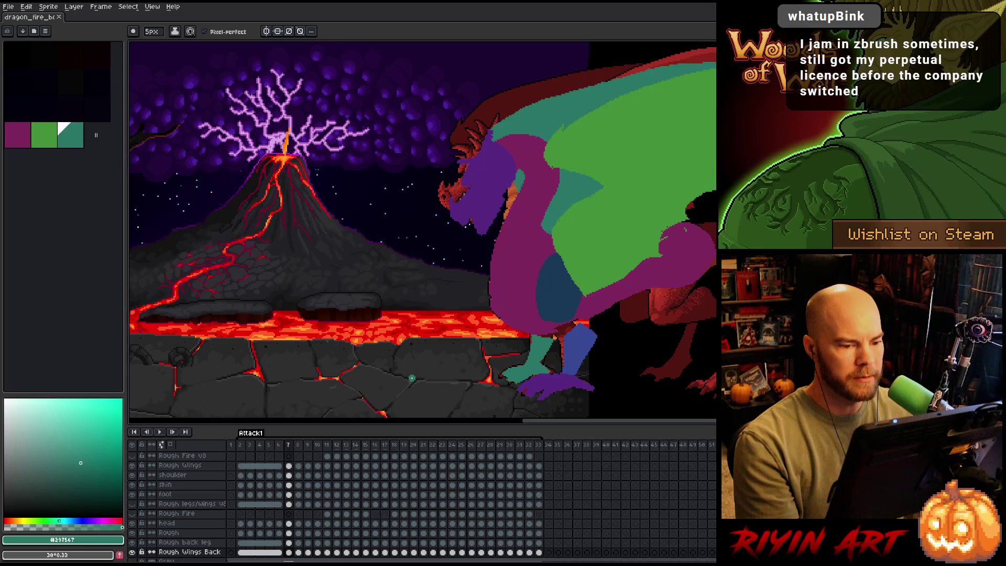
{"action": "key", "text": "Left"}
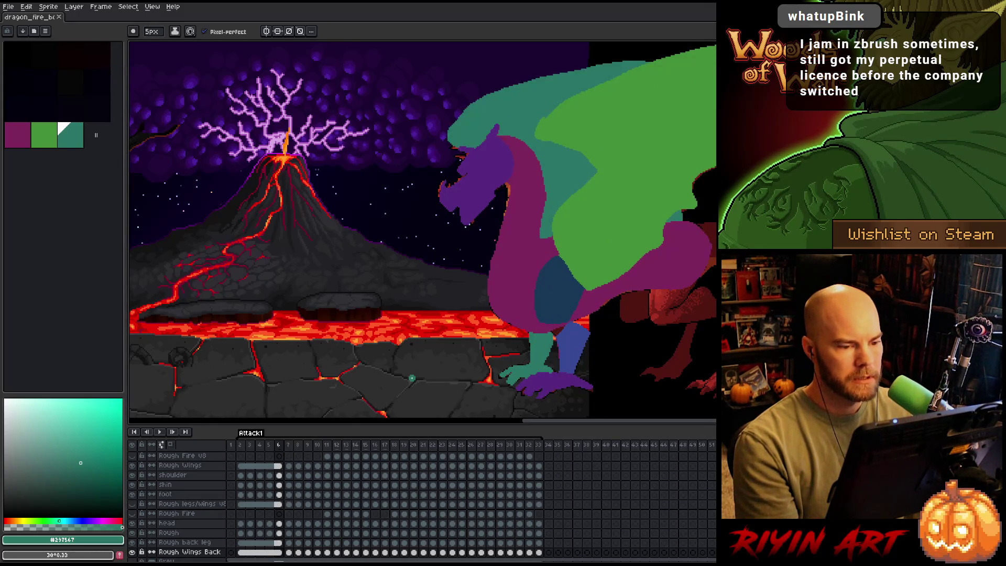
{"action": "key", "text": "Right"}
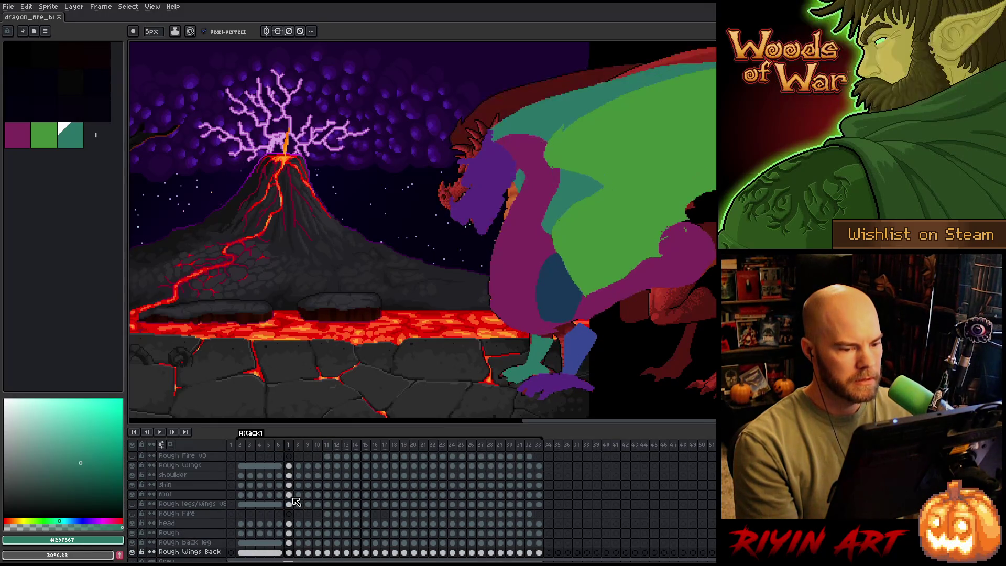
{"action": "left_click", "coordinate": [293, 466]}
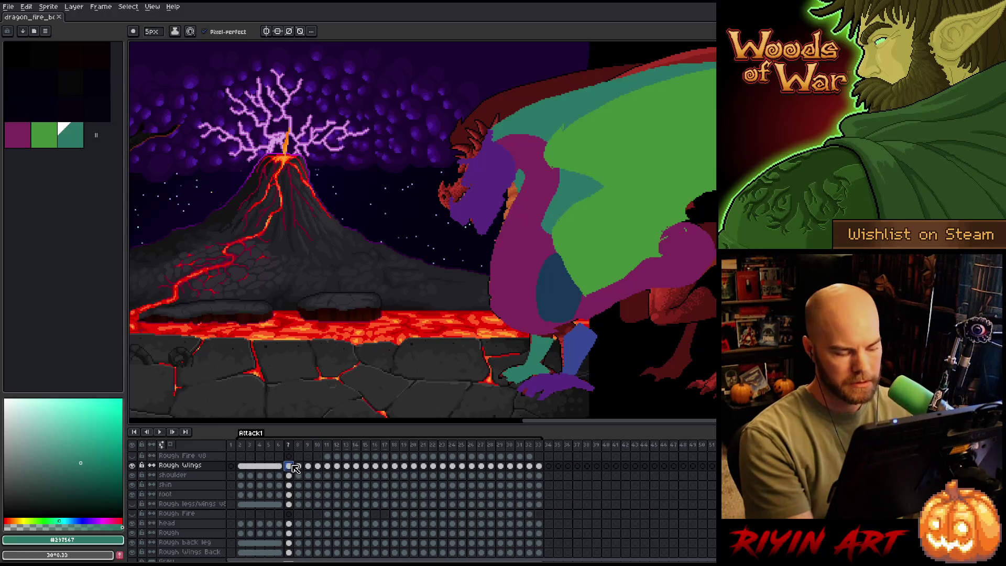
Transform the wing content up a few pixels, then select the whole Rough Wings layer.
{"action": "key", "text": "ctrl+t"}
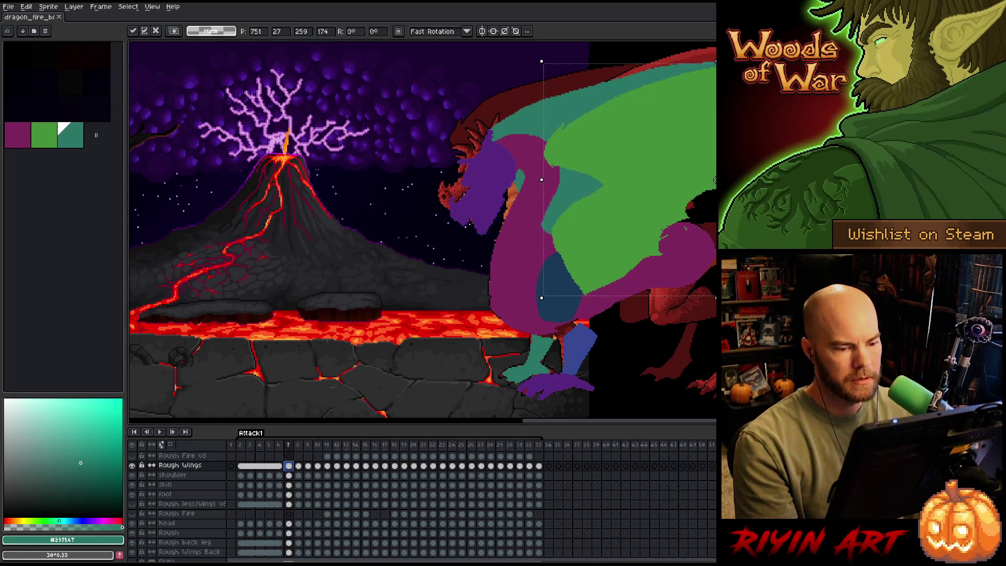
{"action": "key", "text": "Up"}
{"action": "key", "text": "Up"}
{"action": "key", "text": "Up"}
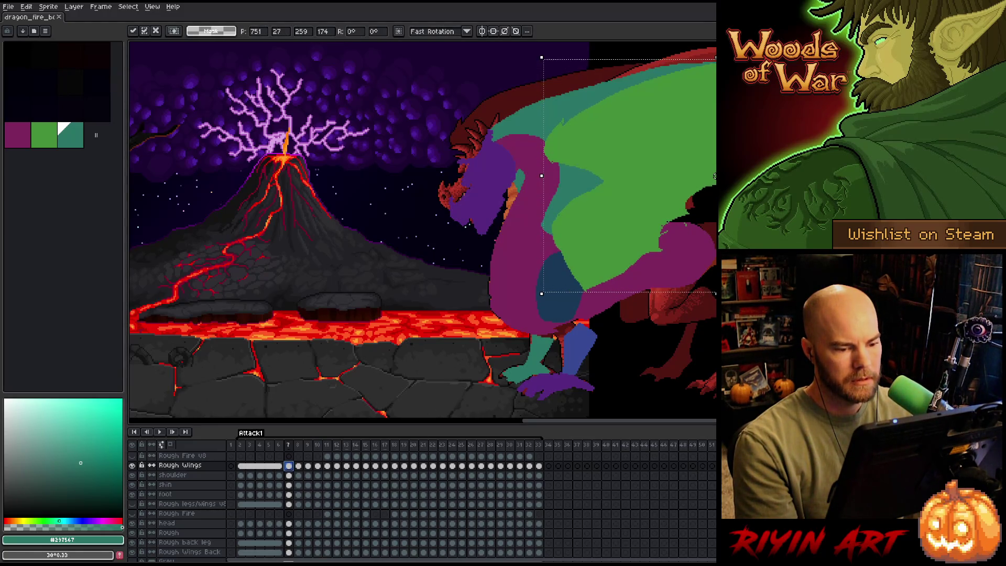
{"action": "key", "text": "Return"}
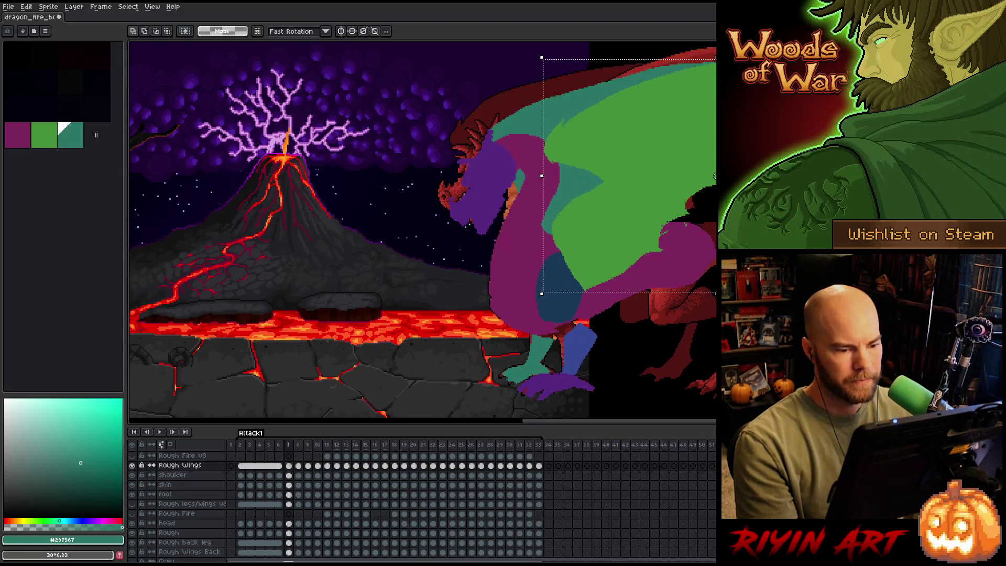
{"action": "left_click", "coordinate": [191, 465]}
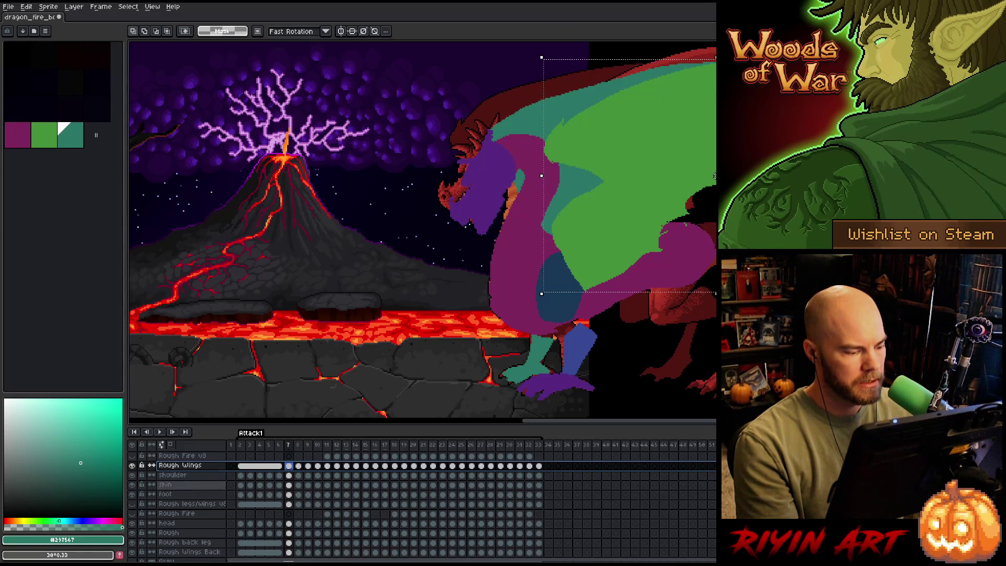
Add a new layer above shin, move it below Rough Wings and name it 'Front wing back'.
{"action": "left_click", "coordinate": [190, 485]}
{"action": "left_click", "coordinate": [180, 466]}
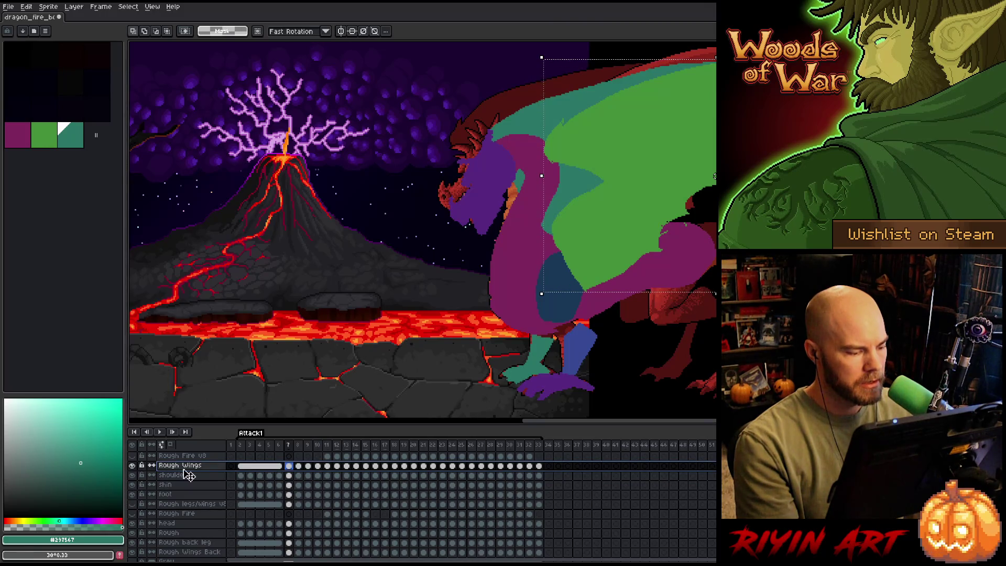
{"action": "left_click", "coordinate": [190, 485]}
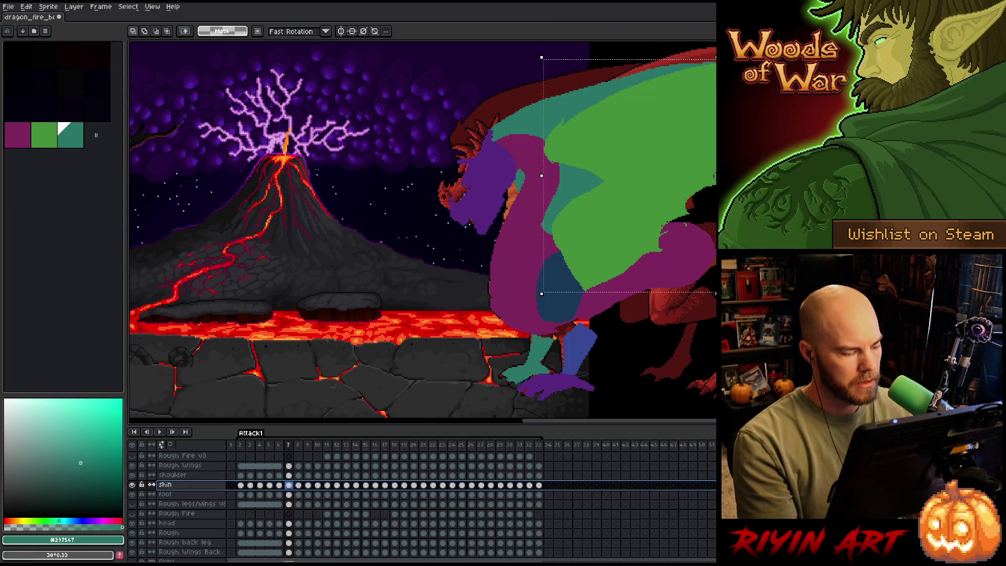
{"action": "key", "text": "shift+n"}
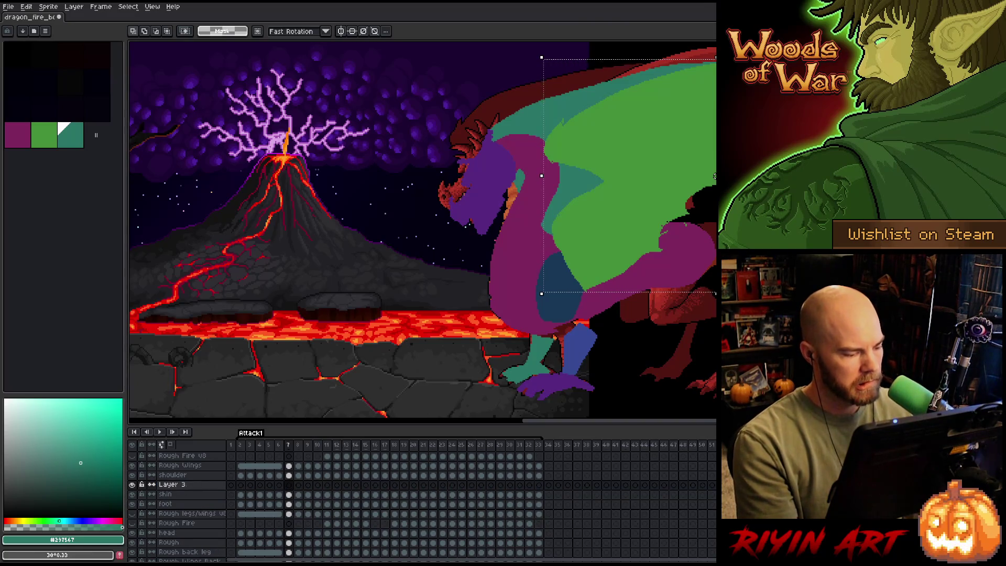
{"action": "left_click", "coordinate": [191, 485]}
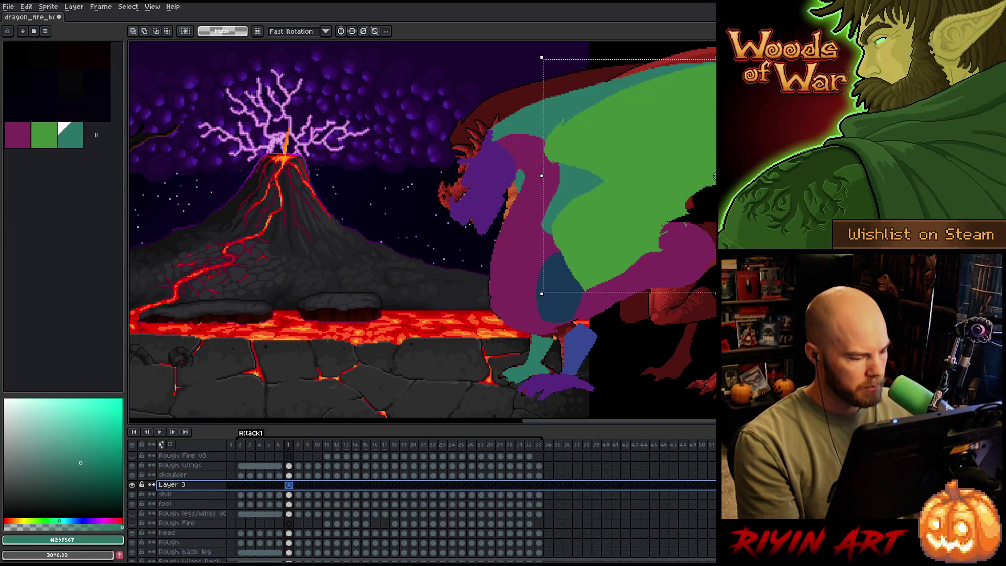
{"action": "left_click_drag", "start_coordinate": [173, 484], "coordinate": [173, 513]}
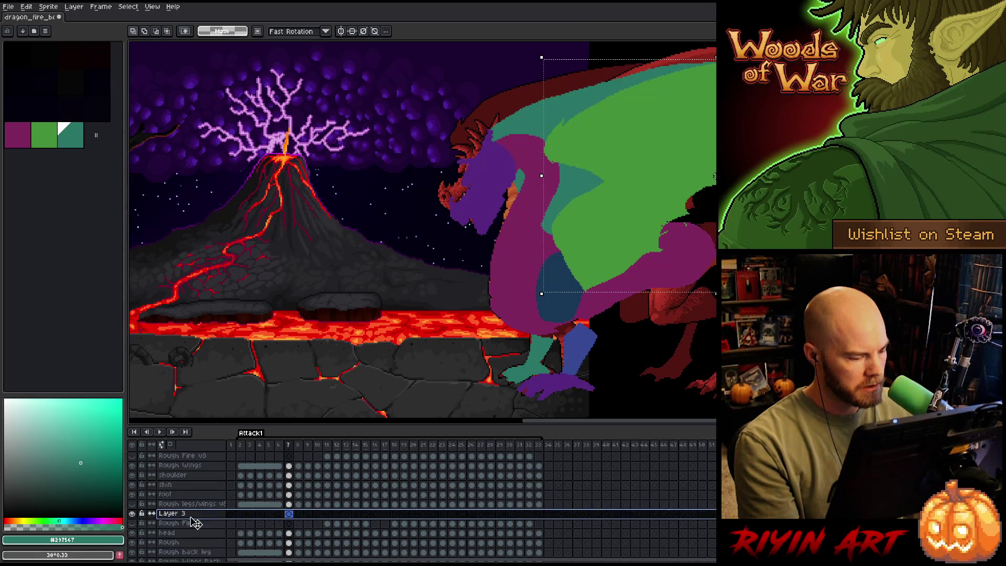
{"action": "double_click", "coordinate": [173, 512]}
{"action": "type", "text": "Fr"}
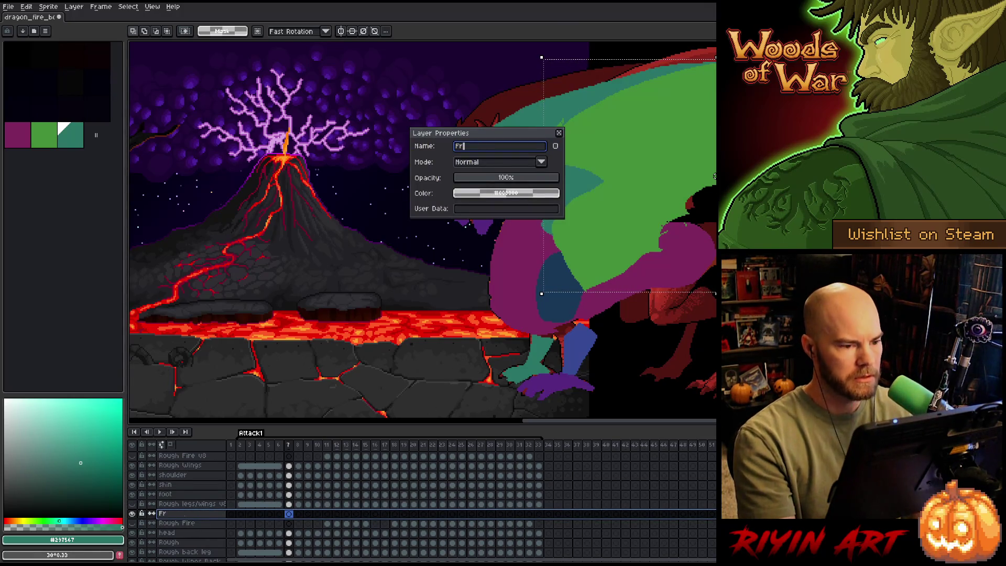
{"action": "type", "text": "ont wing back"}
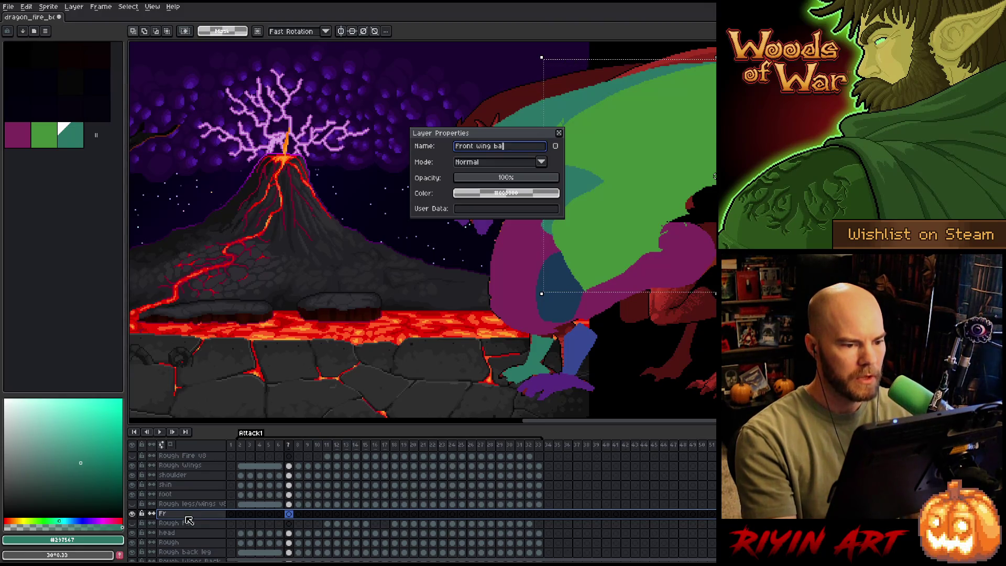
{"action": "key", "text": "Return"}
Clear the wing selection, make Front wing back active and select the Rough Wings cels for frames 2–6.
{"action": "left_click", "coordinate": [290, 465]}
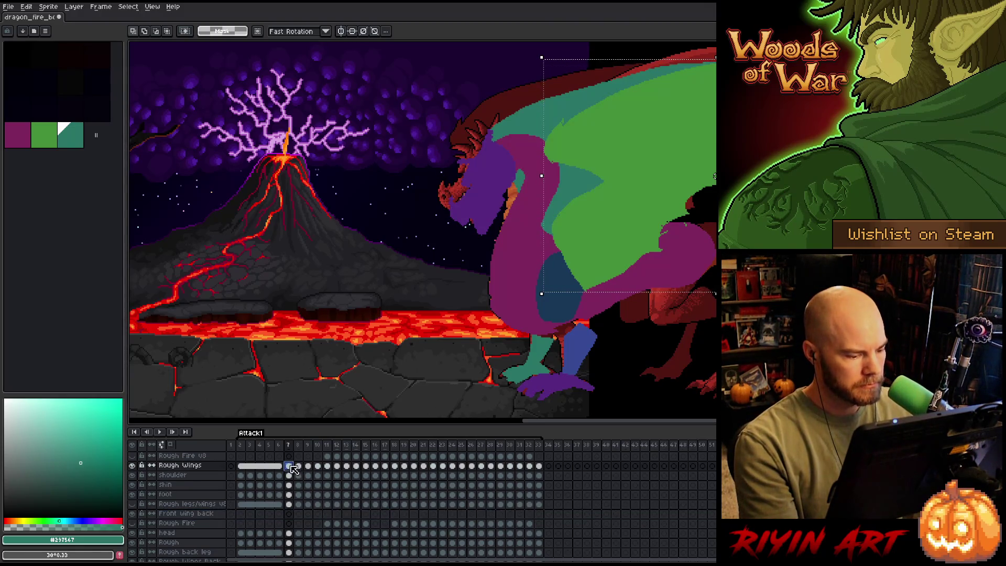
{"action": "key", "text": "ctrl+d"}
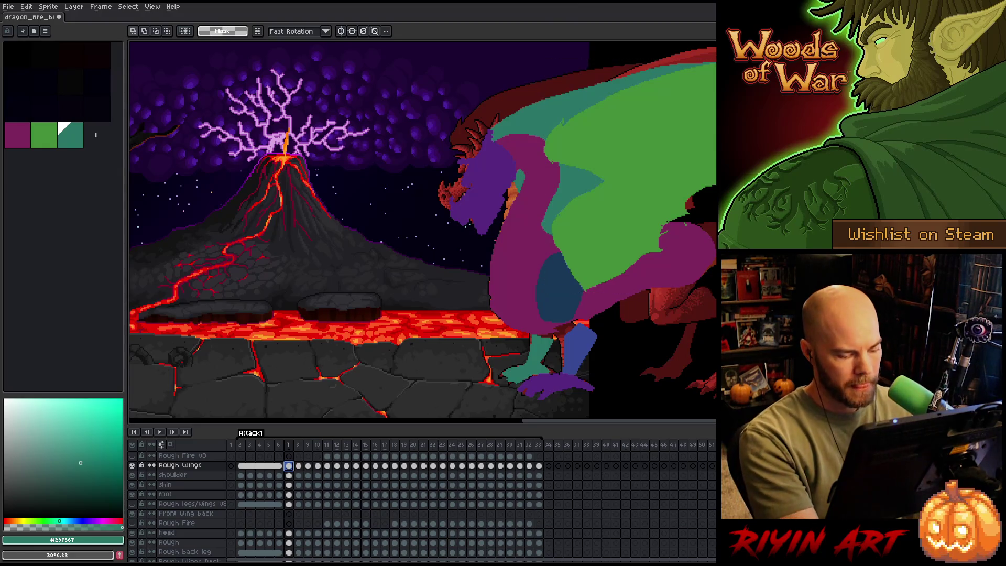
{"action": "left_click", "coordinate": [290, 514]}
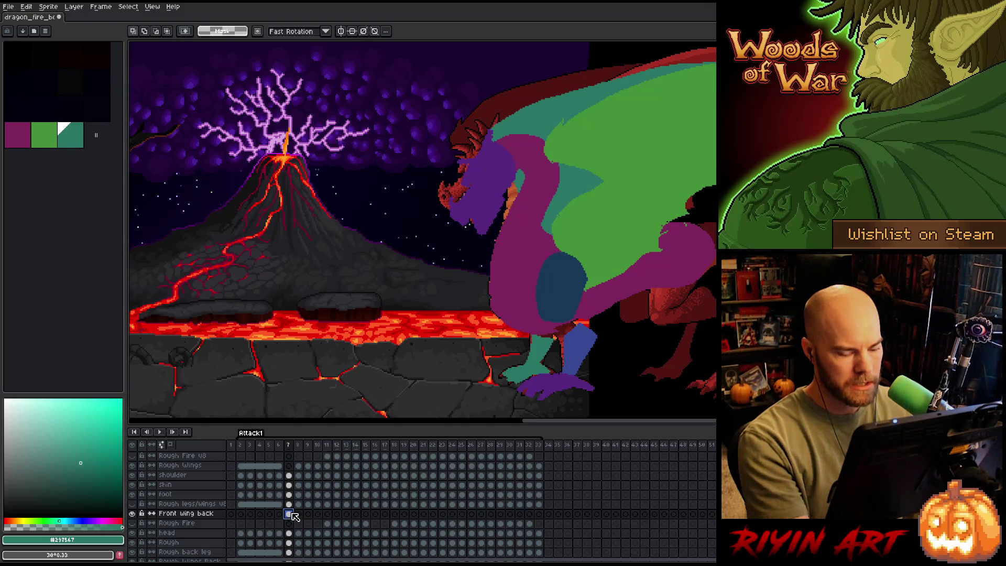
{"action": "key", "text": "Left"}
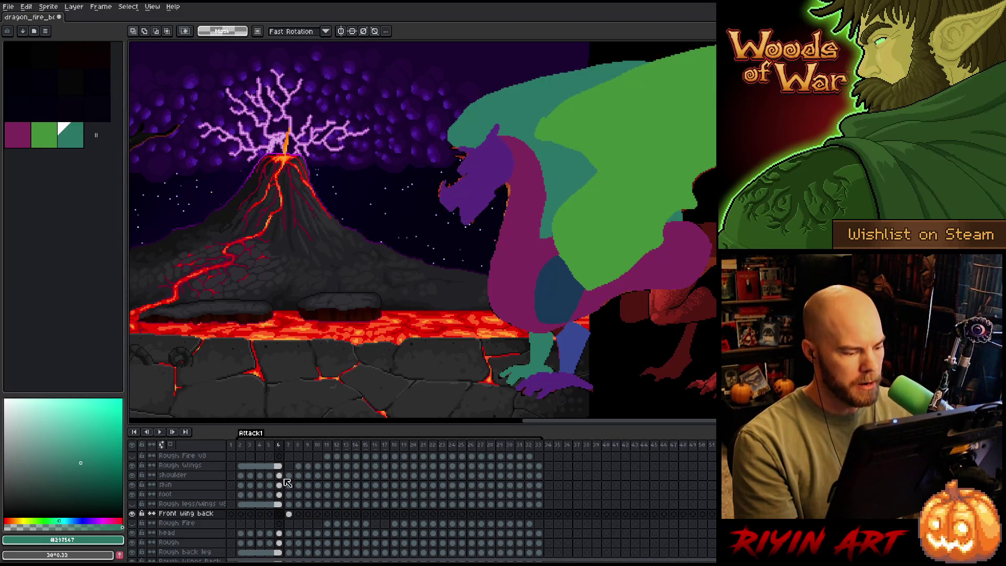
{"action": "mouse_move", "coordinate": [279, 465]}
{"action": "left_mouse_down"}
{"action": "mouse_move", "coordinate": [244, 465]}
{"action": "mouse_move", "coordinate": [246, 515]}
{"action": "left_mouse_up"}
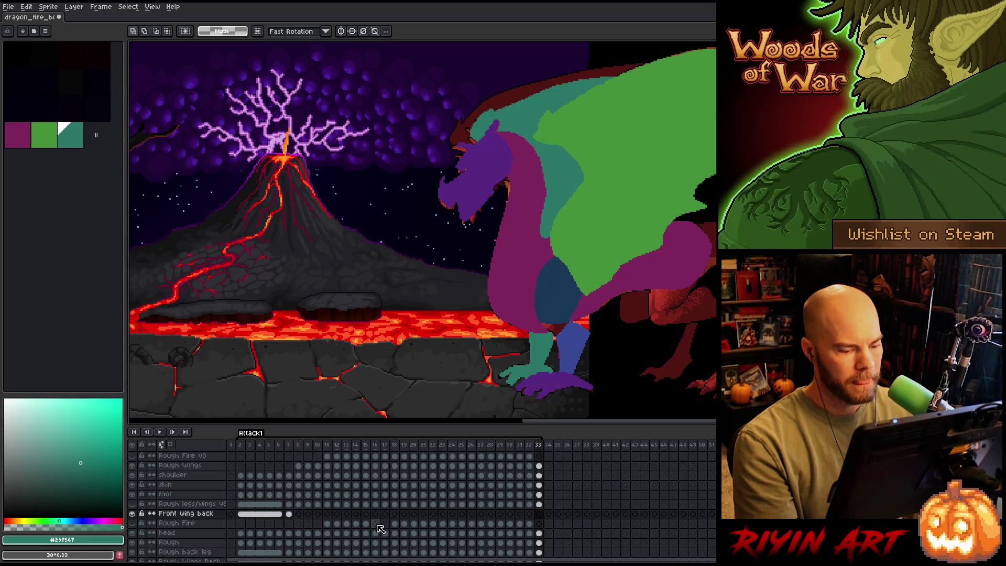
{"action": "left_click", "coordinate": [540, 475]}
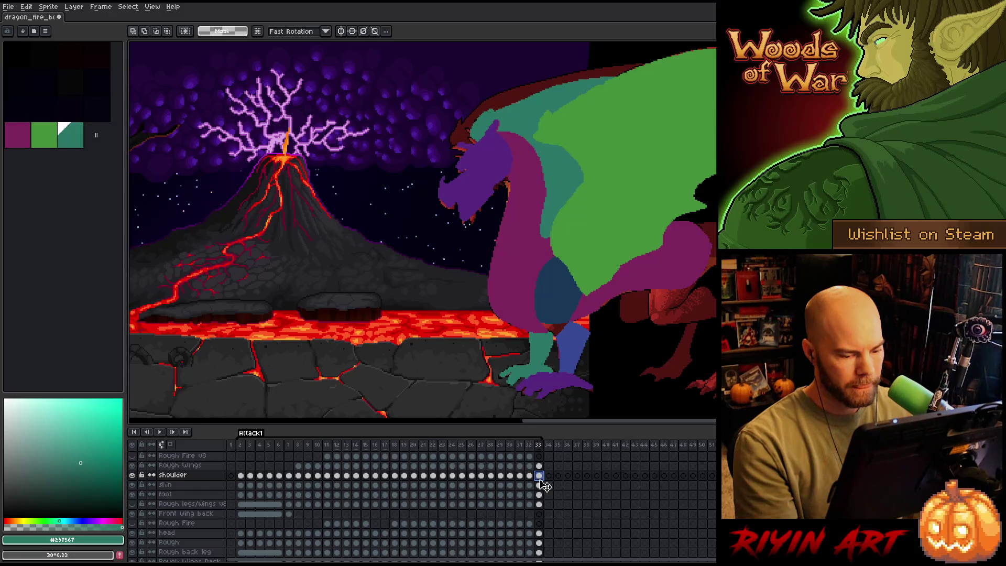
{"action": "left_click", "coordinate": [491, 476]}
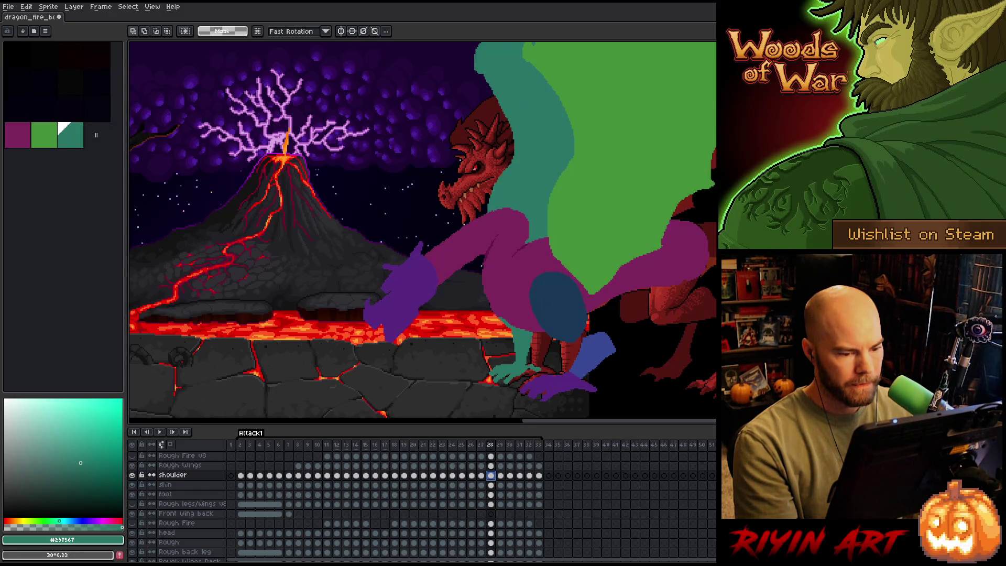
{"action": "left_click", "coordinate": [433, 476]}
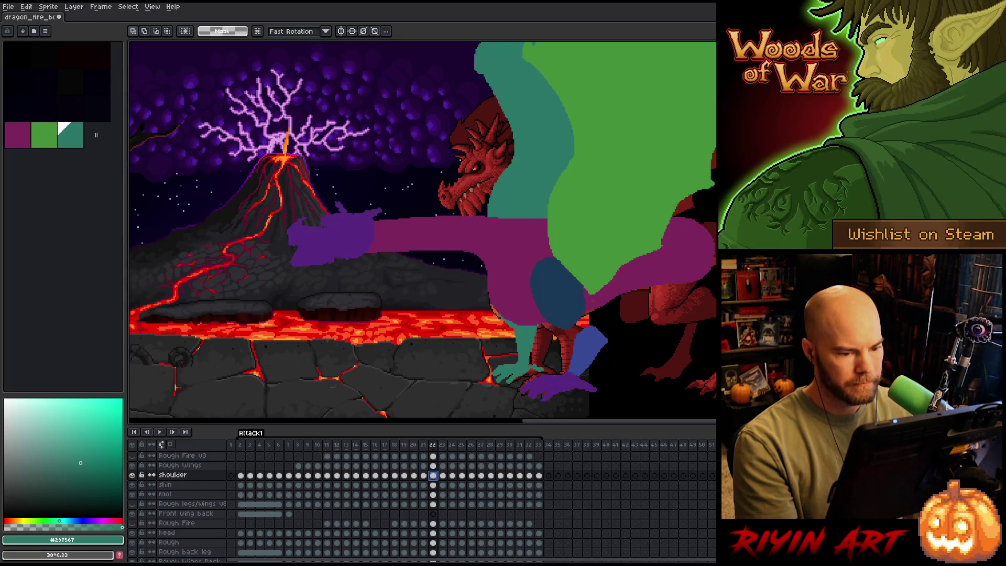
{"action": "left_click", "coordinate": [423, 476]}
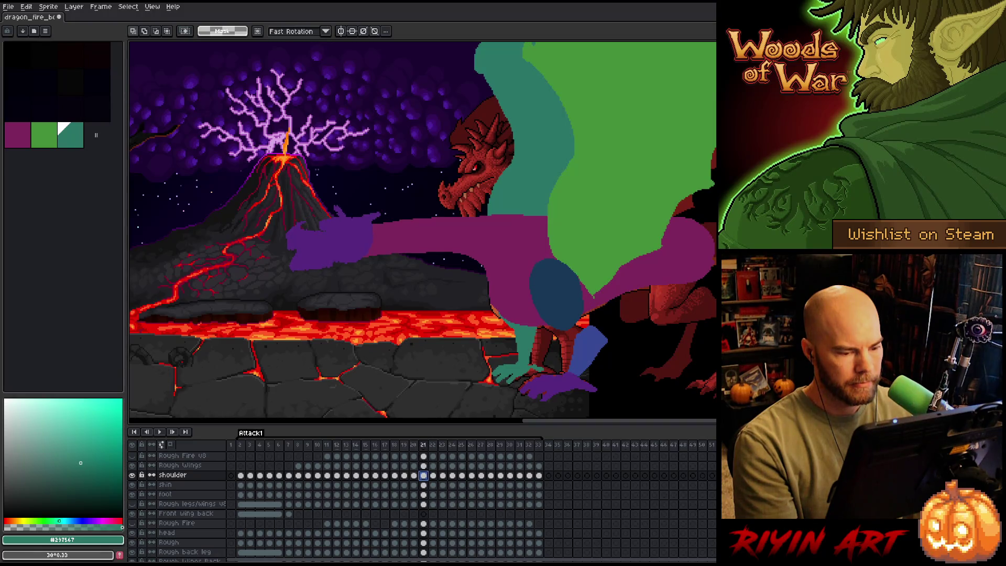
{"action": "left_click", "coordinate": [394, 476]}
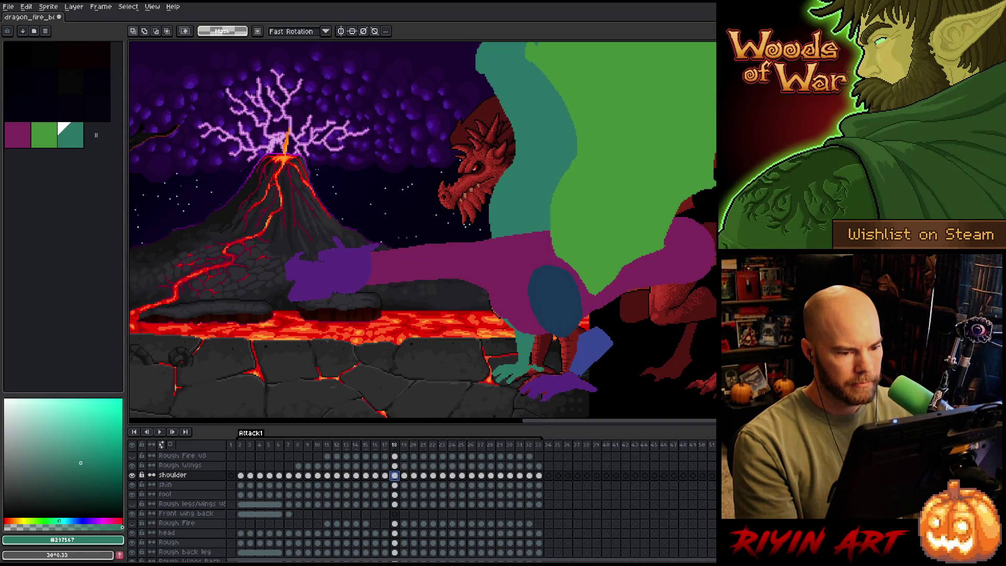
{"action": "left_click", "coordinate": [375, 475]}
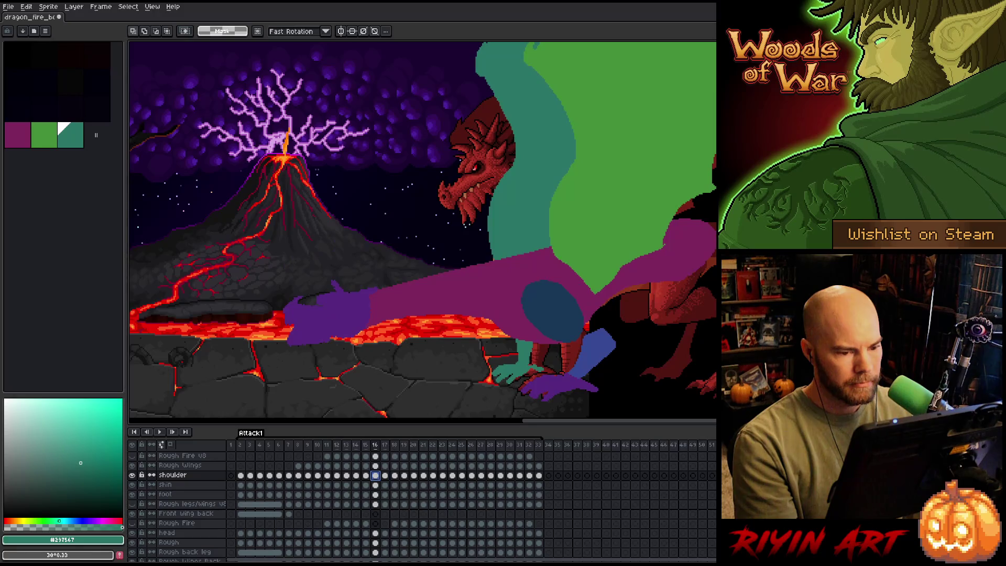
{"action": "left_click", "coordinate": [346, 476]}
{"action": "left_click", "coordinate": [337, 476]}
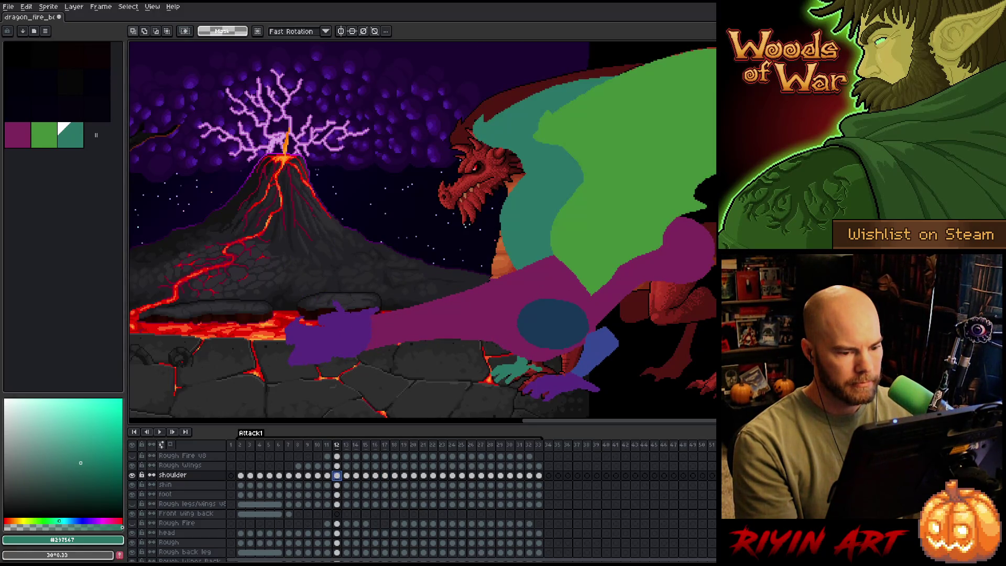
{"action": "left_click", "coordinate": [326, 476]}
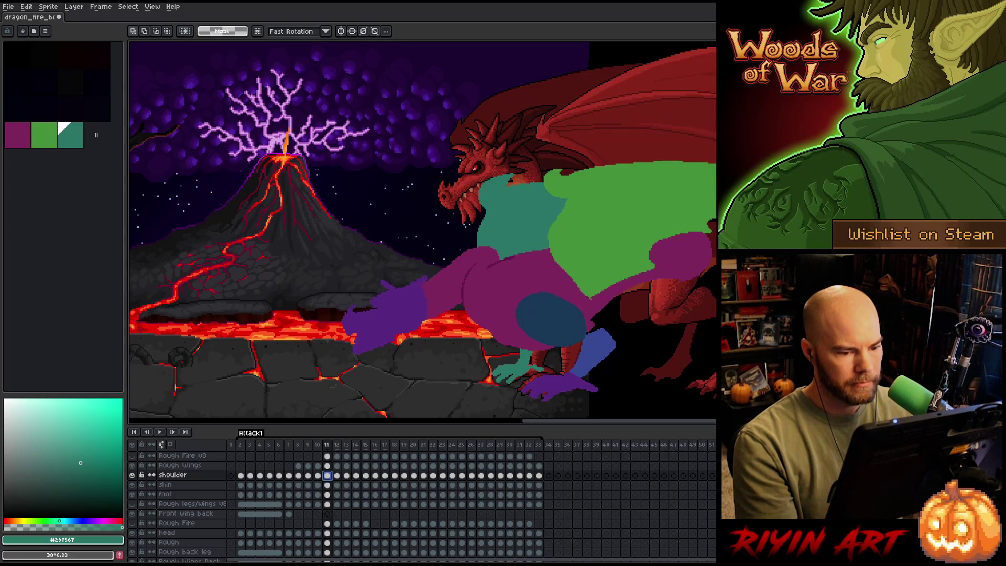
{"action": "left_click", "coordinate": [318, 475]}
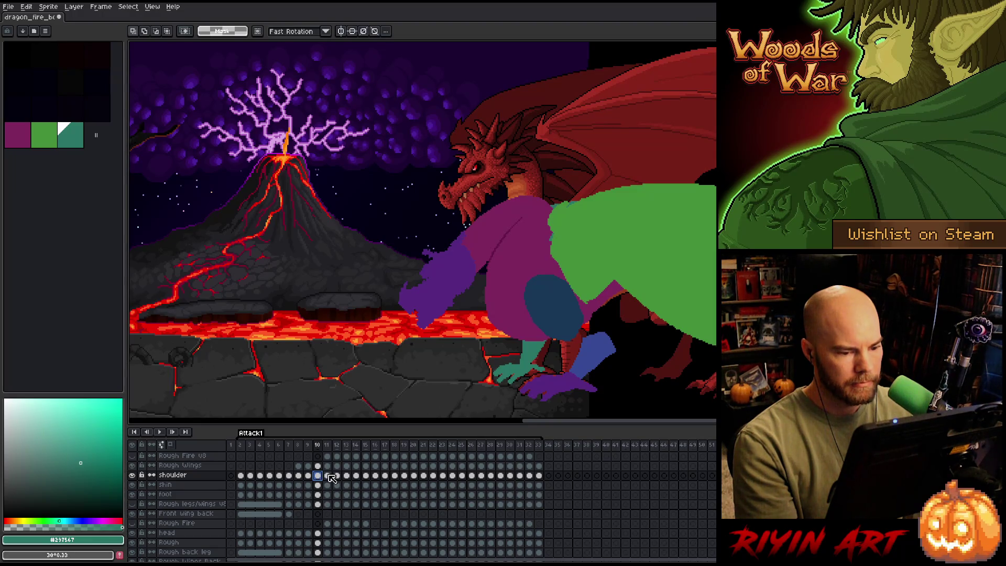
{"action": "mouse_move", "coordinate": [327, 475]}
{"action": "left_mouse_down"}
{"action": "mouse_move", "coordinate": [540, 481]}
{"action": "mouse_move", "coordinate": [528, 478]}
{"action": "left_mouse_up"}
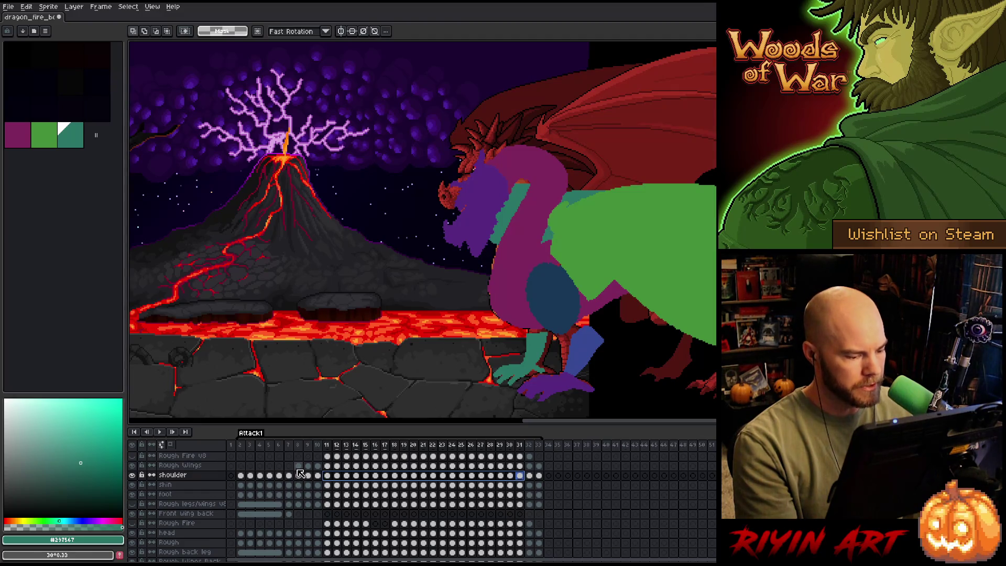
{"action": "left_click_drag", "start_coordinate": [240, 466], "coordinate": [279, 465]}
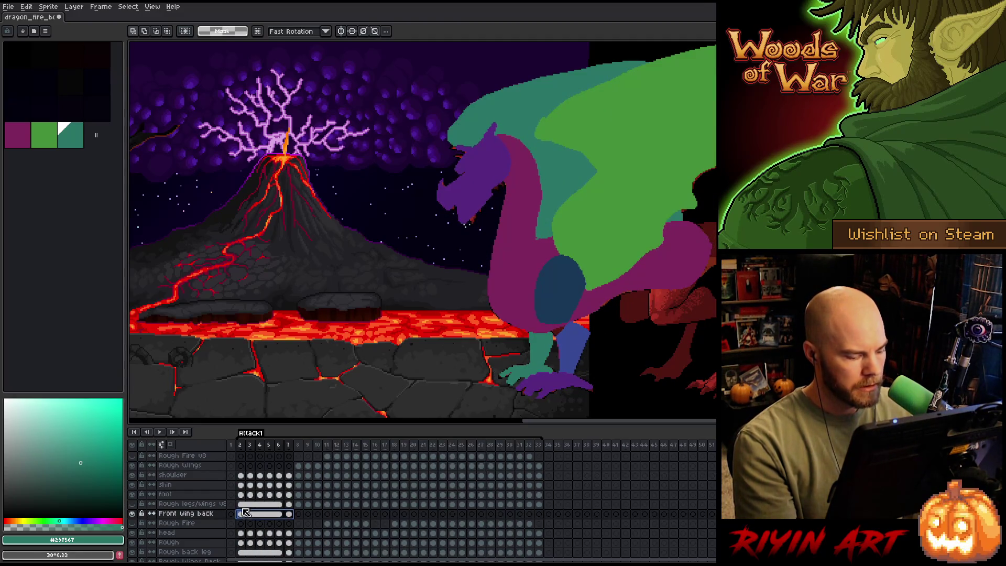
Move Rough Wings down above Front wing back, then delete the Front wing back layer.
{"action": "key", "text": "Right"}
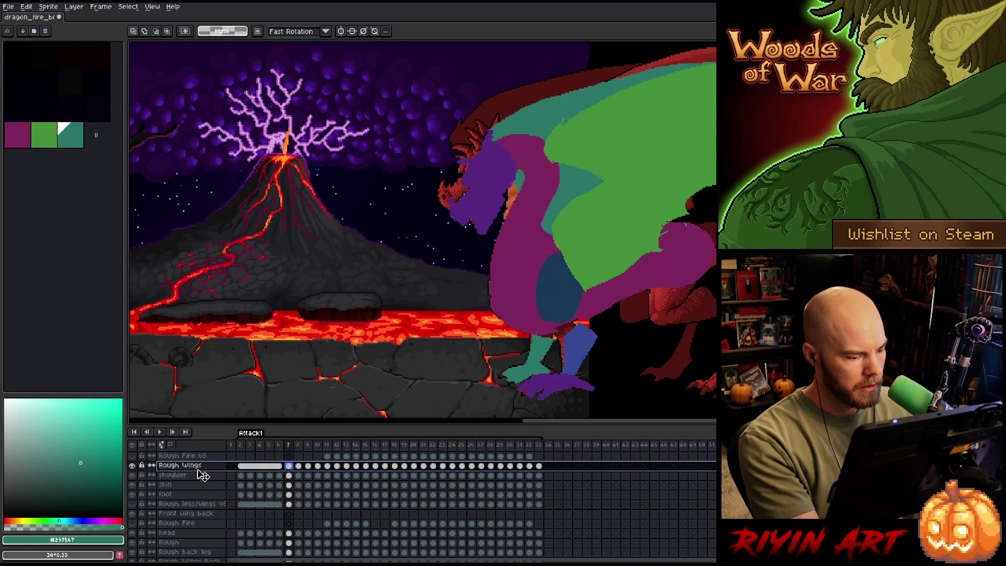
{"action": "left_click_drag", "start_coordinate": [200, 513], "coordinate": [198, 512]}
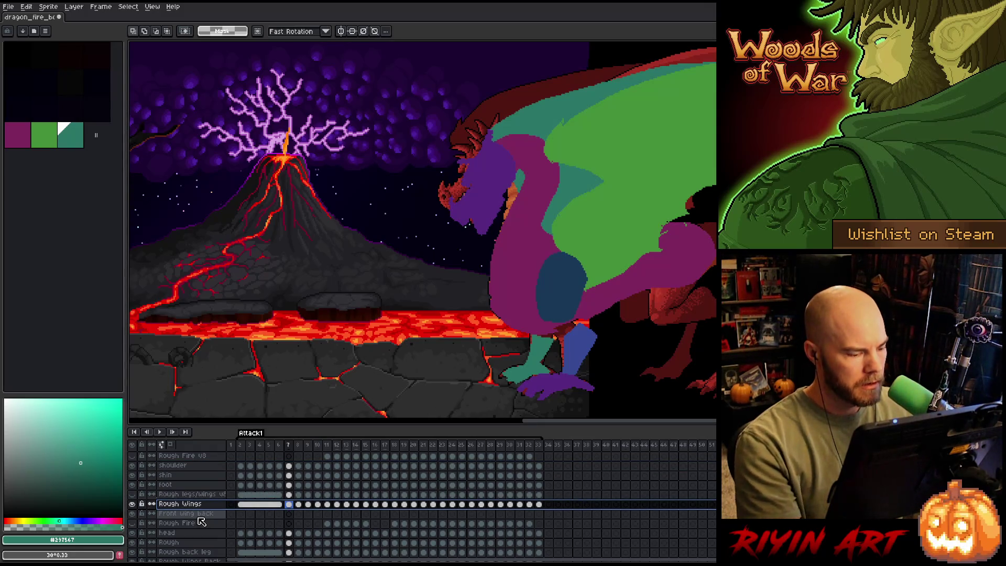
{"action": "left_click", "coordinate": [199, 514]}
{"action": "right_click", "coordinate": [198, 514]}
{"action": "left_click", "coordinate": [220, 520]}
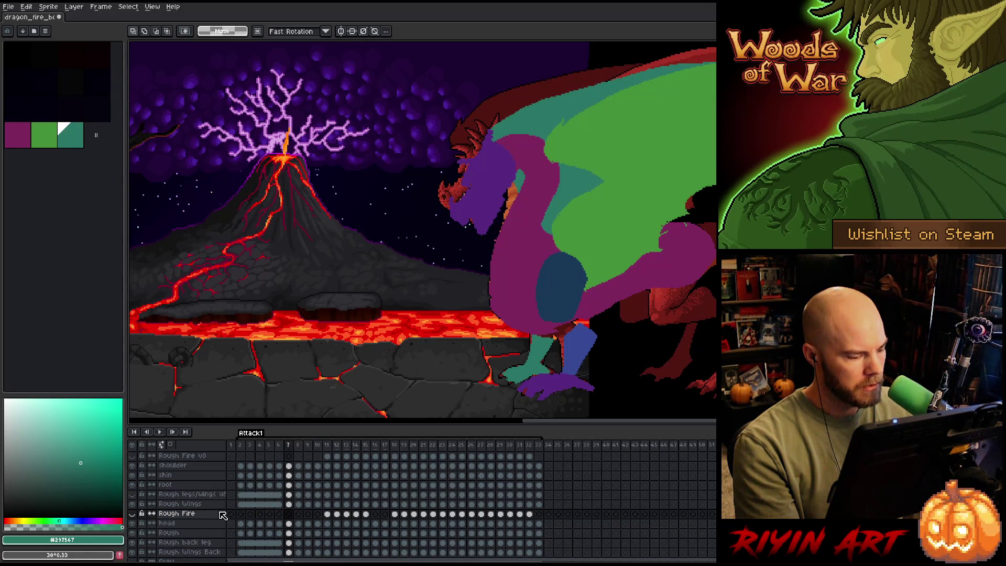
With Rough Wings active, play the attack animation and save the file.
{"action": "left_click", "coordinate": [194, 504]}
{"action": "key", "text": "Return"}
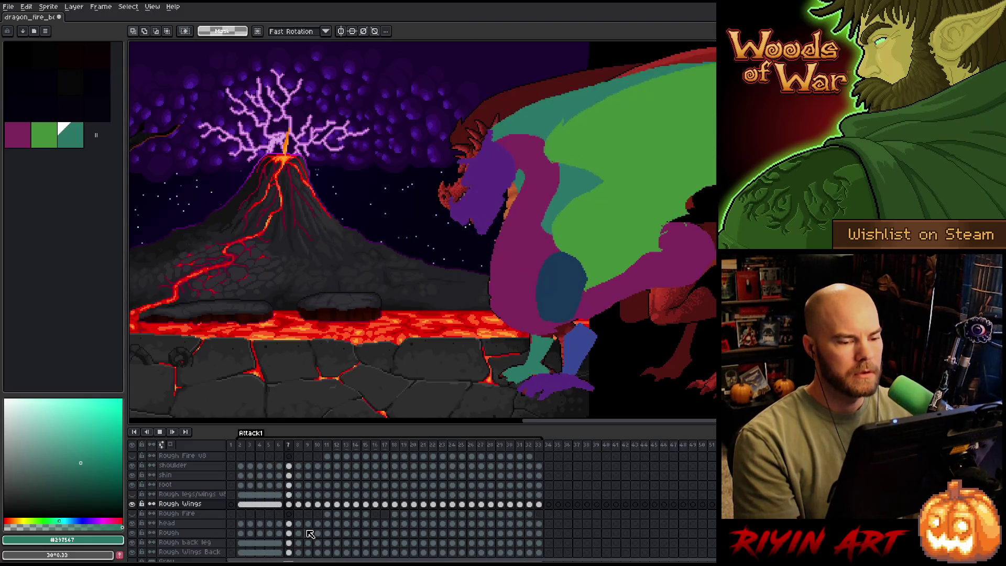
{"action": "key", "text": "Return"}
{"action": "key", "text": "ctrl+s"}
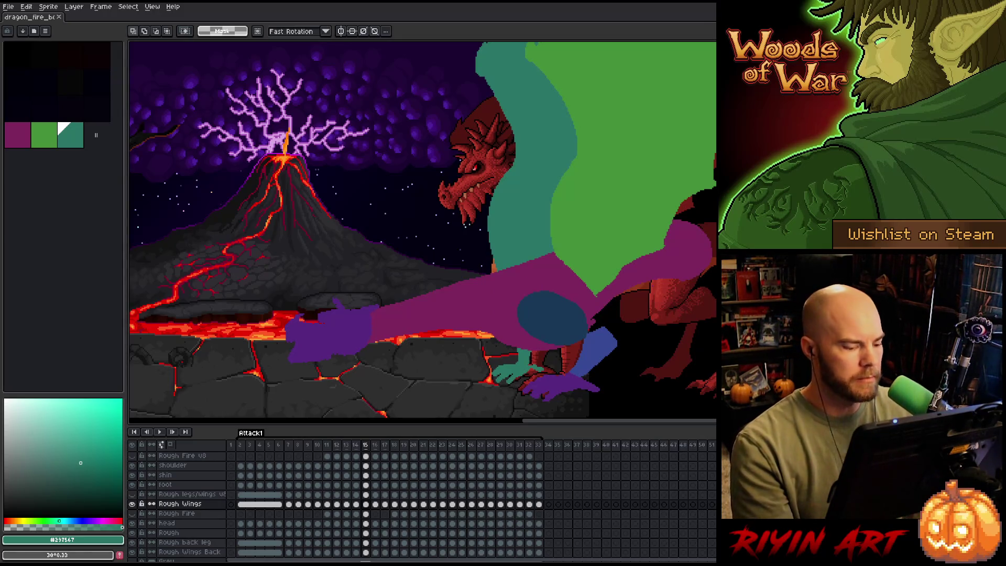
Jump to frame 5 in the timeline, then back to frame 2.
{"action": "left_click", "coordinate": [269, 452]}
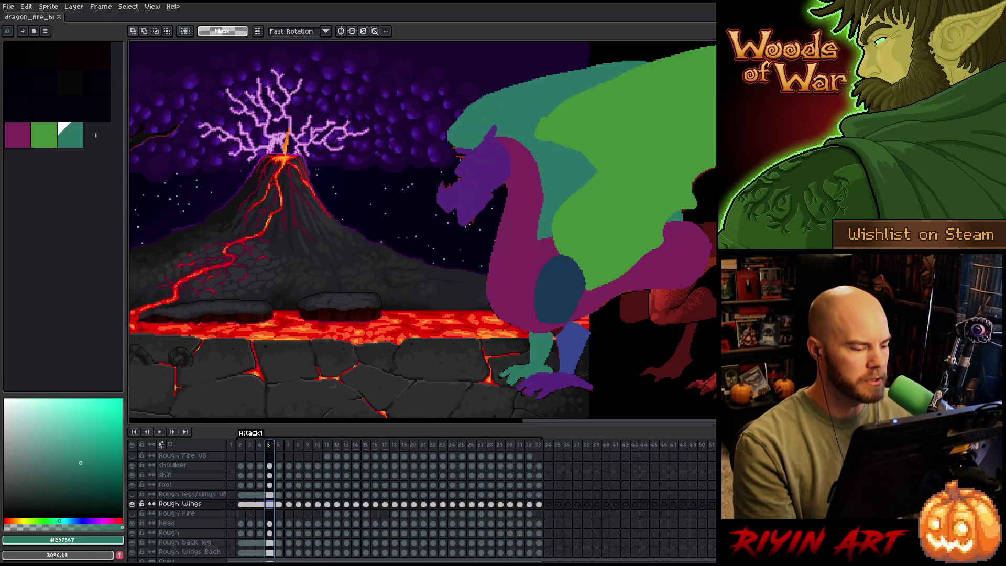
{"action": "scroll", "coordinate": [449, 268], "scroll_direction": "down", "scroll_amount": 1}
{"action": "scroll", "coordinate": [453, 257], "scroll_direction": "up", "scroll_amount": 1}
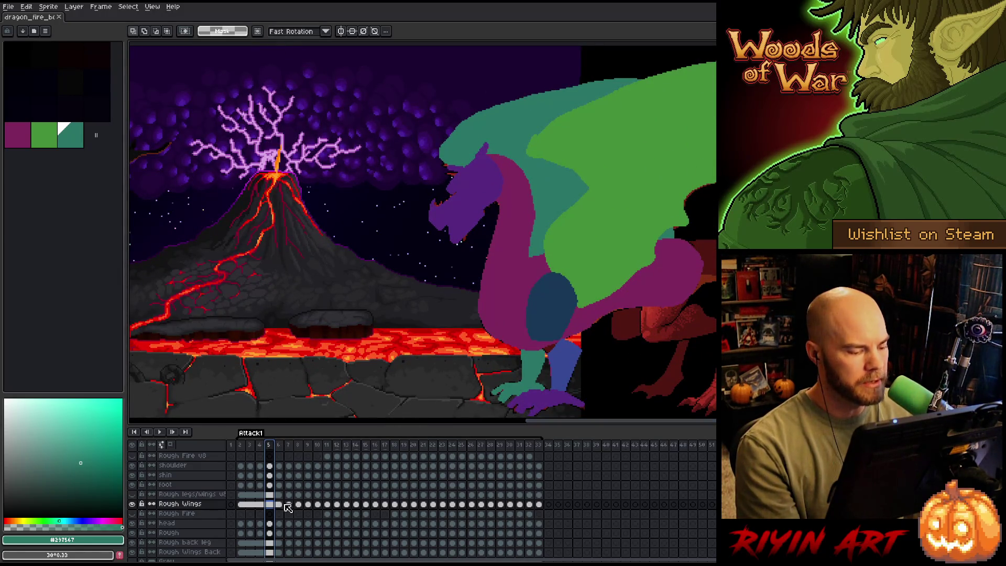
{"action": "left_click", "coordinate": [243, 504]}
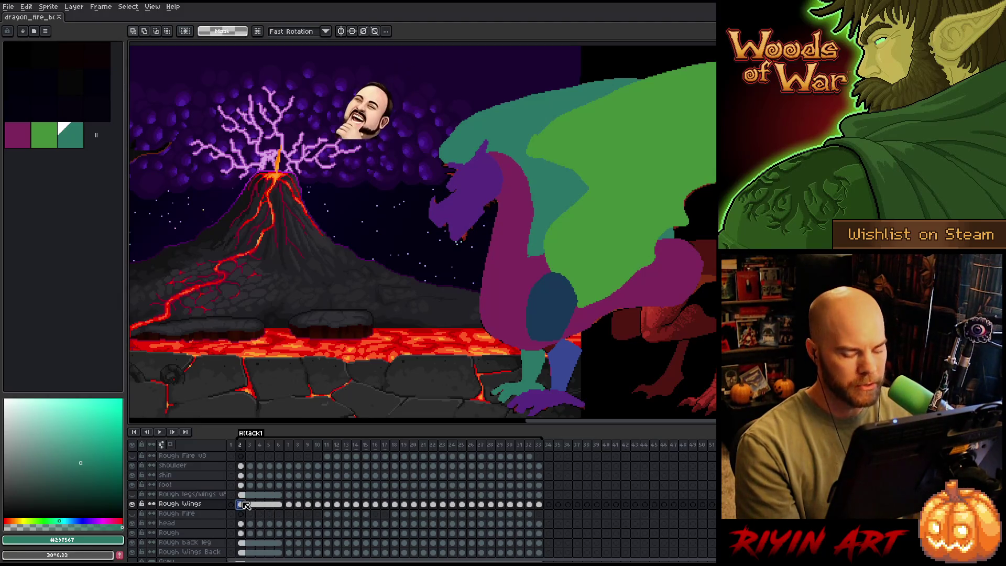
Compare frames 6 and 7, then advance to frame 8.
{"action": "key", "text": "Right"}
{"action": "key", "text": "Right"}
{"action": "key", "text": "Right"}
{"action": "key", "text": "Left"}
{"action": "key", "text": "Right"}
{"action": "key", "text": "Left"}
{"action": "key", "text": "Right"}
{"action": "key", "text": "Right"}
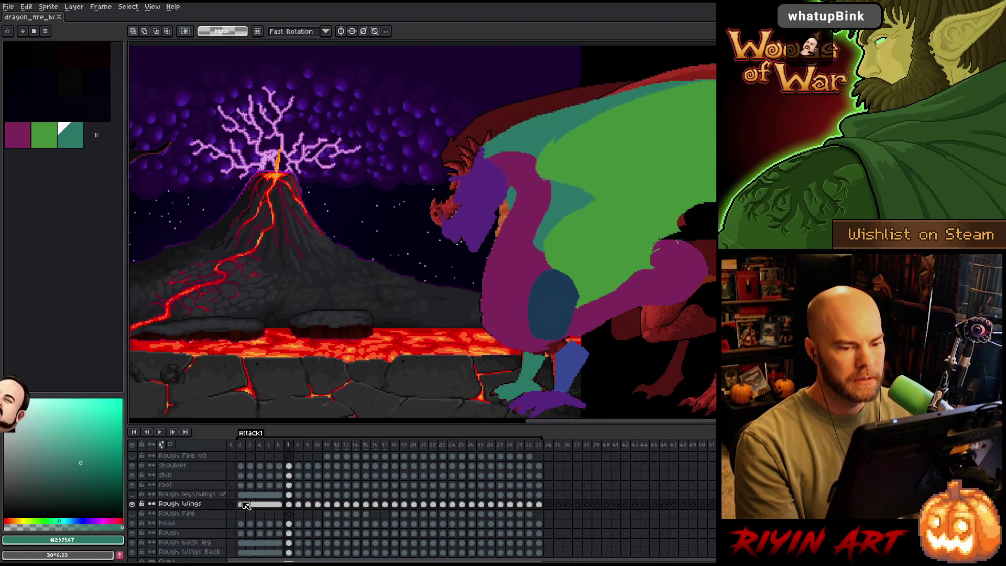
Paste the green wing on frame 8, nudge it up, right, down and left, and commit it.
{"action": "key", "text": "ctrl+v"}
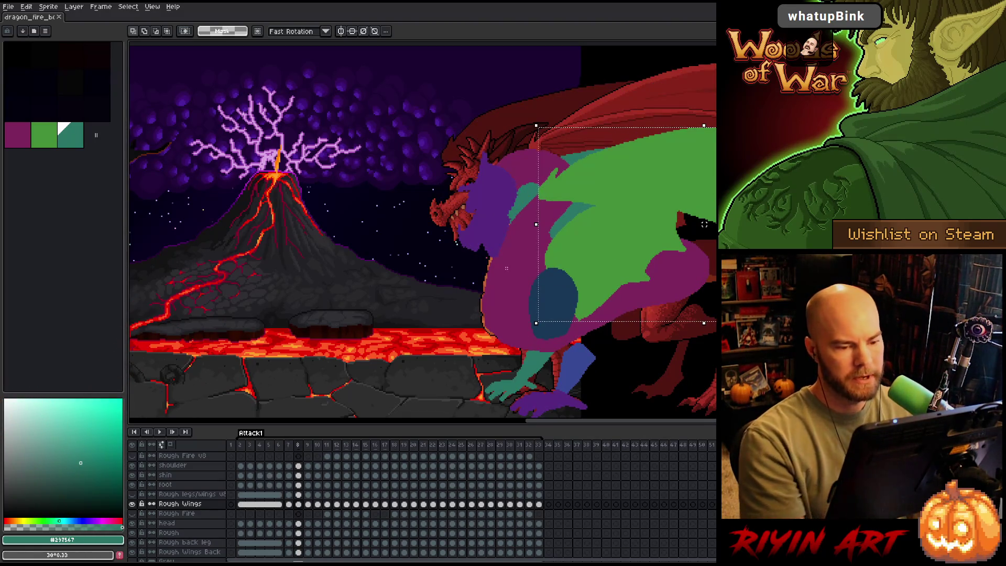
{"action": "key", "text": "shift+Up"}
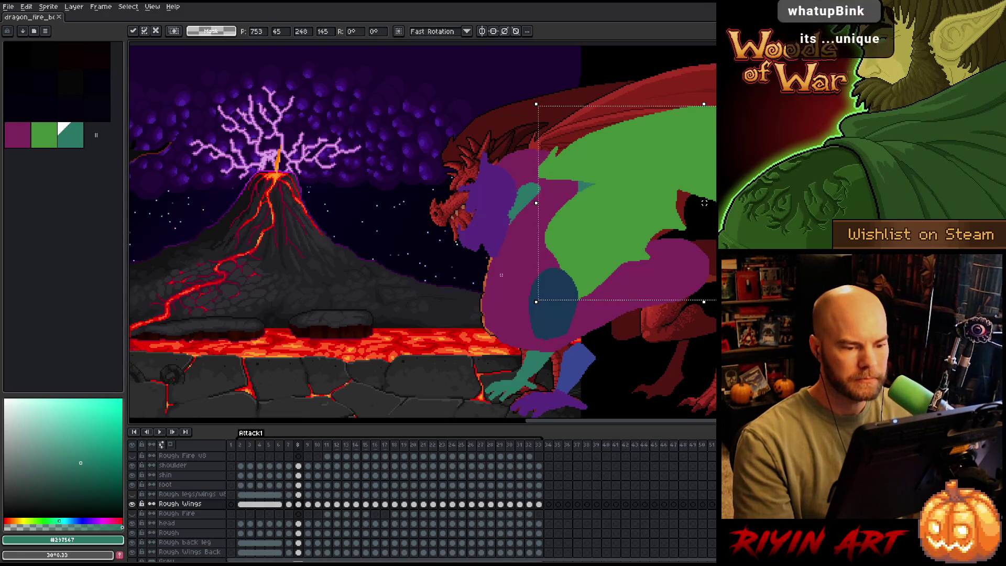
{"action": "key", "text": "Right"}
{"action": "key", "text": "Right"}
{"action": "key", "text": "Right"}
{"action": "key", "text": "Down"}
{"action": "key", "text": "Down"}
{"action": "key", "text": "Down"}
{"action": "key", "text": "Down"}
{"action": "key", "text": "Down"}
{"action": "key", "text": "Down"}
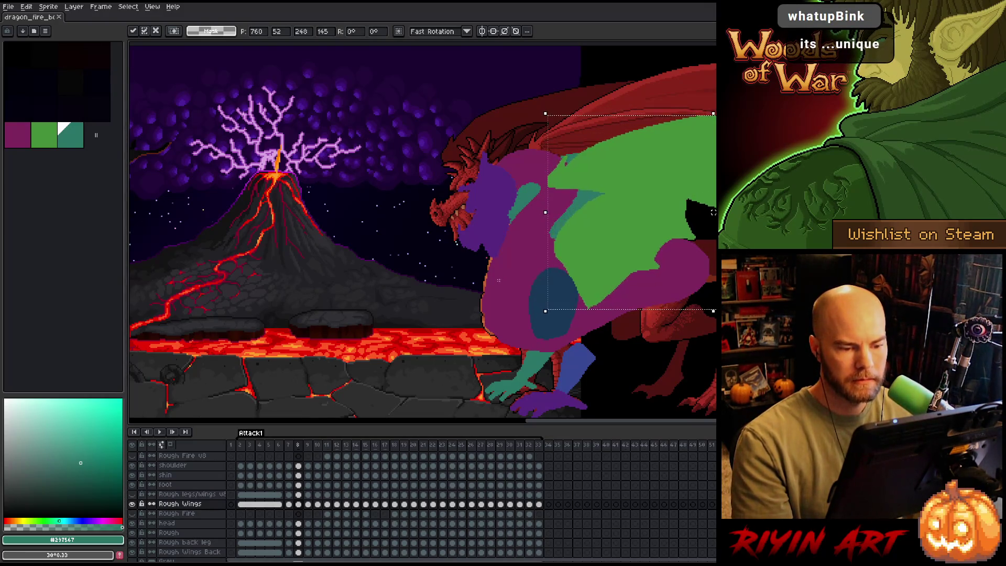
{"action": "key", "text": "Left"}
{"action": "key", "text": "Left"}
{"action": "key", "text": "Return"}
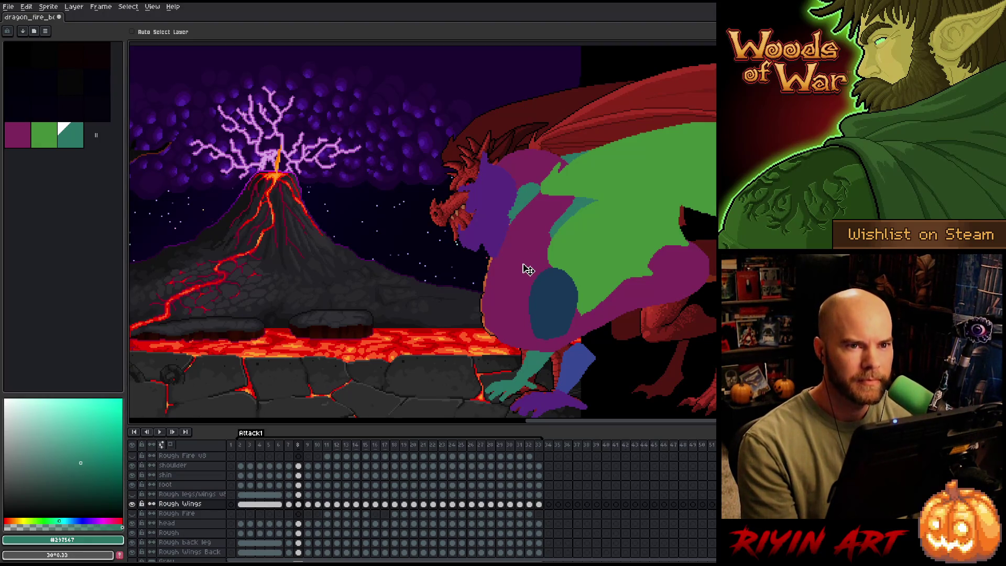
Compare frames 8 to 10 and shift the green wing slightly left.
{"action": "key", "text": "Right"}
{"action": "key", "text": "Left"}
{"action": "key", "text": "Right"}
{"action": "key", "text": "Left"}
{"action": "key", "text": "Right"}
{"action": "key", "text": "Right"}
{"action": "key", "text": "Left"}
{"action": "key", "text": "Right"}
{"action": "key", "text": "Left"}
{"action": "key", "text": "Right"}
{"action": "key", "text": "Left"}
Move the green wing left and down on frame 11, then adjust it a few pixels on frame 10.
{"action": "key", "text": "Right"}
{"action": "left_click_drag", "start_coordinate": [566, 274], "coordinate": [568, 276]}
{"action": "key", "text": "Left"}
{"action": "key", "text": "Right"}
{"action": "key", "text": "Left"}
{"action": "key", "text": "Right"}
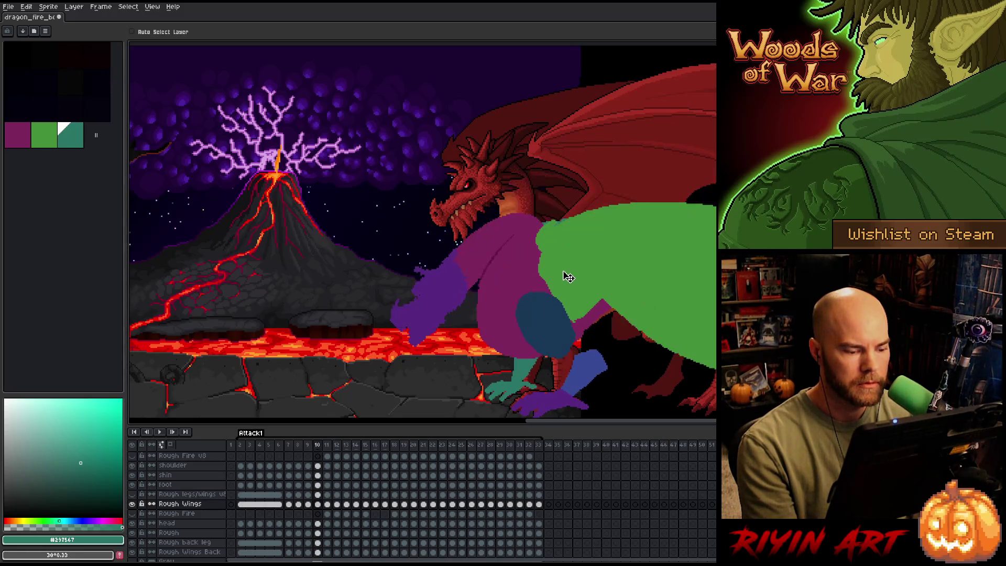
{"action": "key", "text": "Right"}
{"action": "mouse_move", "coordinate": [576, 269]}
{"action": "left_mouse_down"}
{"action": "mouse_move", "coordinate": [552, 283]}
{"action": "mouse_move", "coordinate": [555, 292]}
{"action": "left_mouse_up"}
{"action": "key", "text": "Left"}
{"action": "key", "text": "Right"}
{"action": "key", "text": "Left"}
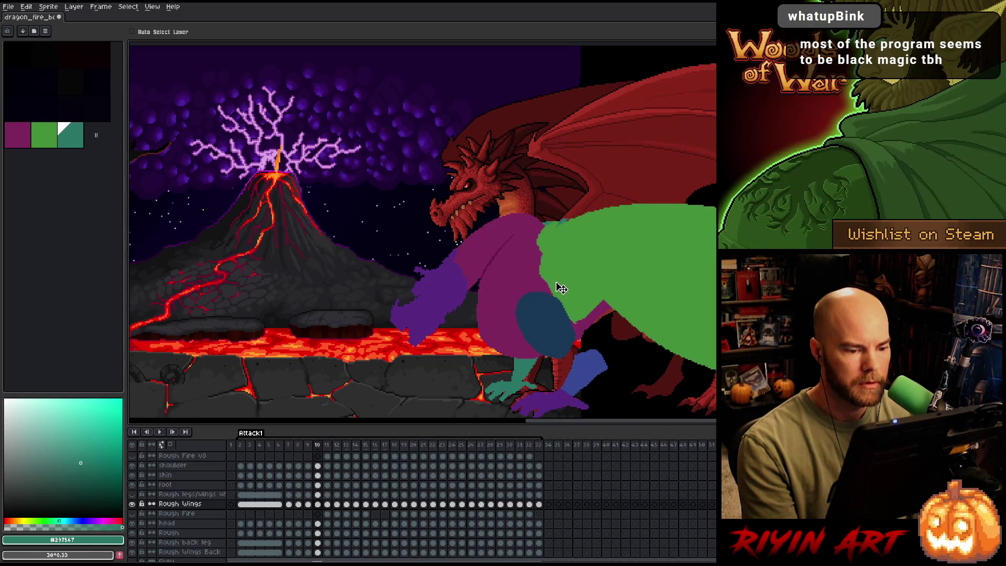
{"action": "left_click_drag", "start_coordinate": [560, 285], "coordinate": [562, 285]}
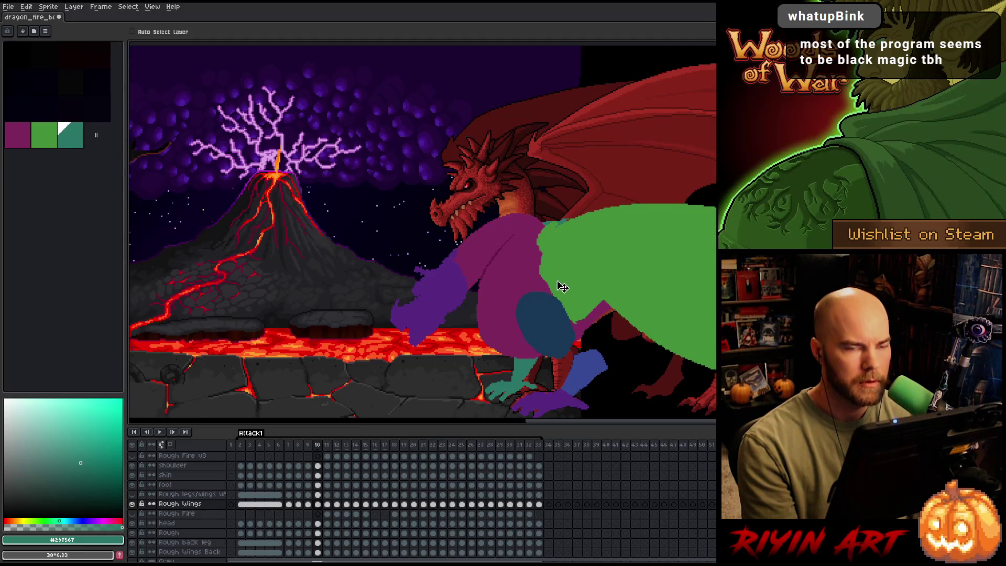
Compare the wing across frames 9–11, then move the frame 11 wing about 20 px left.
{"action": "key", "text": "i"}
{"action": "key", "text": "alt"}
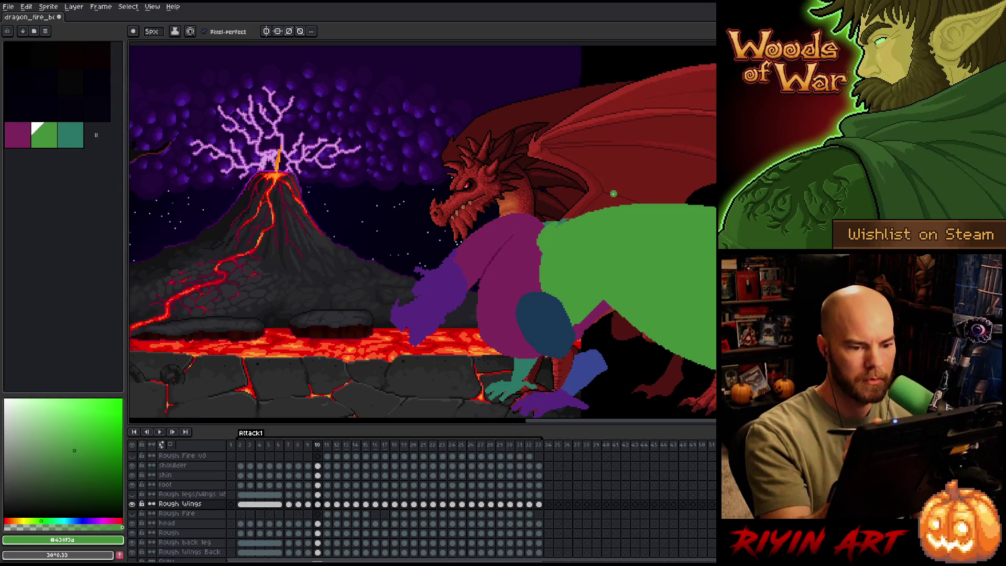
{"action": "key", "text": "comma"}
{"action": "key", "text": "period"}
{"action": "key", "text": "comma"}
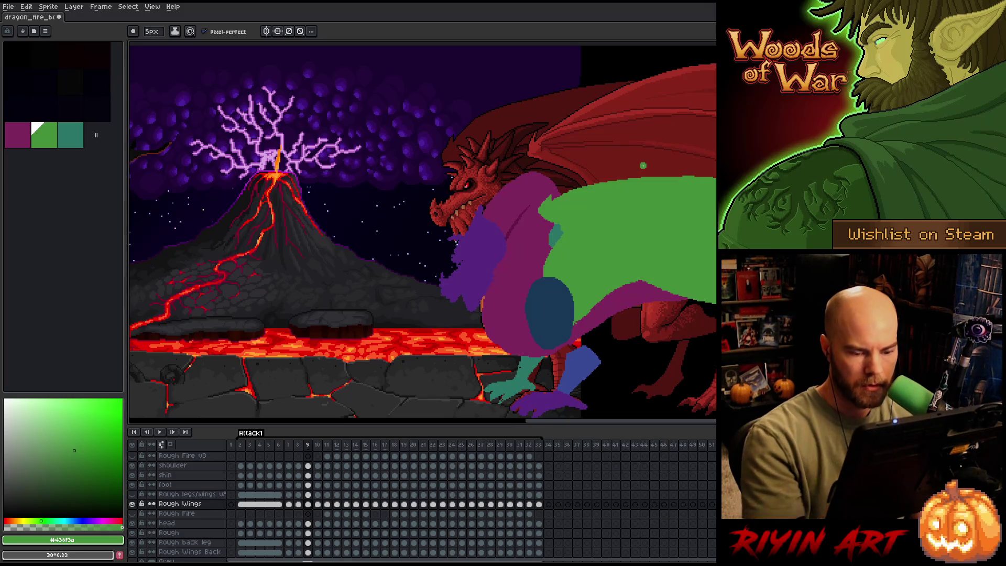
{"action": "key", "text": "period"}
{"action": "key", "text": "period"}
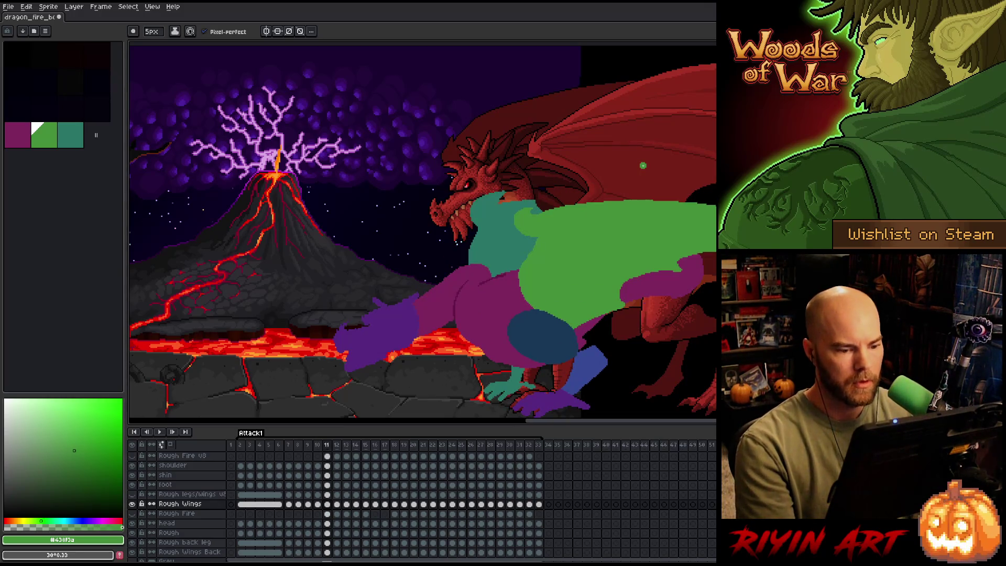
{"action": "key", "text": "comma"}
{"action": "key", "text": "period"}
{"action": "key", "text": "comma"}
{"action": "key", "text": "period"}
{"action": "key", "text": "v"}
{"action": "mouse_move", "coordinate": [573, 292]}
{"action": "left_mouse_down"}
{"action": "mouse_move", "coordinate": [557, 282]}
{"action": "mouse_move", "coordinate": [561, 291]}
{"action": "left_mouse_up"}
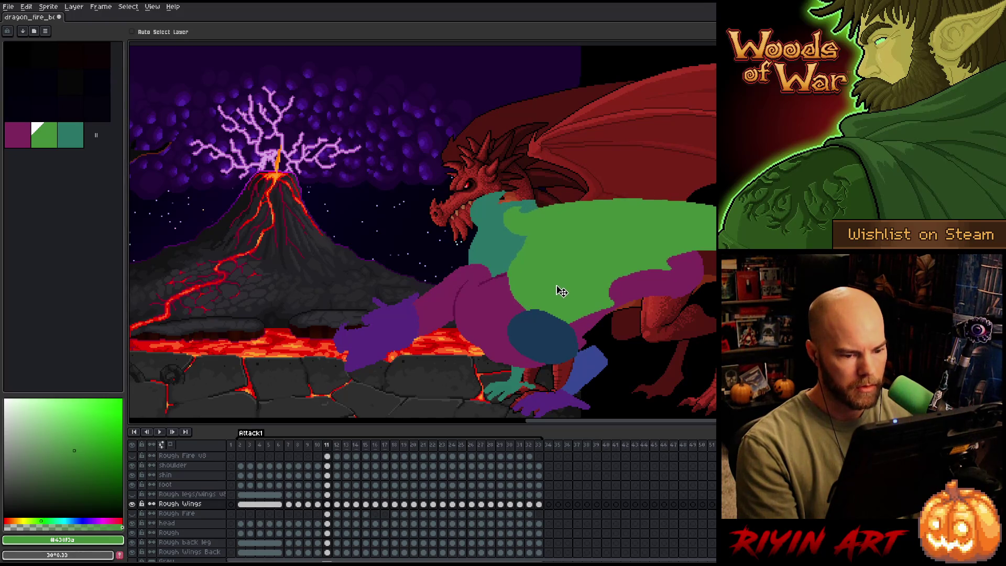
Flip between frames 10 and 11 to check the shifted wing's alignment.
{"action": "key", "text": "comma"}
{"action": "key", "text": "period"}
{"action": "key", "text": "comma"}
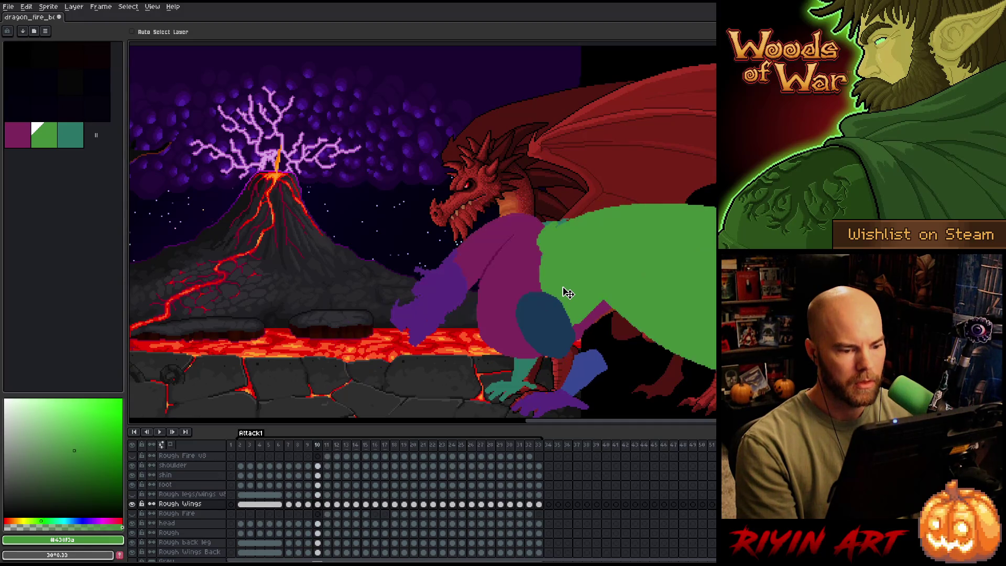
{"action": "key", "text": "period"}
{"action": "key", "text": "comma"}
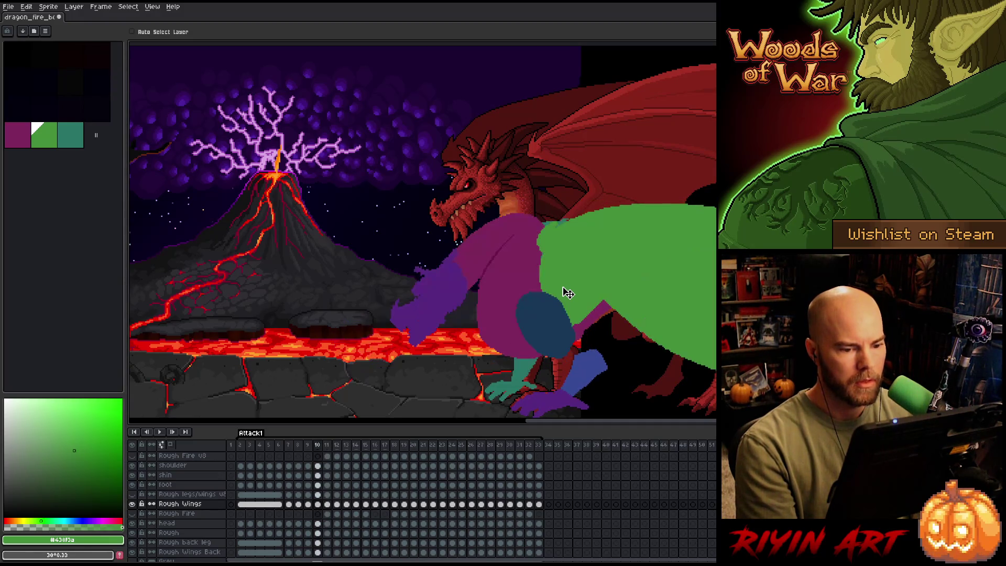
{"action": "key", "text": "period"}
{"action": "key", "text": "comma"}
{"action": "key", "text": "period"}
{"action": "key", "text": "comma"}
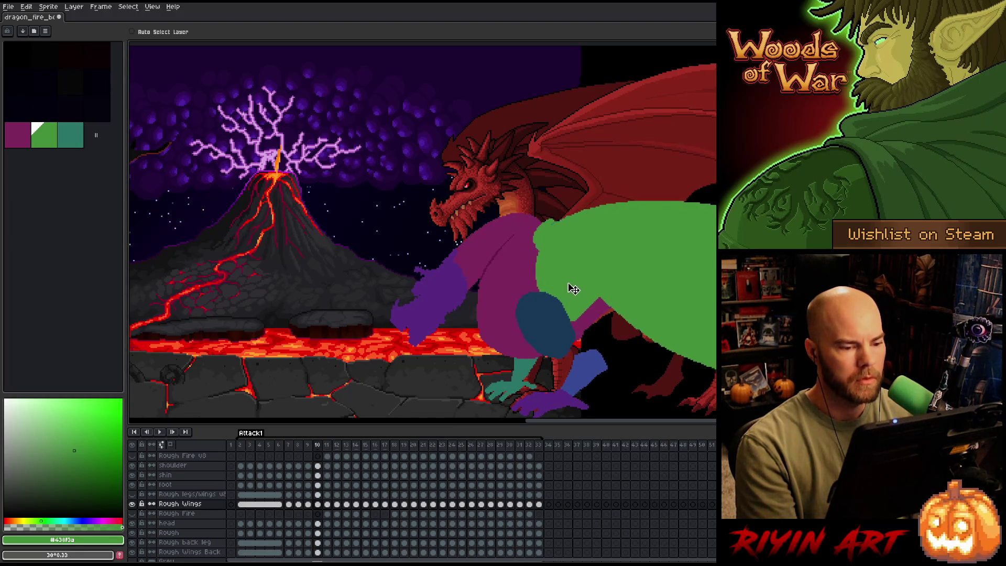
Recheck frames 9 to 11, then draw a rectangular selection around the green wing on frame 11.
{"action": "key", "text": "comma"}
{"action": "key", "text": "period"}
{"action": "key", "text": "comma"}
{"action": "key", "text": "period"}
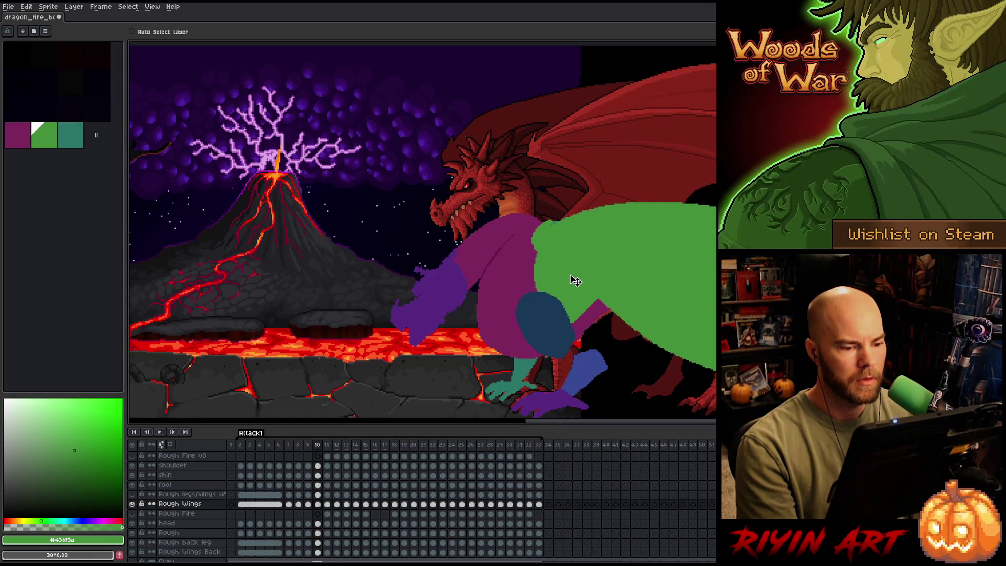
{"action": "key", "text": "period"}
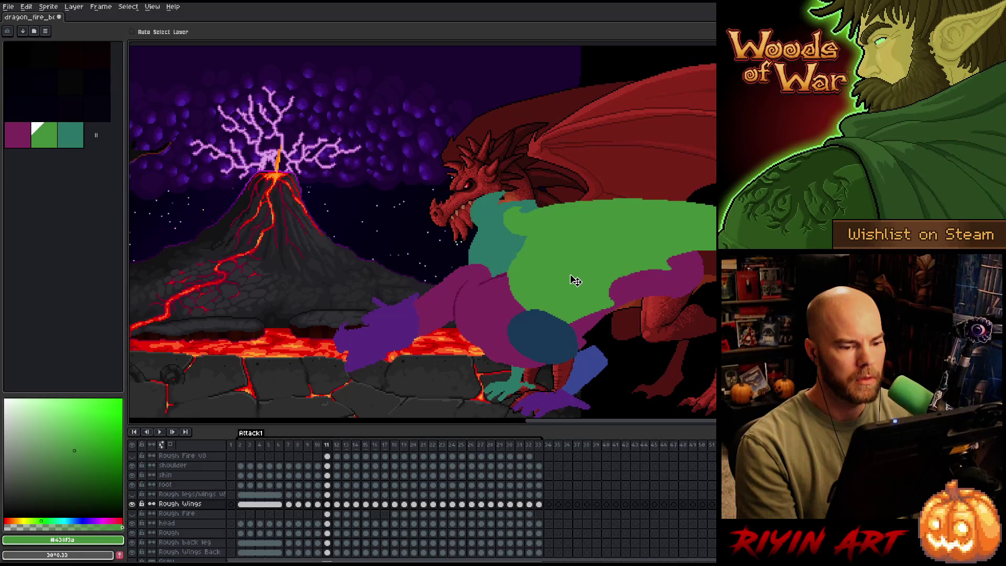
{"action": "key", "text": "comma"}
{"action": "key", "text": "period"}
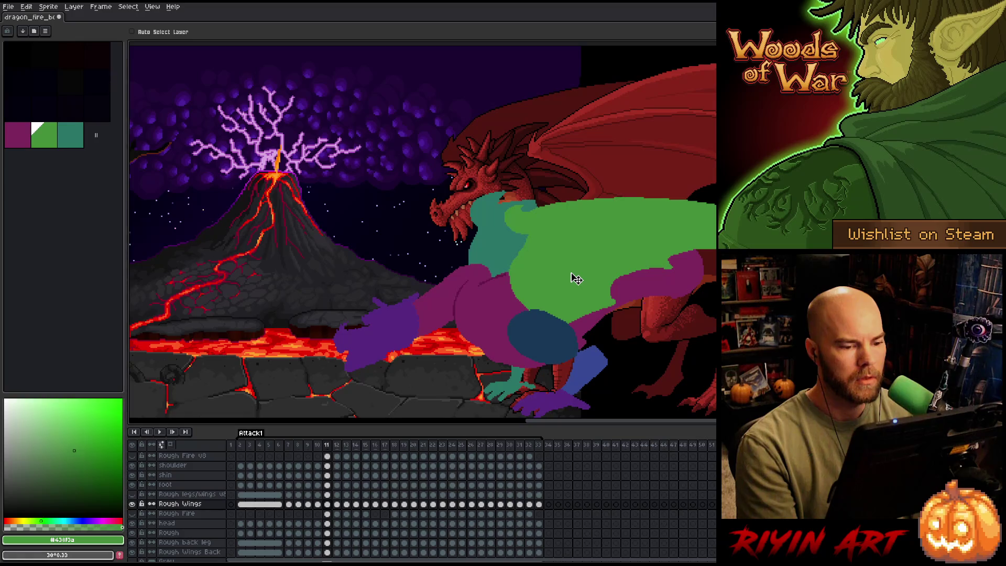
{"action": "key", "text": "m"}
{"action": "left_click_drag", "start_coordinate": [502, 194], "coordinate": [712, 337]}
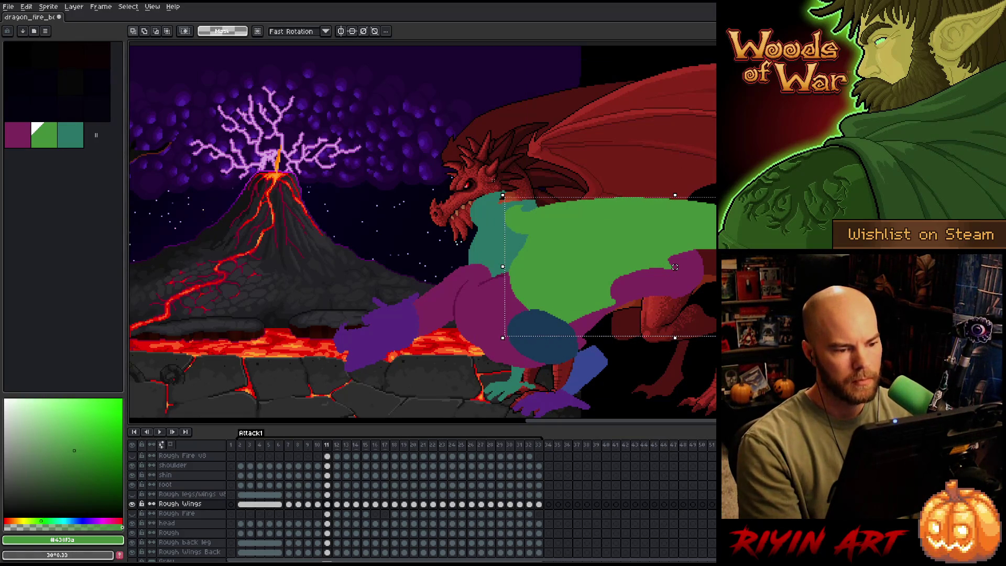
Rotate the frame 11 wing about 13 degrees upward, shift it up-left, and review it against frames 9–10.
{"action": "left_click_drag", "start_coordinate": [674, 267], "coordinate": [674, 267]}
{"action": "left_click_drag", "start_coordinate": [591, 276], "coordinate": [585, 249]}
{"action": "key", "text": "Return"}
{"action": "key", "text": "Left"}
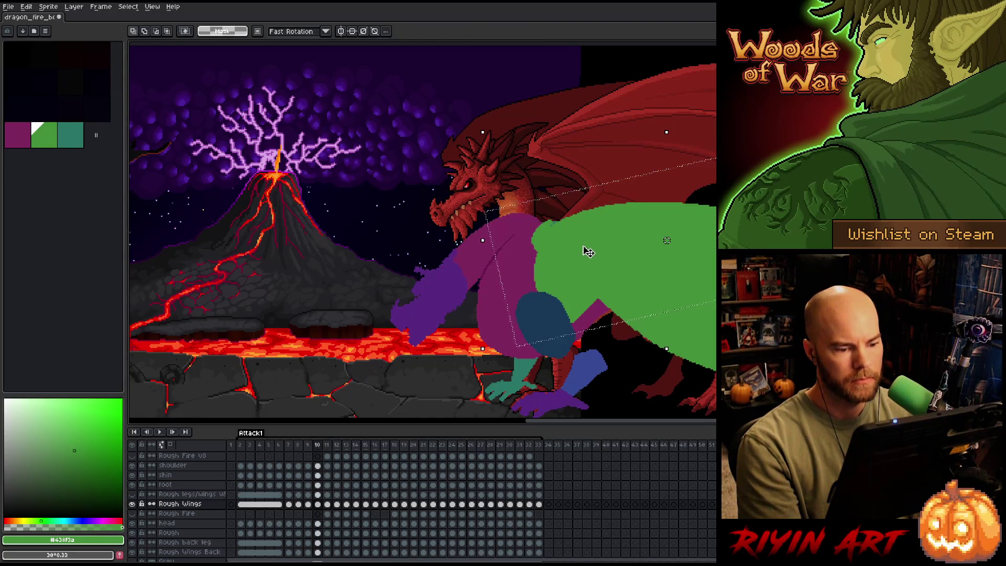
{"action": "key", "text": "Left"}
{"action": "key", "text": "Right"}
{"action": "key", "text": "Right"}
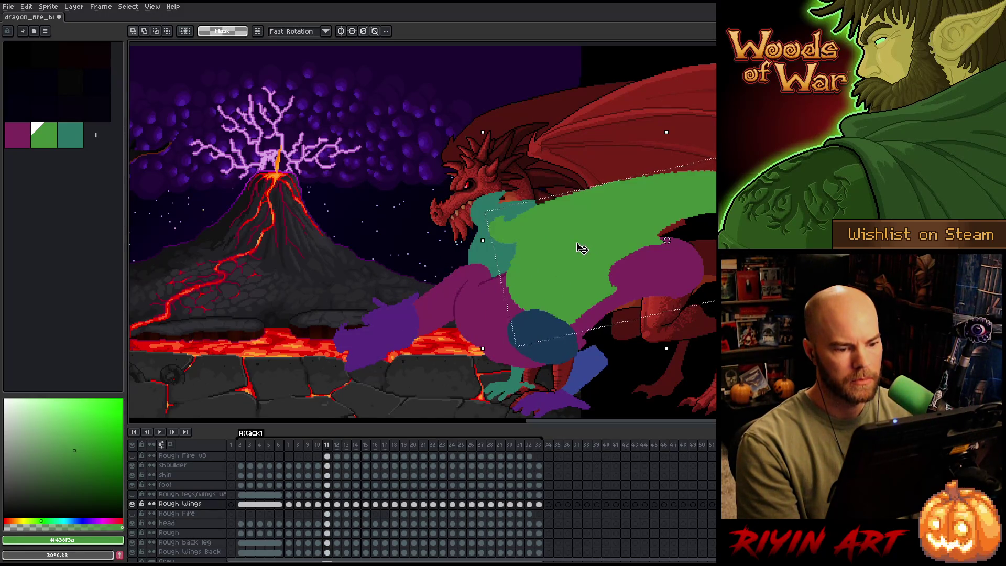
{"action": "key", "text": "Left"}
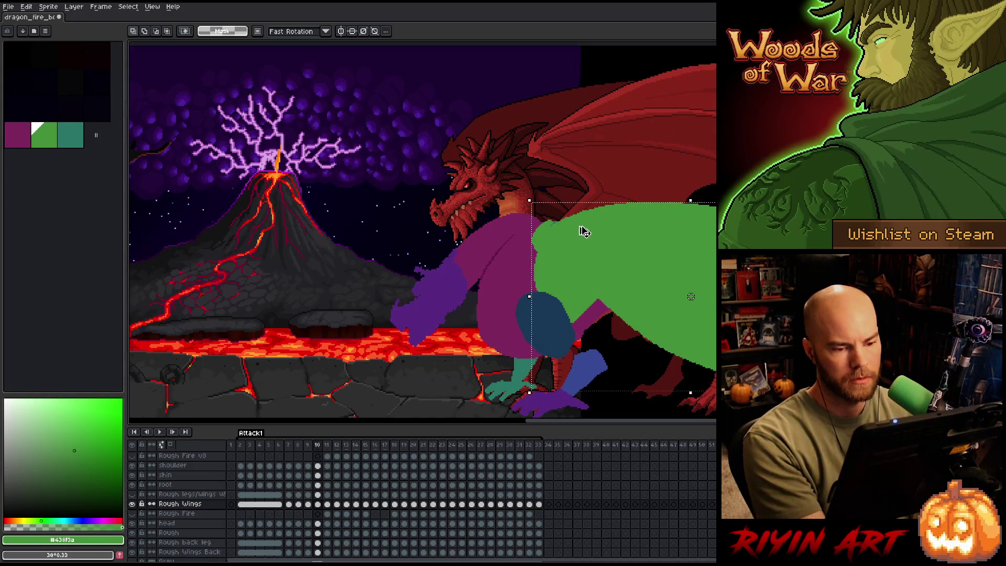
Rotate the frame 10 wing slightly, nudge it upward, apply, and check it against frame 9.
{"action": "left_click_drag", "start_coordinate": [520, 192], "coordinate": [523, 198]}
{"action": "left_click_drag", "start_coordinate": [617, 265], "coordinate": [616, 252]}
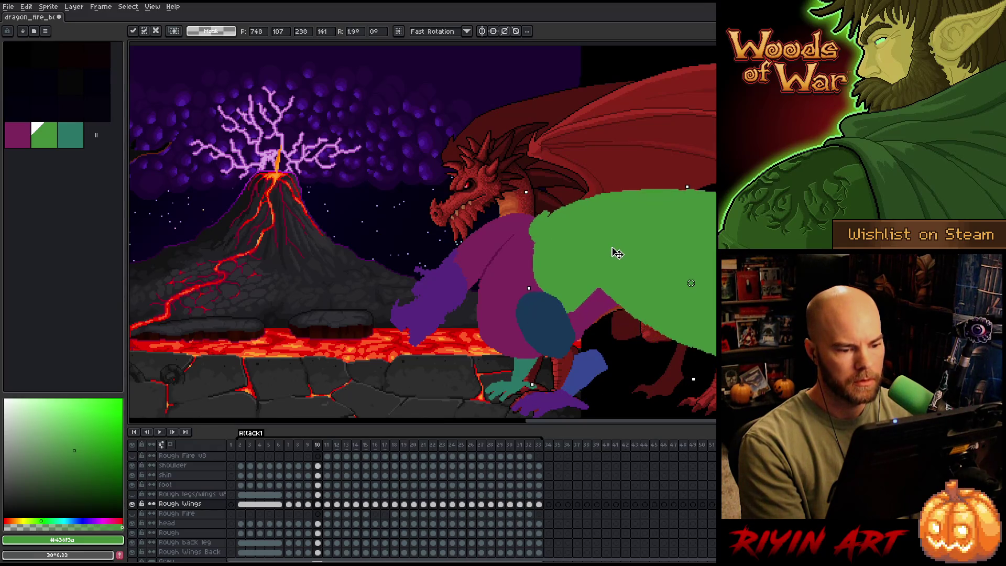
{"action": "key", "text": "Return"}
{"action": "key", "text": "Left"}
{"action": "key", "text": "Right"}
{"action": "key", "text": "Right"}
{"action": "key", "text": "Right"}
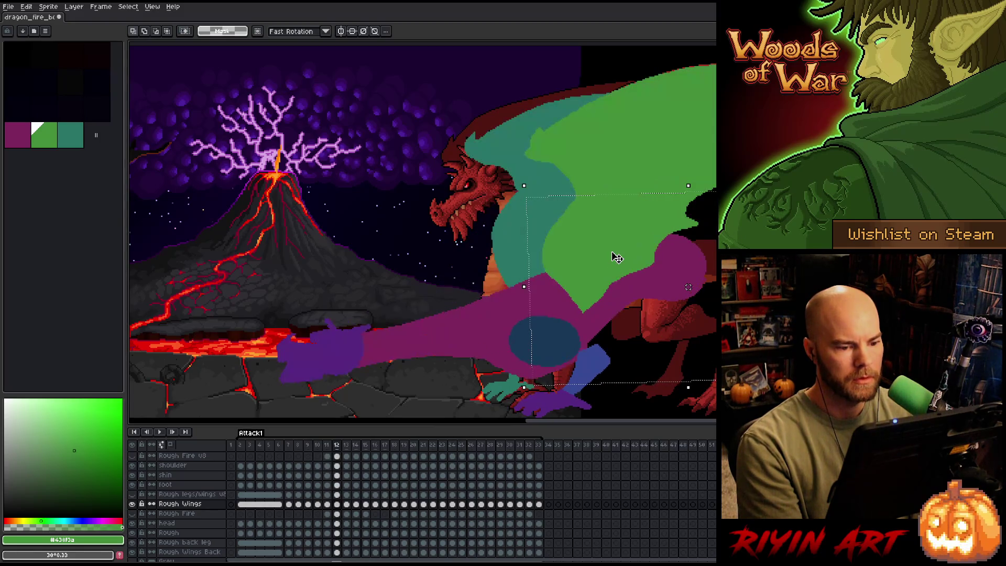
Reposition the frame 12 wing and rotate it to about 6 degrees, comparing it with frame 11.
{"action": "mouse_move", "coordinate": [613, 218]}
{"action": "left_mouse_down"}
{"action": "mouse_move", "coordinate": [628, 189]}
{"action": "mouse_move", "coordinate": [606, 207]}
{"action": "mouse_move", "coordinate": [614, 223]}
{"action": "left_mouse_up"}
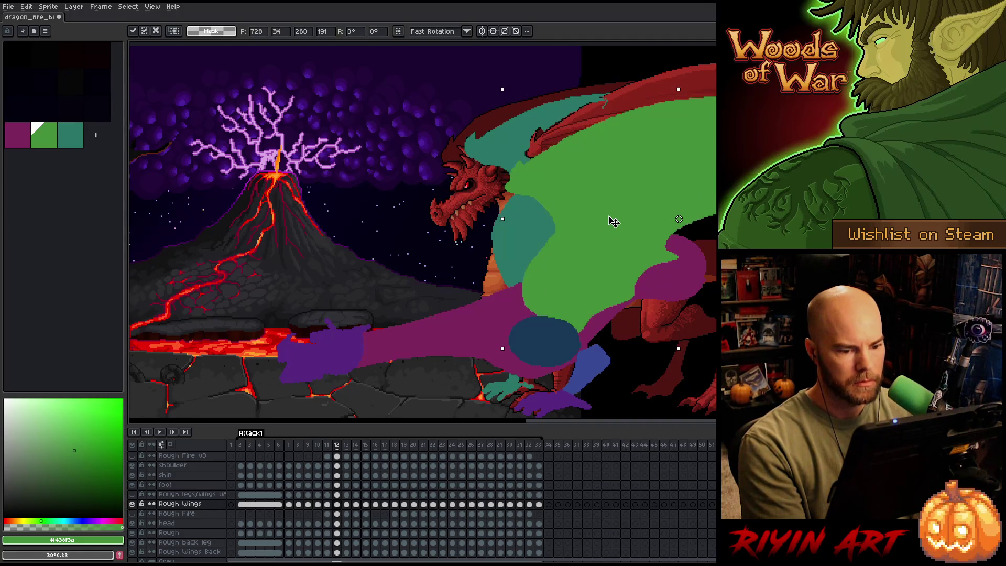
{"action": "left_click_drag", "start_coordinate": [496, 79], "coordinate": [486, 96]}
{"action": "mouse_move", "coordinate": [613, 222]}
{"action": "left_mouse_down"}
{"action": "mouse_move", "coordinate": [604, 206]}
{"action": "mouse_move", "coordinate": [611, 218]}
{"action": "left_mouse_up"}
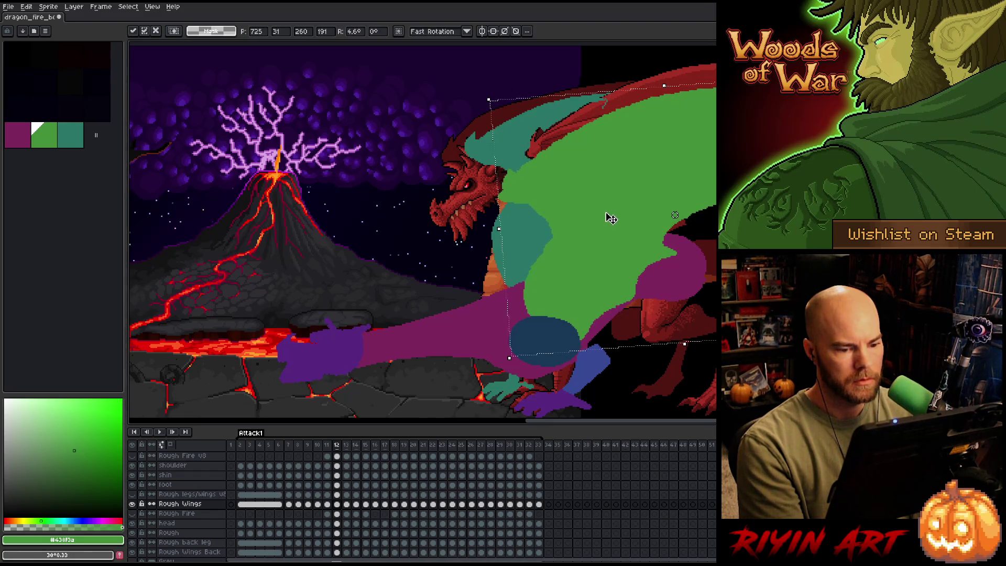
{"action": "left_click_drag", "start_coordinate": [485, 98], "coordinate": [483, 103]}
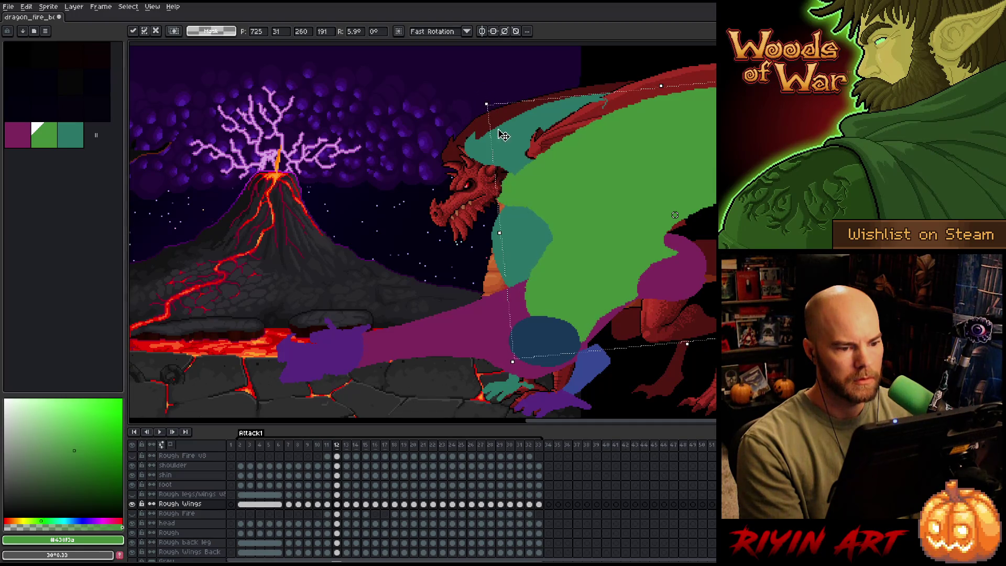
{"action": "left_click_drag", "start_coordinate": [606, 227], "coordinate": [610, 228]}
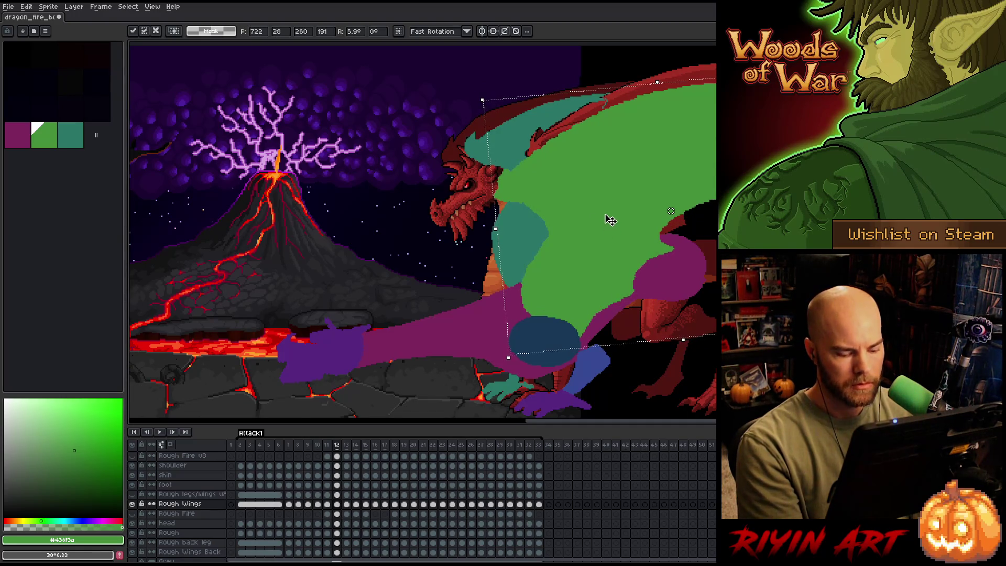
{"action": "key", "text": "comma"}
{"action": "key", "text": "period"}
{"action": "key", "text": "comma"}
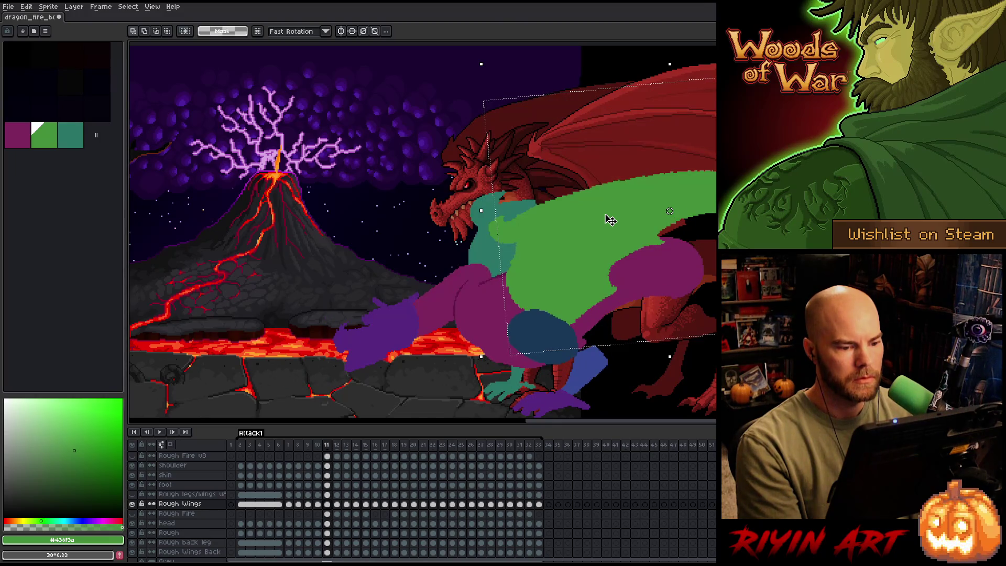
{"action": "key", "text": "period"}
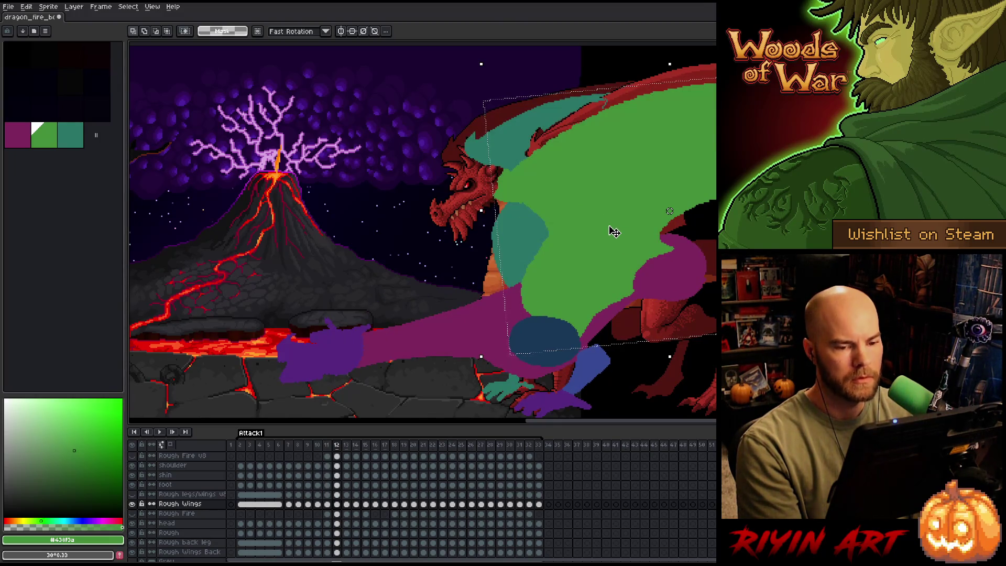
Move the frame 13 wing left and down, rotate it about 16 degrees, and compare with frame 12.
{"action": "key", "text": "period"}
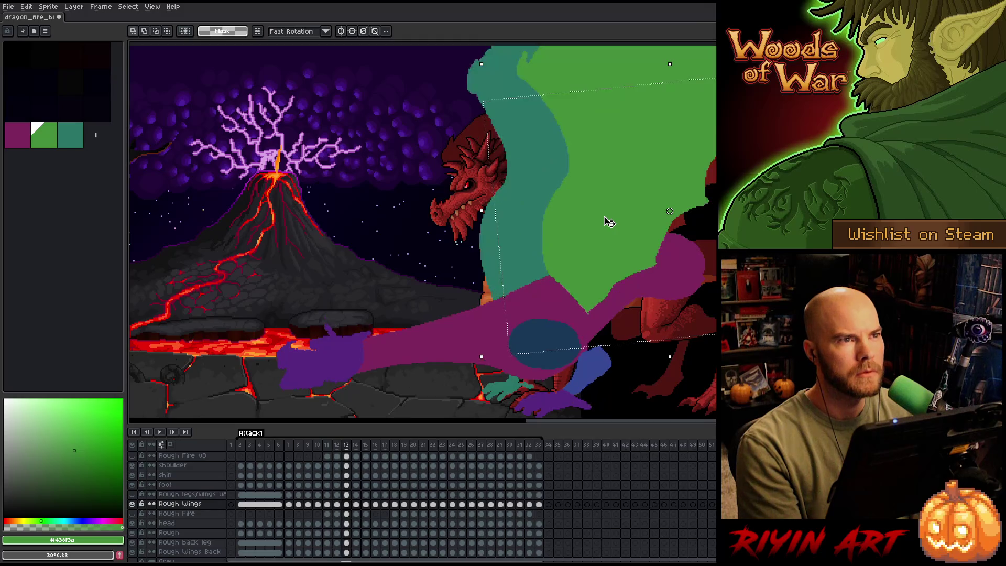
{"action": "left_click_drag", "start_coordinate": [607, 123], "coordinate": [578, 151]}
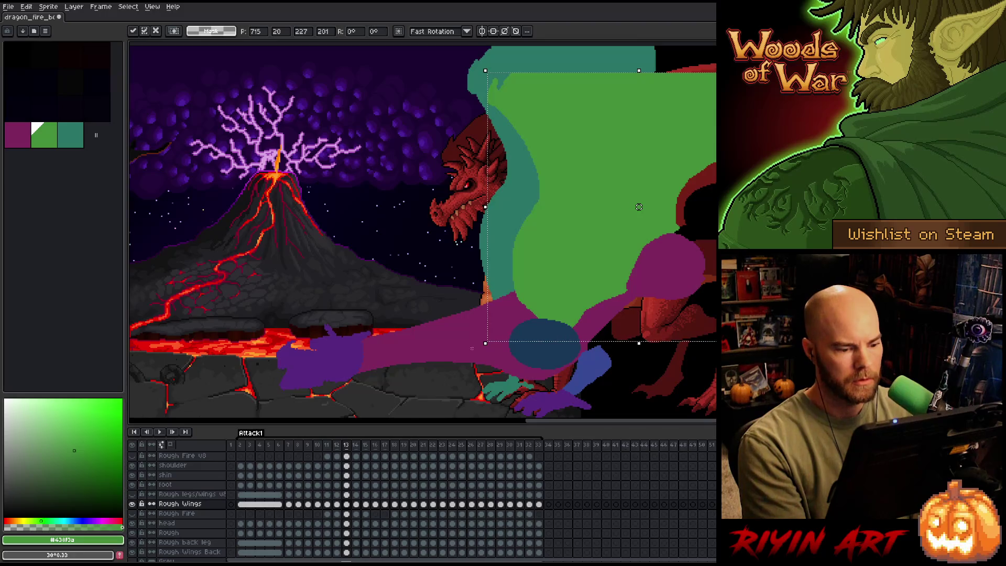
{"action": "mouse_move", "coordinate": [474, 348]}
{"action": "left_mouse_down"}
{"action": "mouse_move", "coordinate": [532, 367]}
{"action": "mouse_move", "coordinate": [568, 258]}
{"action": "mouse_move", "coordinate": [570, 279]}
{"action": "left_mouse_up"}
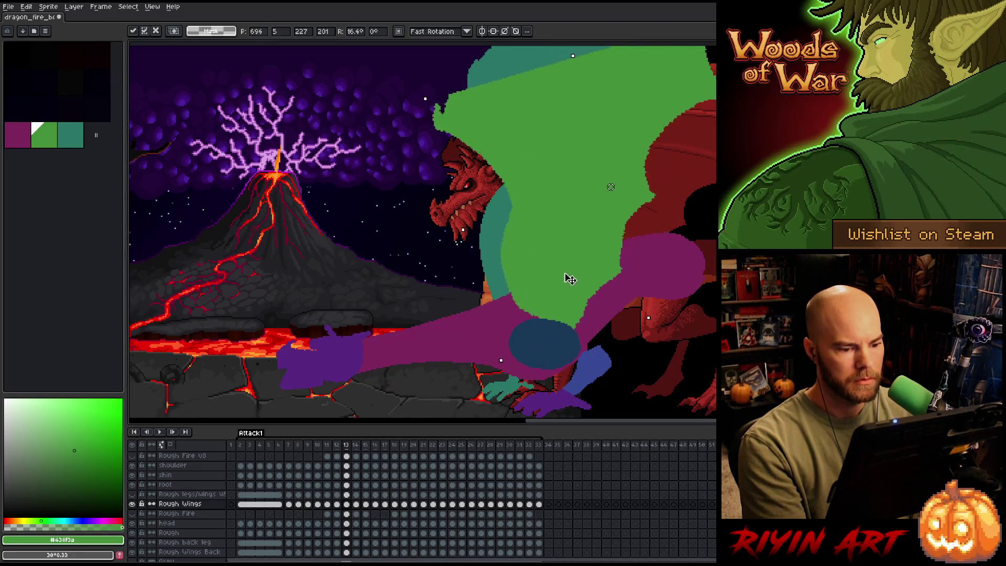
{"action": "key", "text": "comma"}
{"action": "key", "text": "period"}
{"action": "key", "text": "comma"}
{"action": "key", "text": "period"}
{"action": "key", "text": "comma"}
{"action": "key", "text": "period"}
{"action": "key", "text": "comma"}
{"action": "key", "text": "period"}
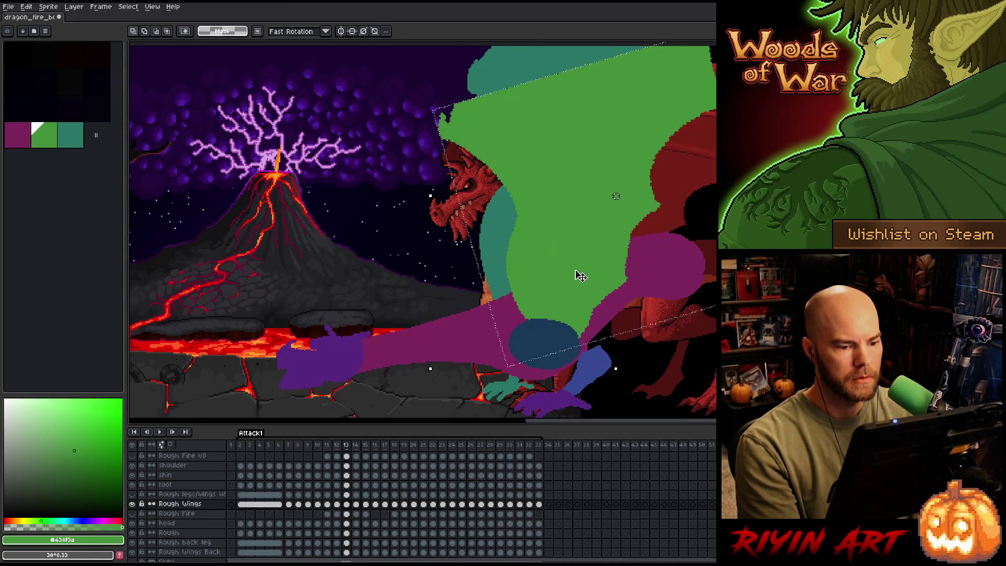
Draw a green edge on the wing's left side, fill the teal upper area green, and cover the black gap.
{"action": "key", "text": "b"}
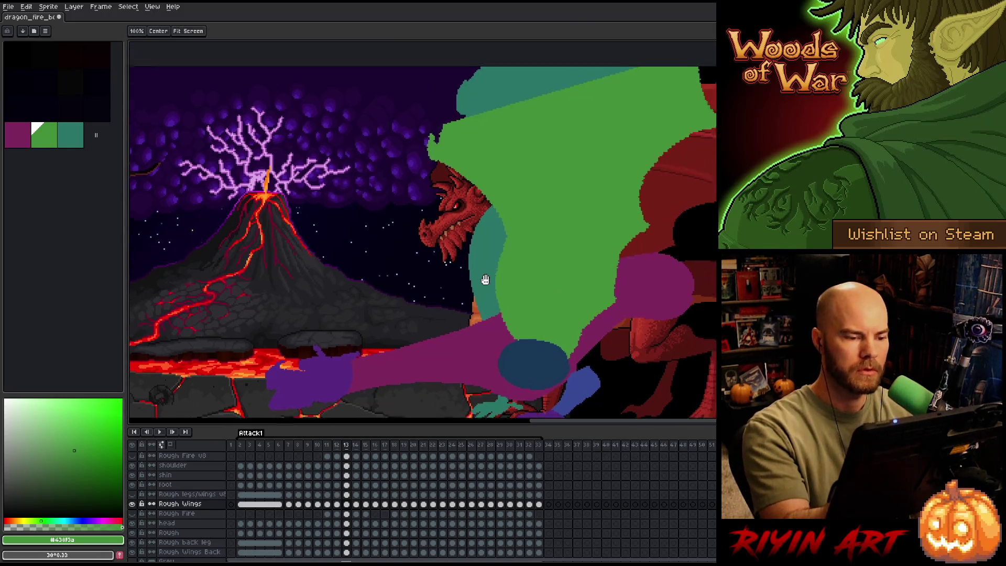
{"action": "left_click_drag", "start_coordinate": [482, 279], "coordinate": [448, 339]}
{"action": "left_click_drag", "start_coordinate": [419, 176], "coordinate": [442, 108]}
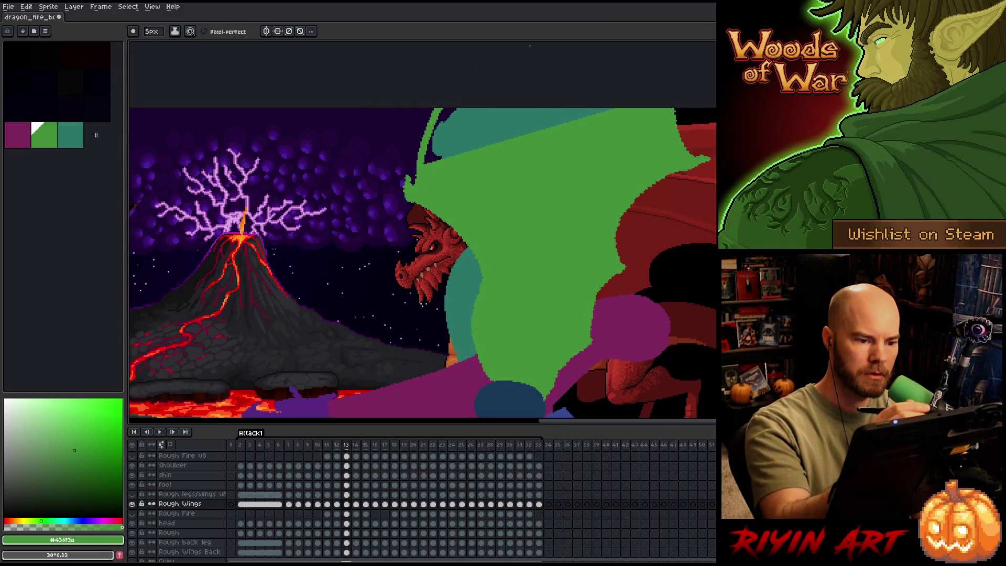
{"action": "key", "text": "g"}
{"action": "left_click", "coordinate": [524, 123]}
{"action": "key", "text": "b"}
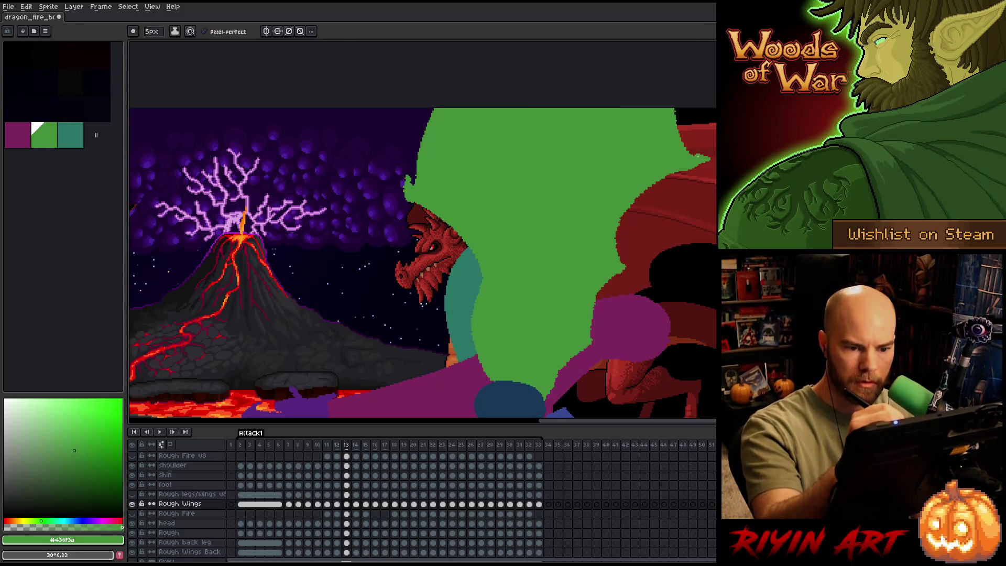
{"action": "left_click_drag", "start_coordinate": [681, 139], "coordinate": [680, 109]}
With a 4 px eraser, remove stray green at the top-right and paint the wing along the red edge.
{"action": "key", "text": "e"}
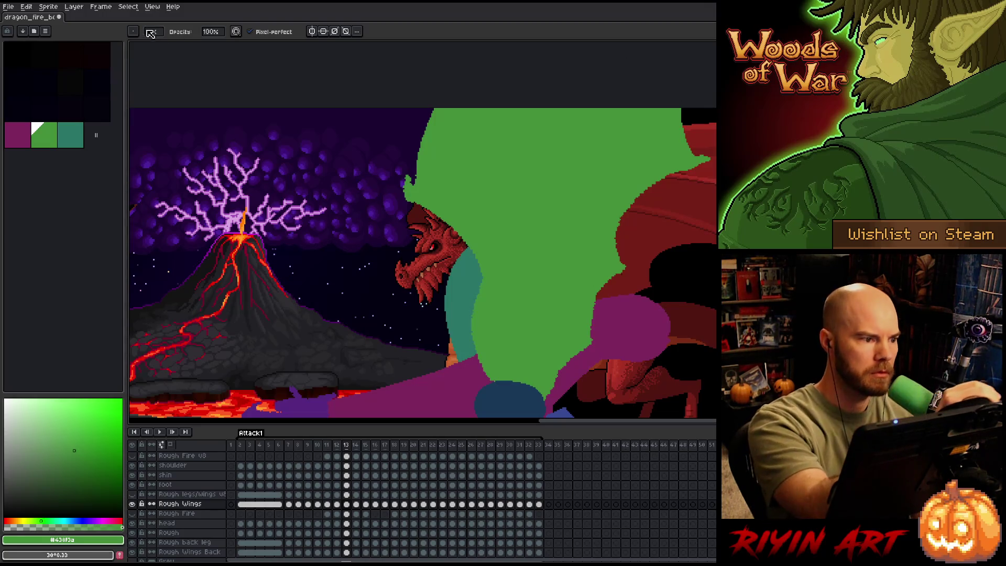
{"action": "left_click_drag", "start_coordinate": [151, 31], "coordinate": [153, 46]}
{"action": "left_click_drag", "start_coordinate": [697, 151], "coordinate": [680, 107]}
{"action": "key", "text": "b"}
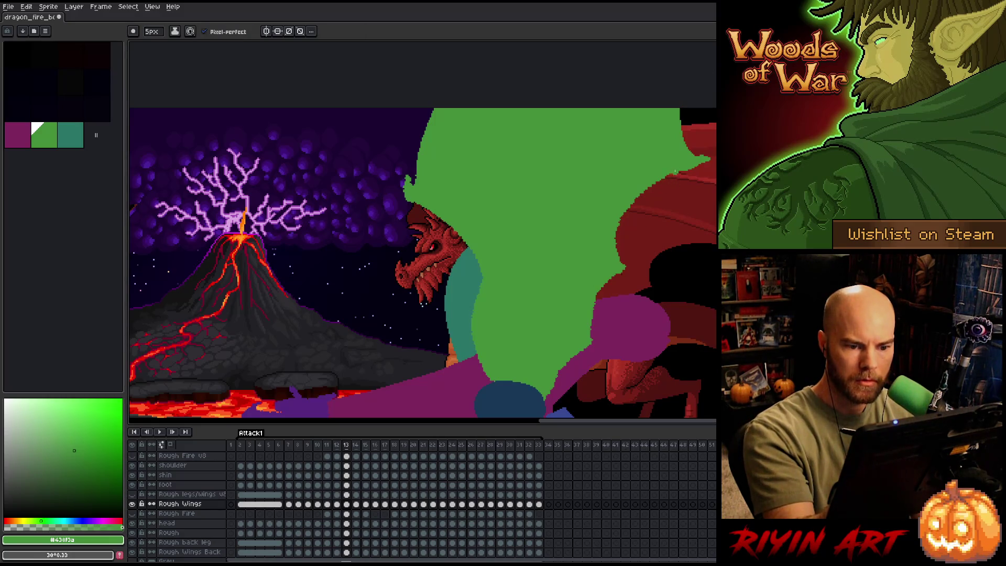
{"action": "mouse_move", "coordinate": [618, 220]}
{"action": "left_mouse_down"}
{"action": "mouse_move", "coordinate": [617, 256]}
{"action": "mouse_move", "coordinate": [679, 178]}
{"action": "mouse_move", "coordinate": [714, 176]}
{"action": "left_mouse_up"}
{"action": "key", "text": "e"}
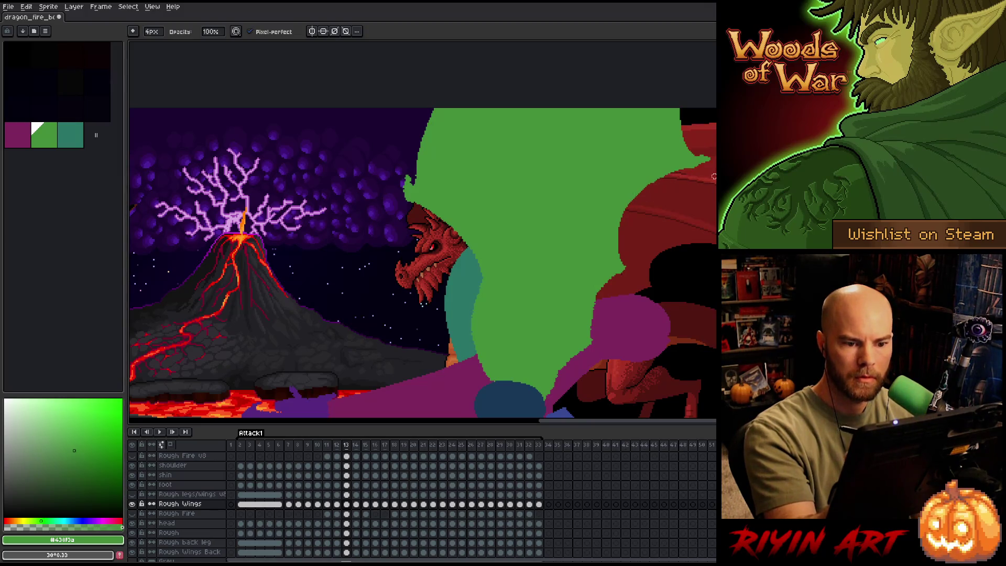
{"action": "key", "text": "b"}
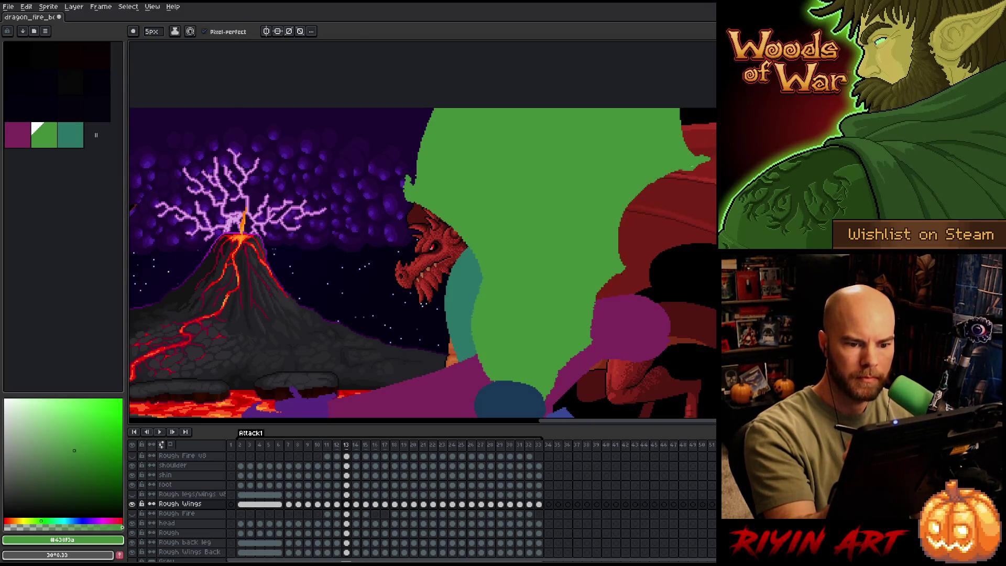
{"action": "key", "text": "e"}
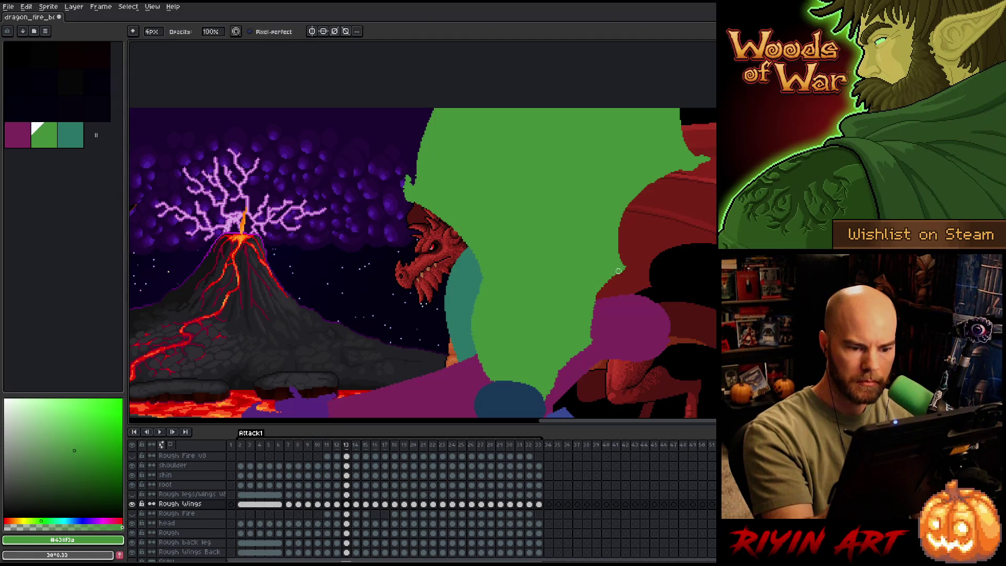
{"action": "mouse_move", "coordinate": [619, 275]}
{"action": "left_mouse_down"}
{"action": "mouse_move", "coordinate": [587, 343]}
{"action": "mouse_move", "coordinate": [597, 288]}
{"action": "mouse_move", "coordinate": [594, 311]}
{"action": "left_mouse_up"}
{"action": "key", "text": "b"}
{"action": "key", "text": "e"}
{"action": "key", "text": "b"}
{"action": "left_click_drag", "start_coordinate": [627, 273], "coordinate": [635, 269]}
Reshape the purple wing's edge and trim the green near the dragon's neck and upper left.
{"action": "key", "text": "e"}
{"action": "key", "text": "b"}
{"action": "key", "text": "e"}
{"action": "key", "text": "b"}
{"action": "key", "text": "e"}
{"action": "left_click_drag", "start_coordinate": [585, 350], "coordinate": [551, 392]}
{"action": "key", "text": "b"}
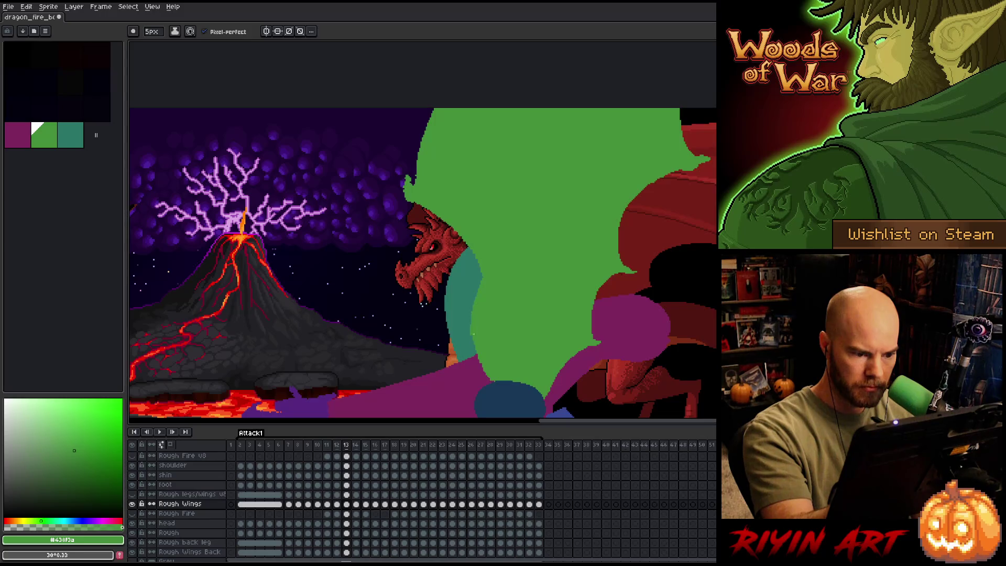
{"action": "key", "text": "b"}
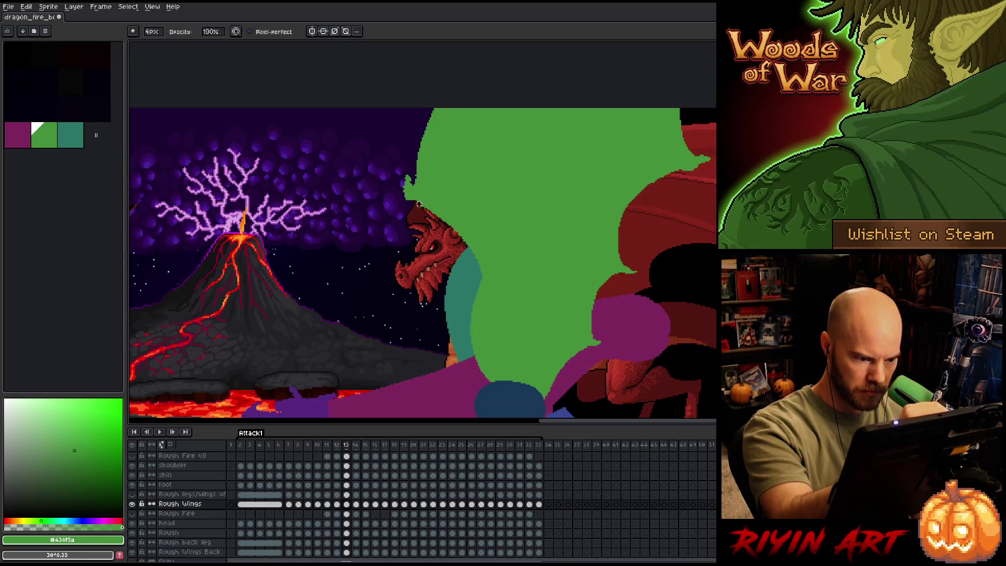
{"action": "key", "text": "e"}
{"action": "left_click_drag", "start_coordinate": [460, 234], "coordinate": [479, 283]}
{"action": "left_click_drag", "start_coordinate": [406, 202], "coordinate": [405, 167]}
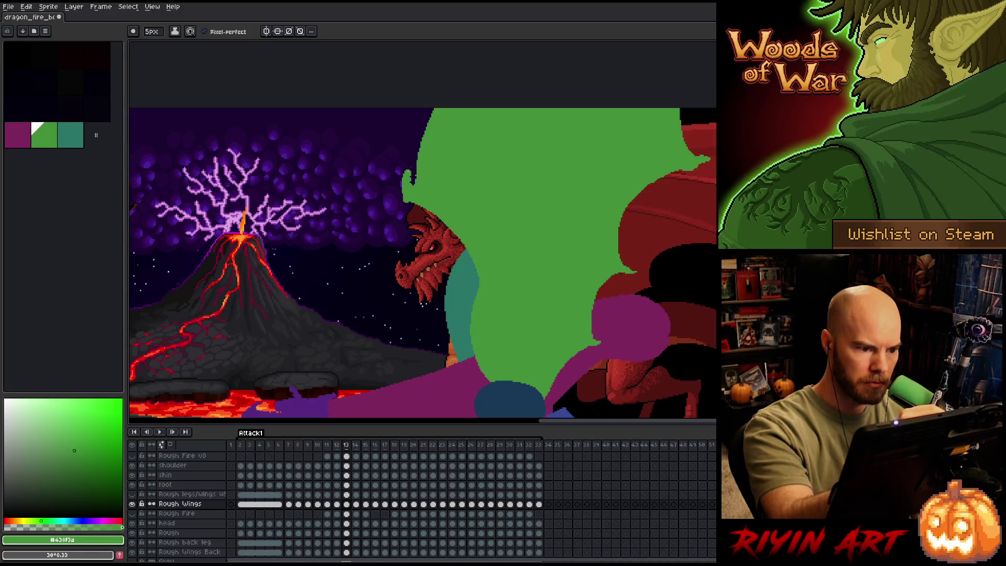
Erase stray green near the canvas's right edge and save the animation file.
{"action": "key", "text": "b"}
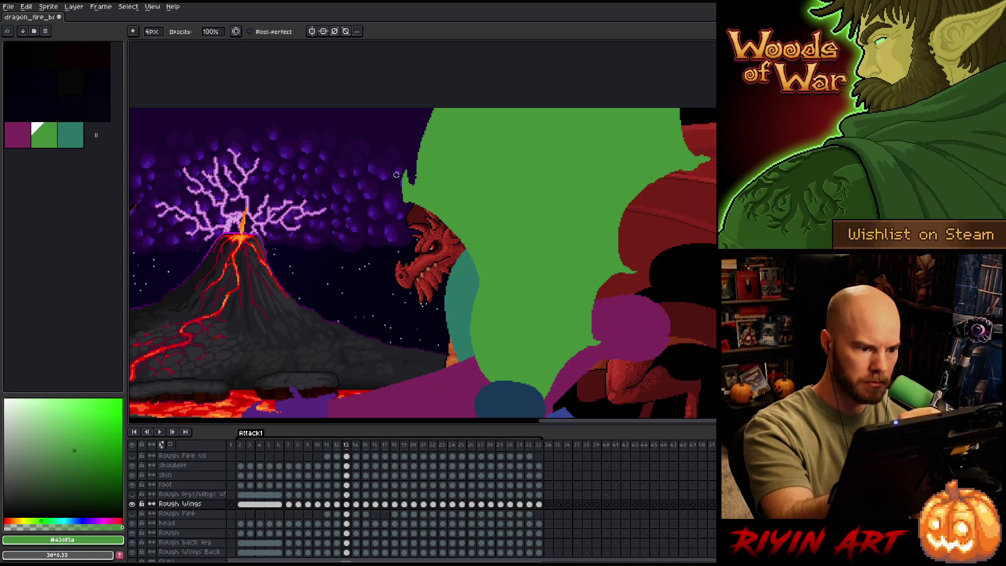
{"action": "key", "text": "e"}
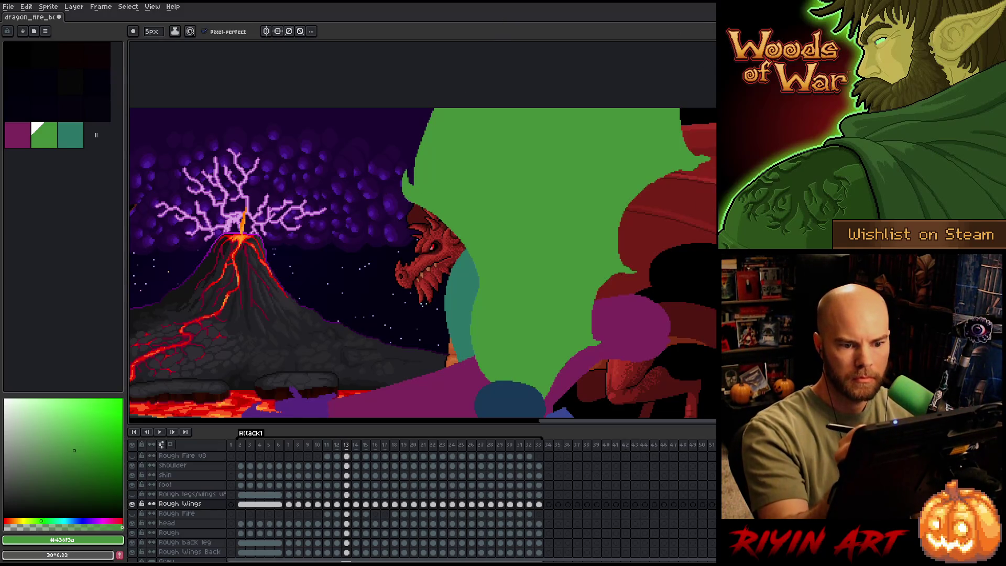
{"action": "key", "text": "b"}
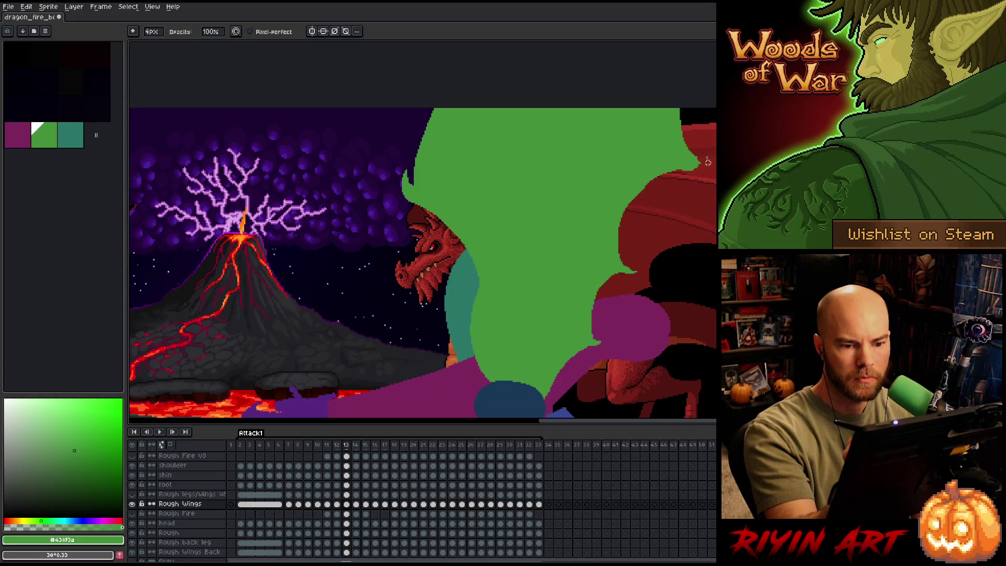
{"action": "key", "text": "e"}
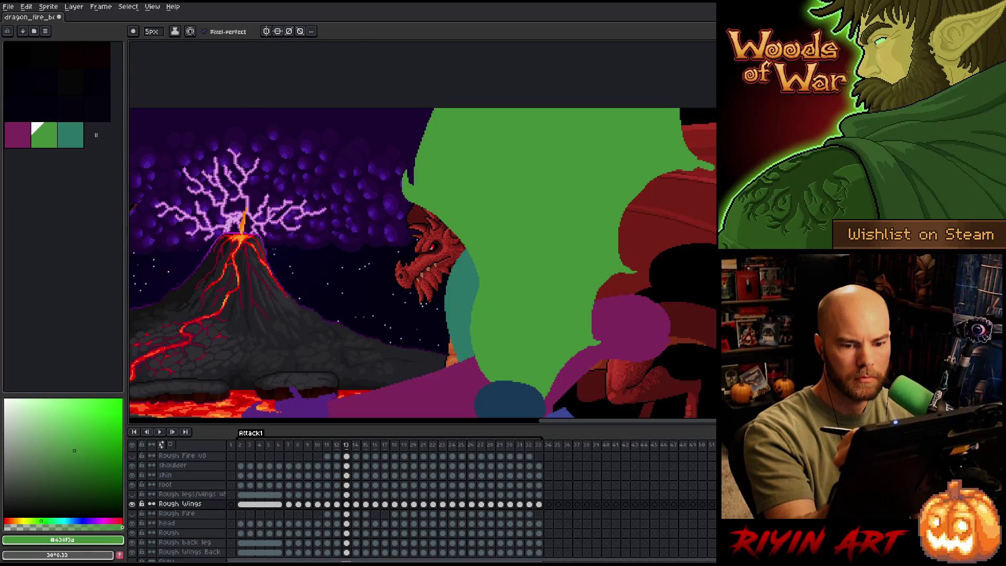
{"action": "key", "text": "b"}
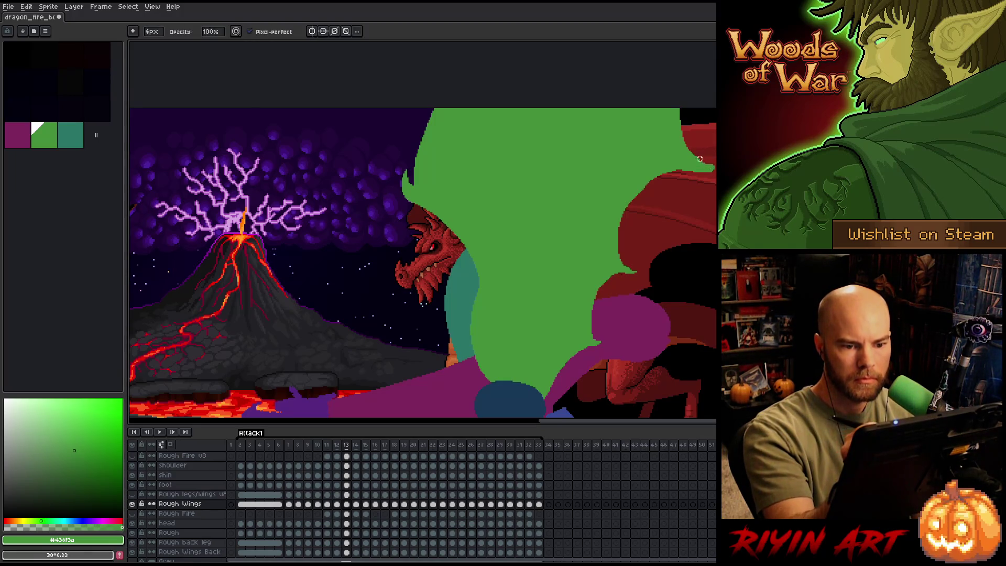
{"action": "key", "text": "e"}
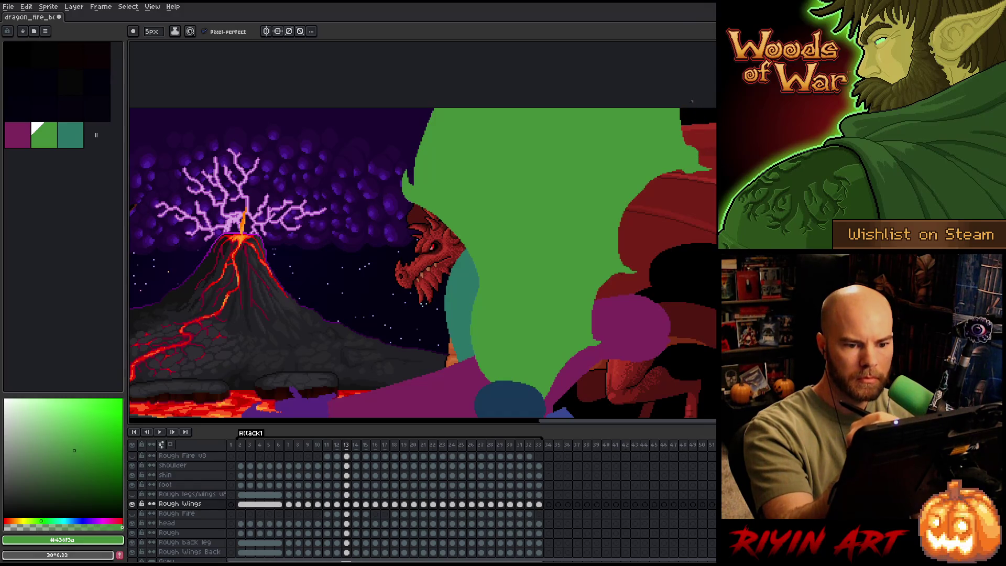
{"action": "mouse_move", "coordinate": [700, 146]}
{"action": "left_mouse_down"}
{"action": "mouse_move", "coordinate": [699, 159]}
{"action": "mouse_move", "coordinate": [687, 110]}
{"action": "left_mouse_up"}
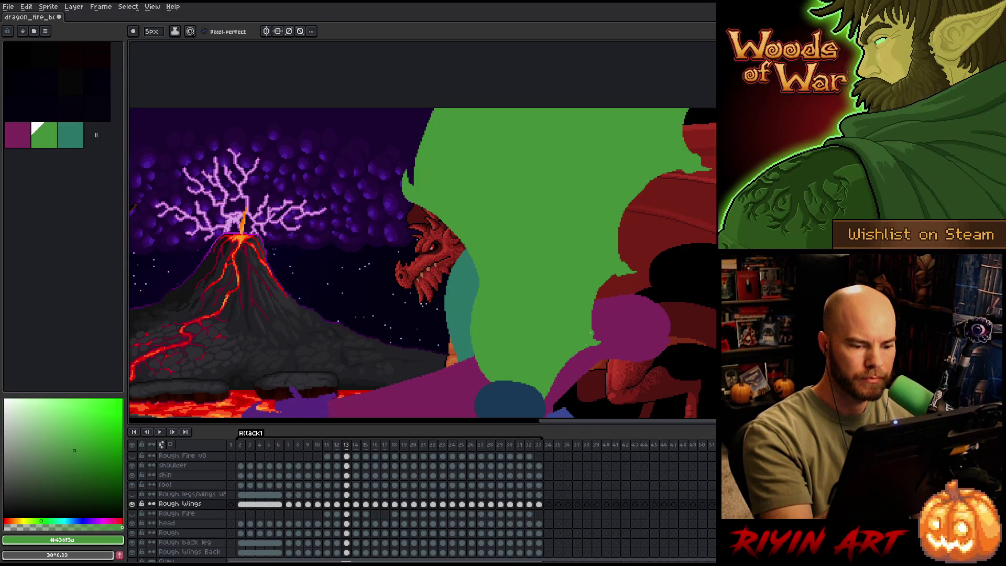
{"action": "left_click_drag", "start_coordinate": [626, 250], "coordinate": [636, 238]}
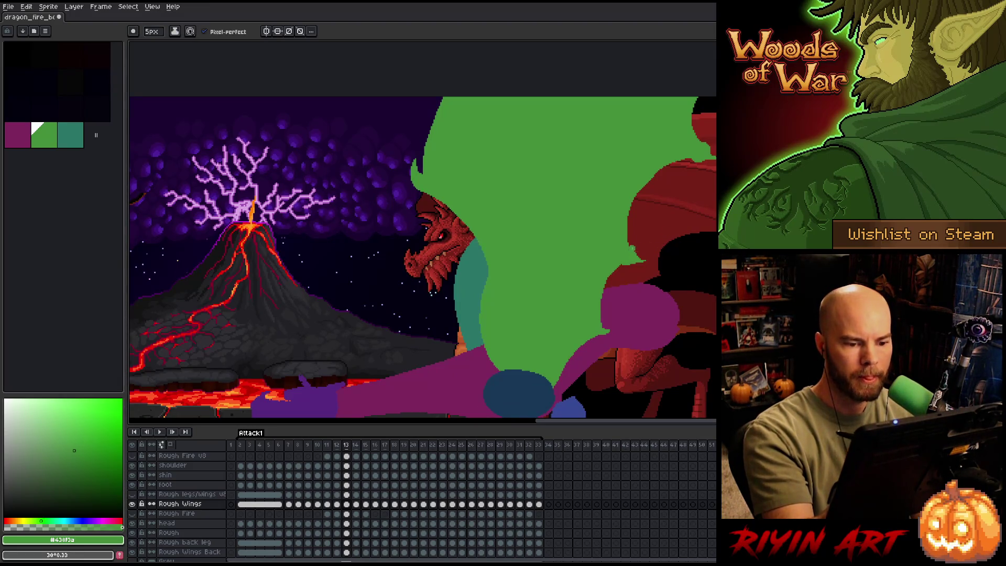
{"action": "key", "text": "ctrl+s"}
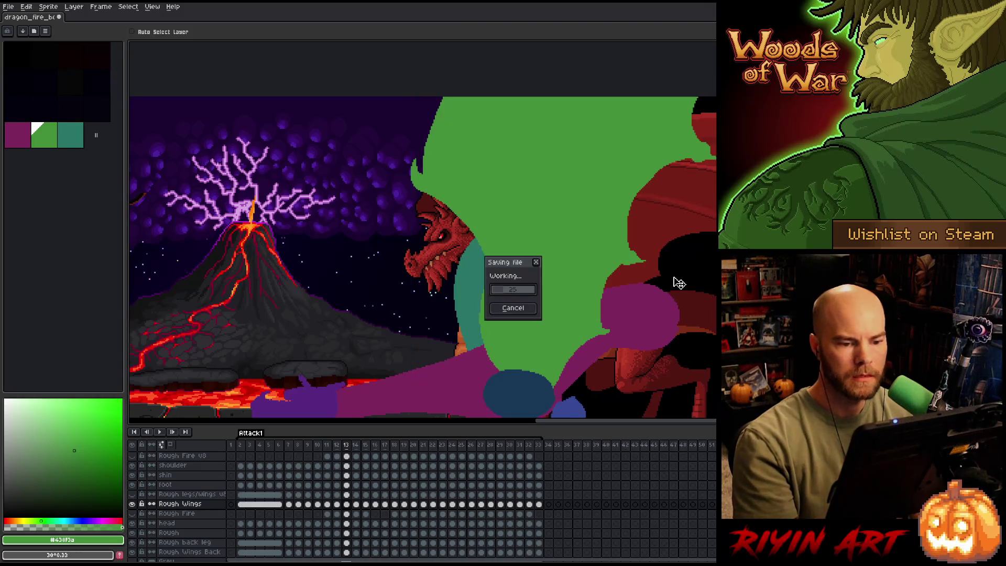
Return to frame 12 and paint green along the raised wing's leading edge to match the red reference.
{"action": "scroll", "coordinate": [578, 238], "scroll_direction": "down", "scroll_amount": 1}
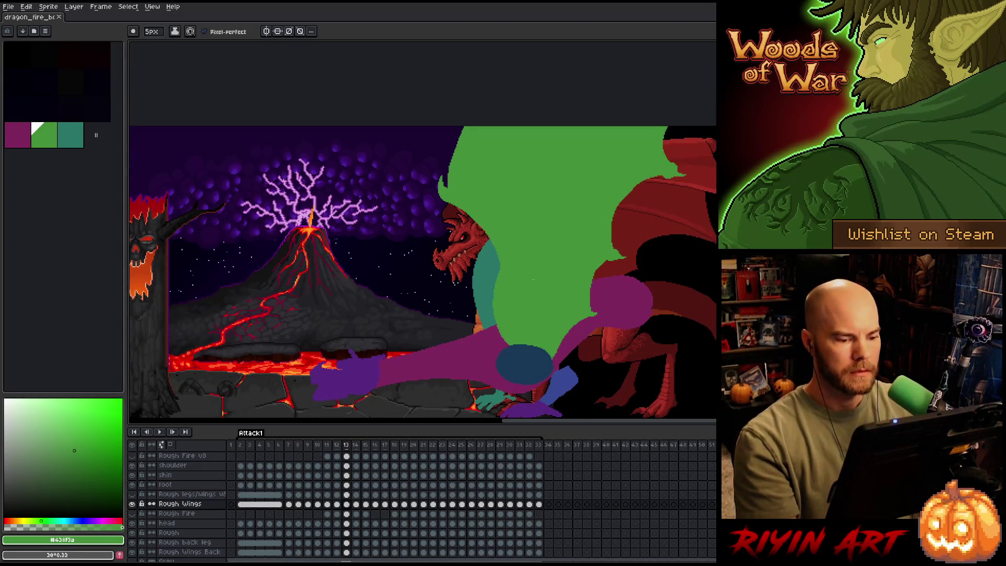
{"action": "key", "text": "Left"}
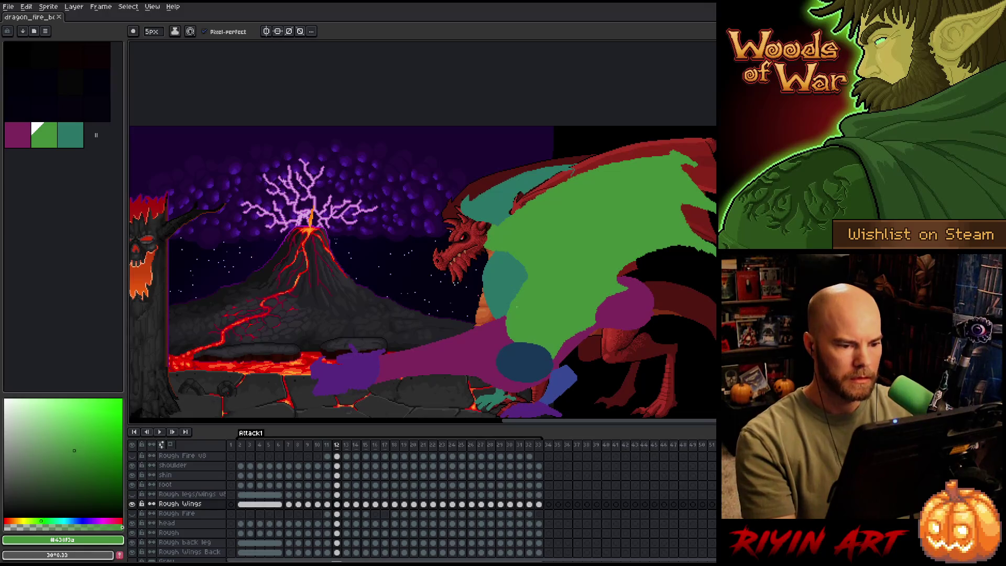
{"action": "scroll", "coordinate": [504, 184], "scroll_direction": "up", "scroll_amount": 1}
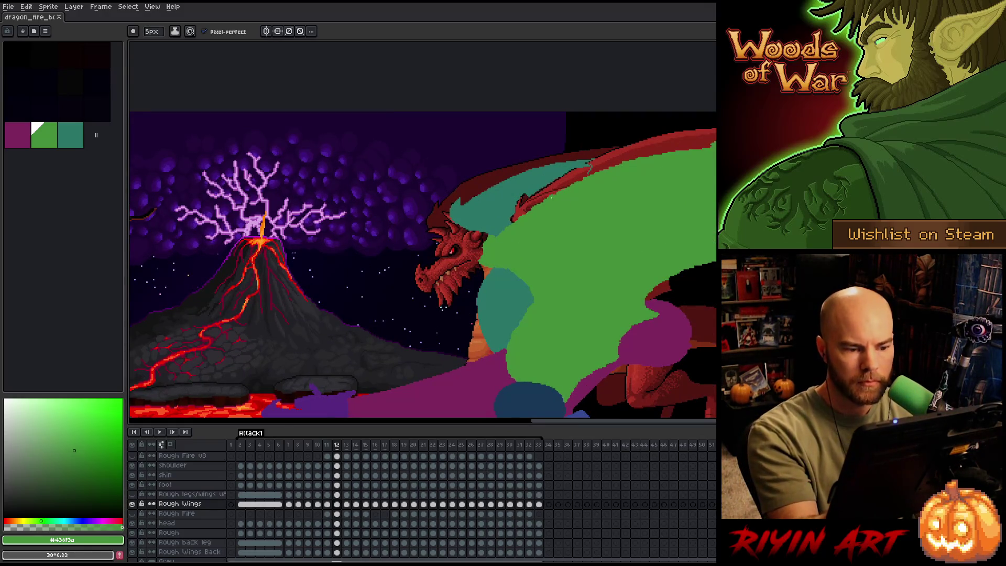
{"action": "mouse_move", "coordinate": [505, 225]}
{"action": "left_mouse_down"}
{"action": "mouse_move", "coordinate": [639, 158]}
{"action": "mouse_move", "coordinate": [710, 144]}
{"action": "left_mouse_up"}
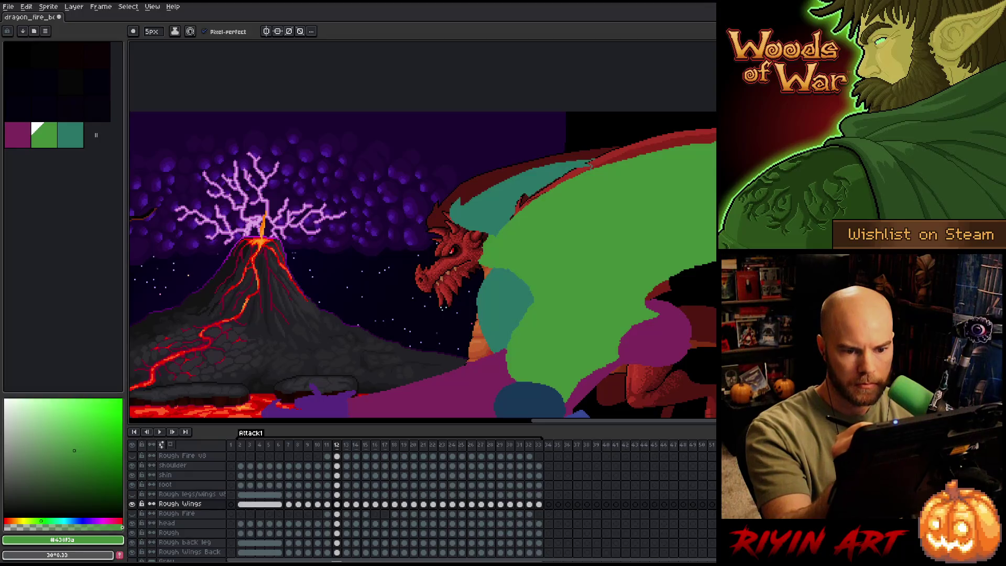
{"action": "key", "text": "b"}
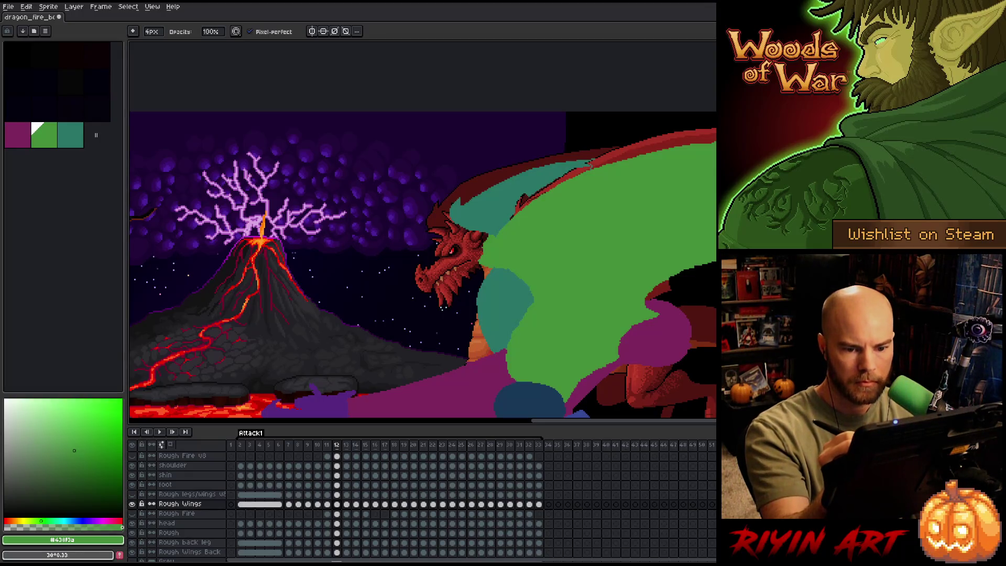
{"action": "key", "text": "e"}
{"action": "key", "text": "b"}
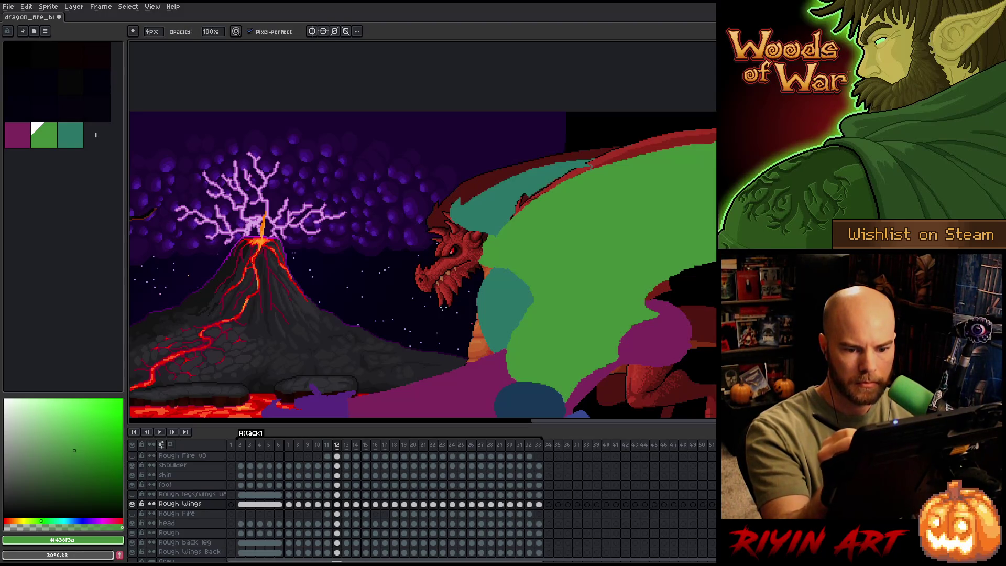
{"action": "key", "text": "e"}
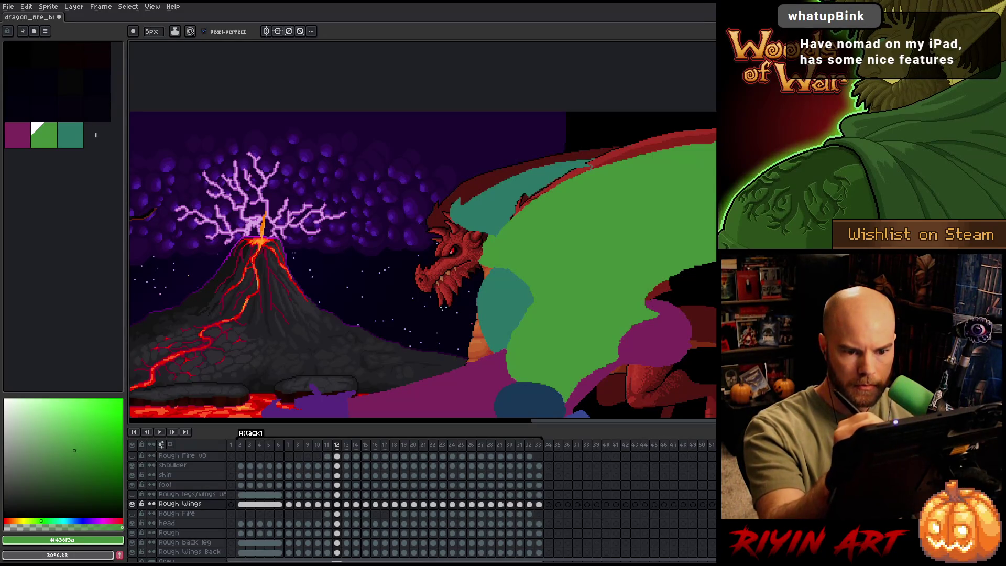
{"action": "key", "text": "b"}
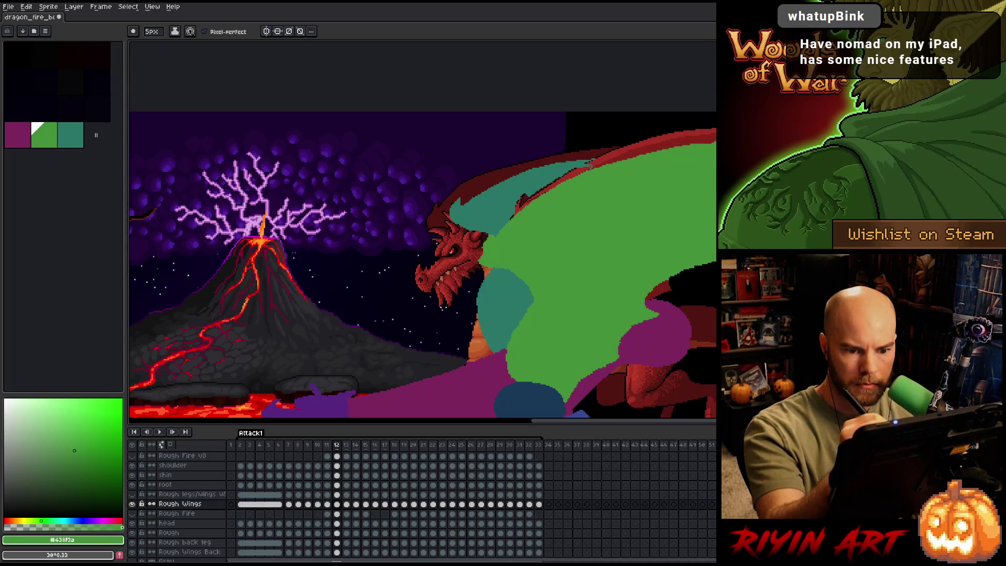
{"action": "key", "text": "e"}
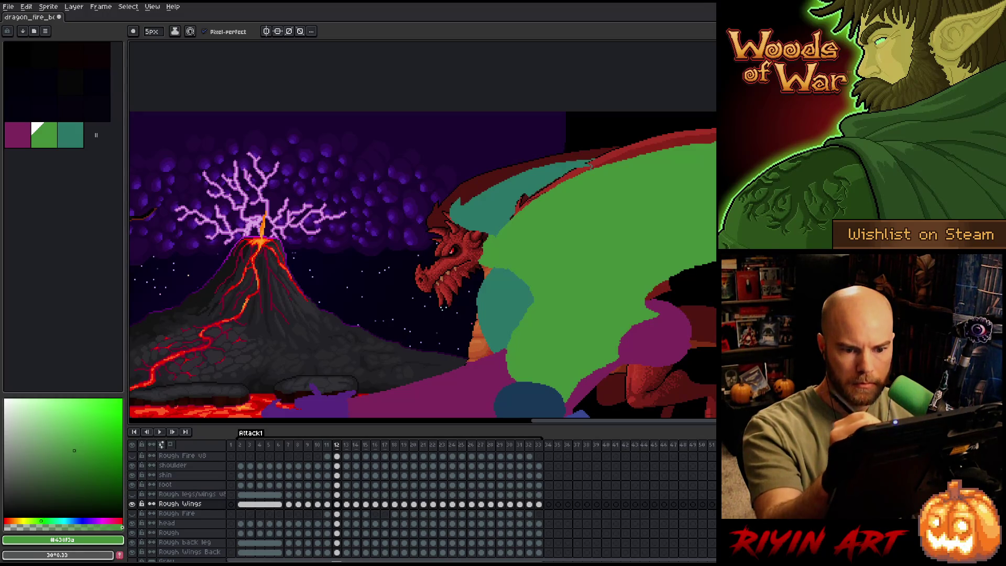
{"action": "key", "text": "b"}
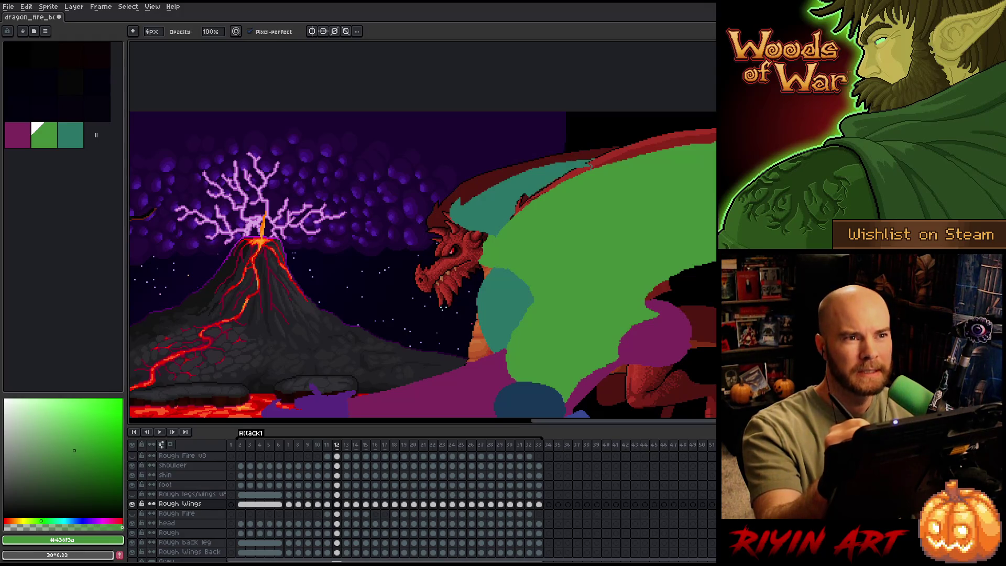
{"action": "left_click_drag", "start_coordinate": [471, 251], "coordinate": [241, 225]}
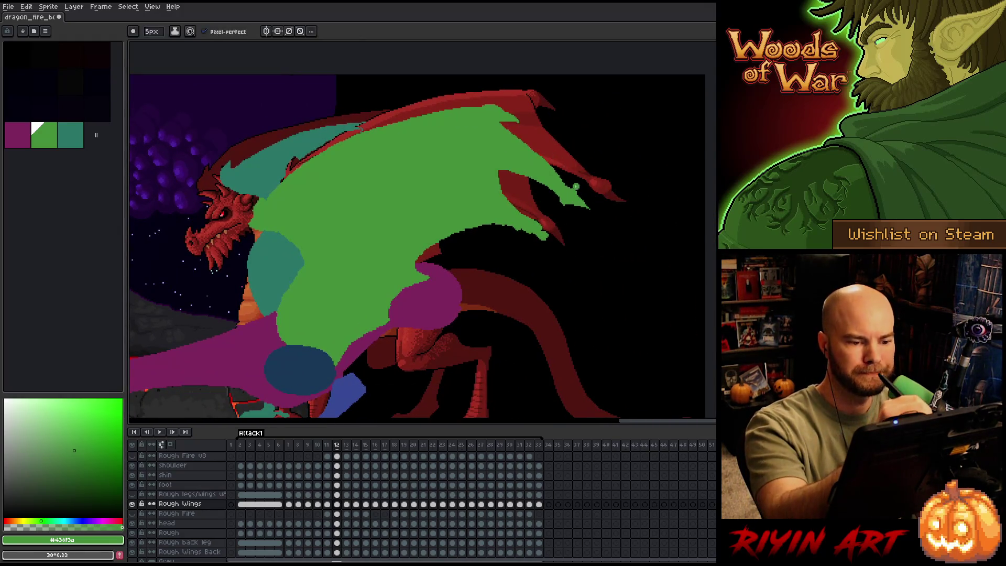
Erase a small patch of the green wing and clean its edge against the magenta shape.
{"action": "mouse_move", "coordinate": [544, 235]}
{"action": "left_mouse_down"}
{"action": "mouse_move", "coordinate": [534, 229]}
{"action": "mouse_move", "coordinate": [546, 225]}
{"action": "left_mouse_up"}
{"action": "key", "text": "b"}
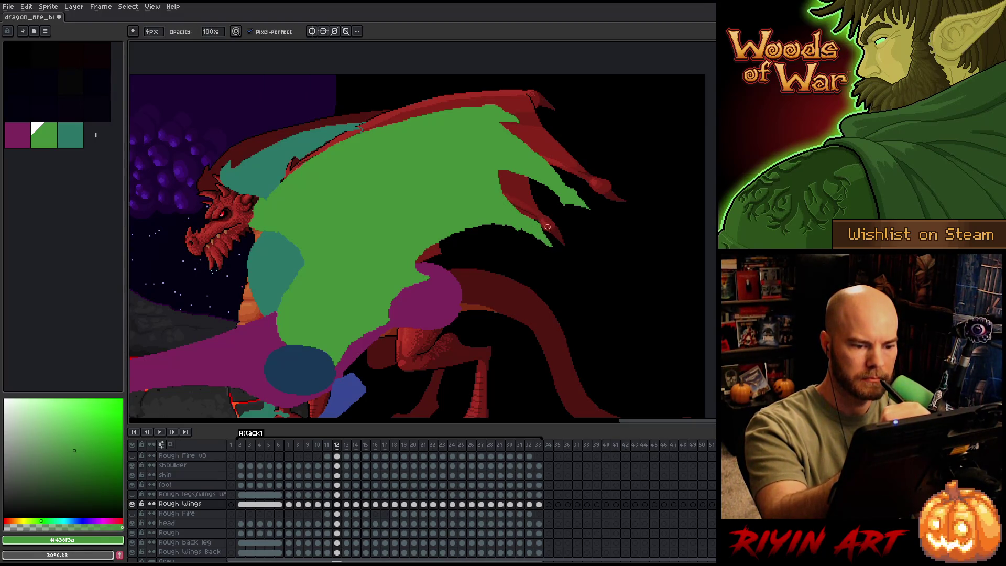
{"action": "key", "text": "e"}
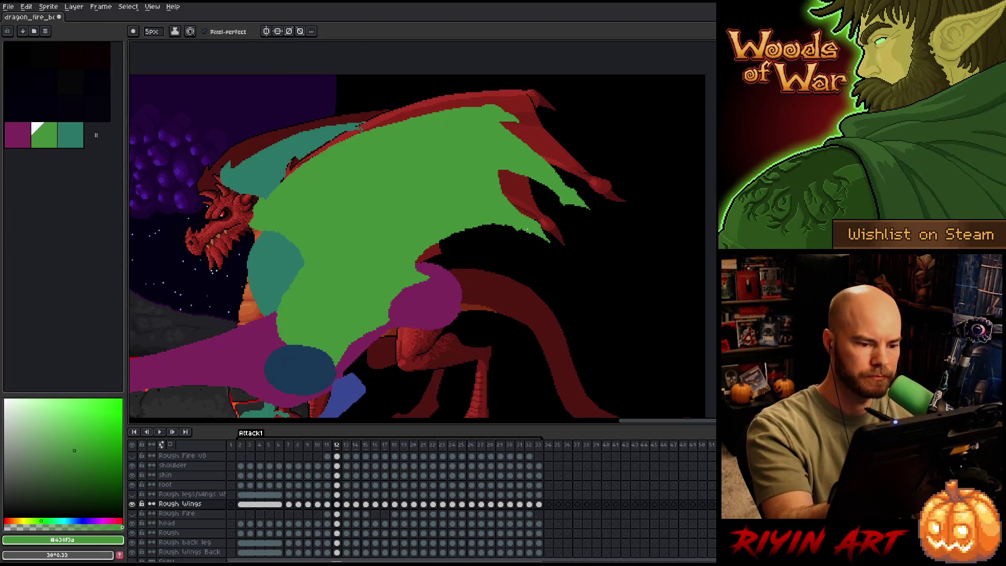
{"action": "key", "text": "b"}
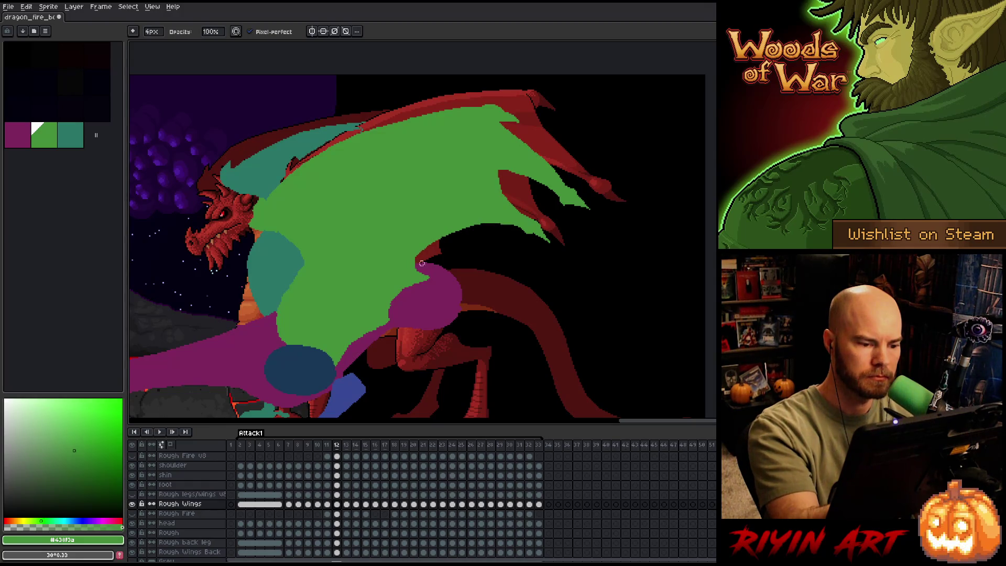
{"action": "key", "text": "e"}
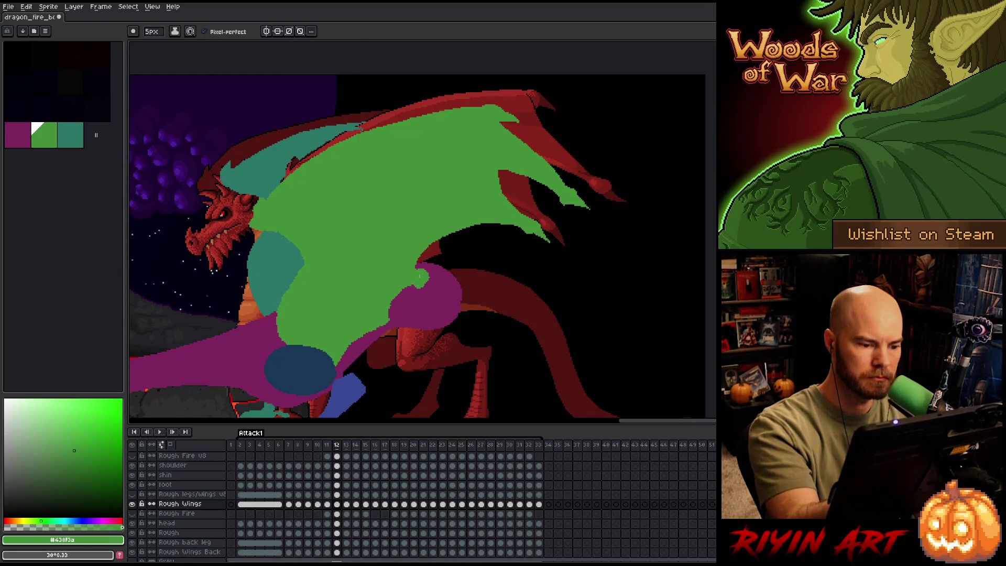
{"action": "key", "text": "b"}
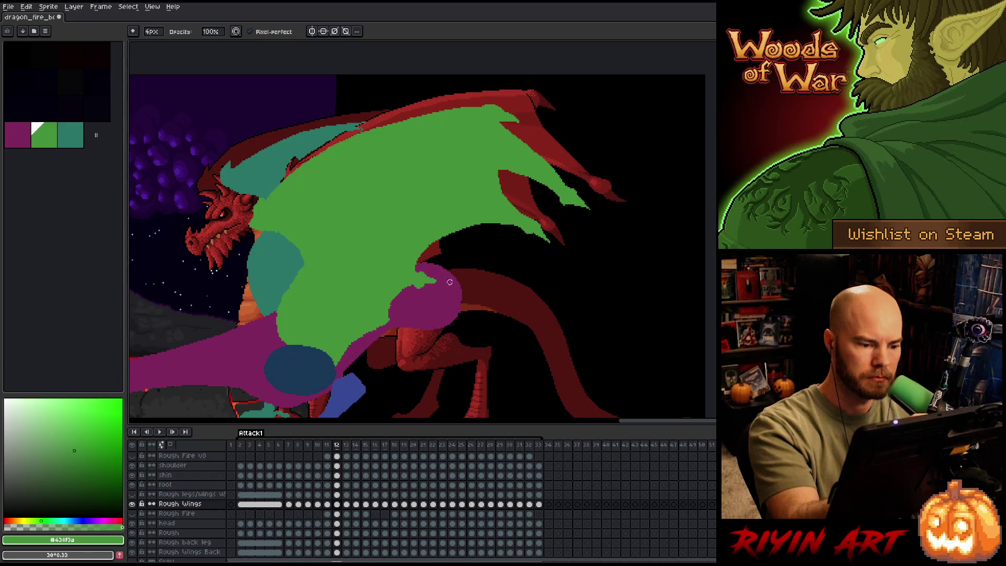
{"action": "key", "text": "e"}
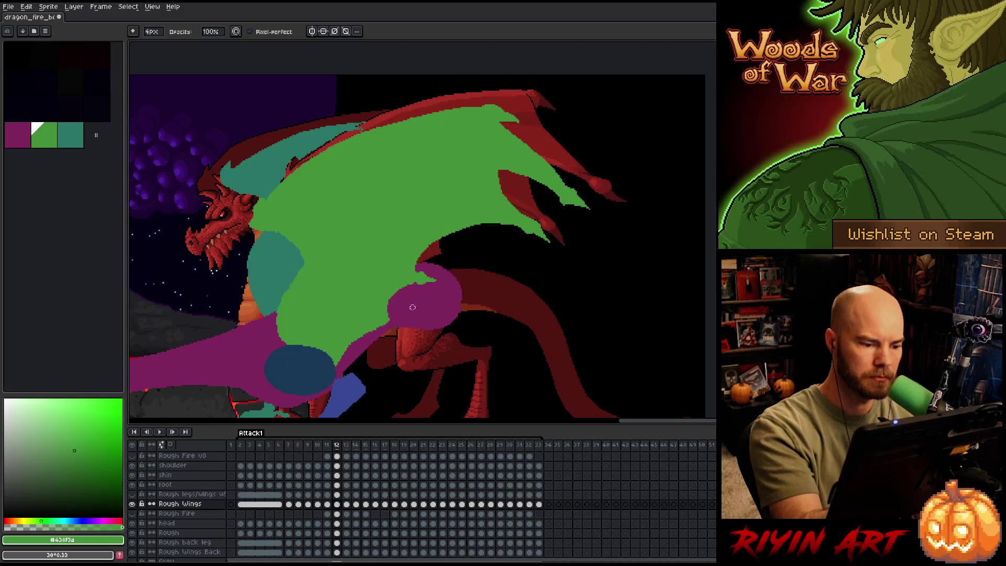
{"action": "key", "text": "b"}
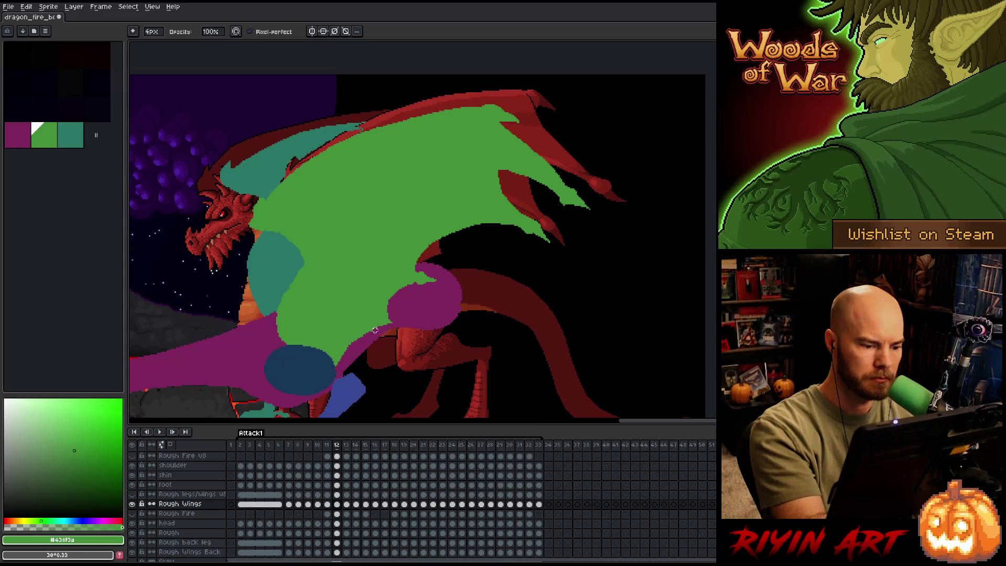
{"action": "key", "text": "e"}
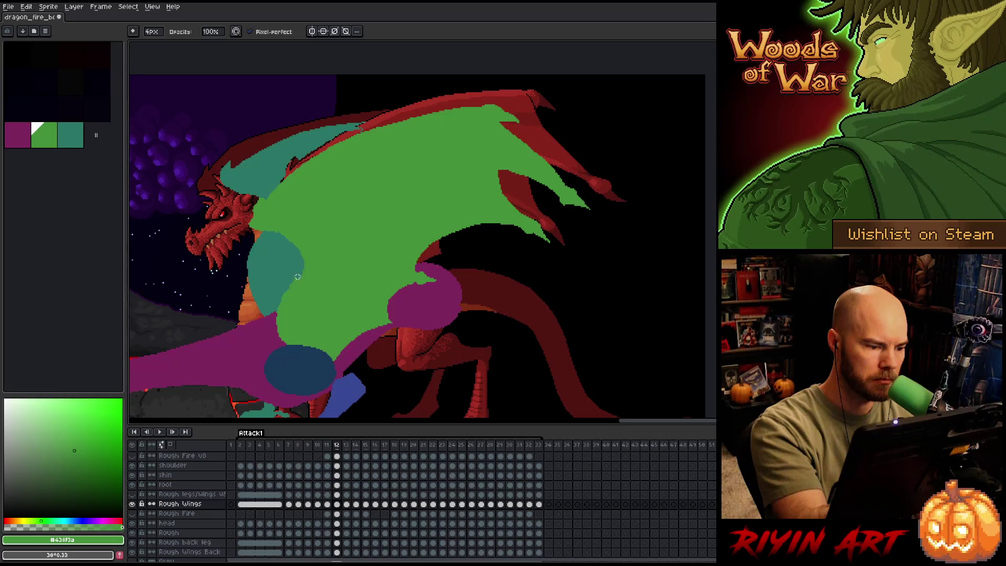
{"action": "left_click_drag", "start_coordinate": [281, 304], "coordinate": [278, 346]}
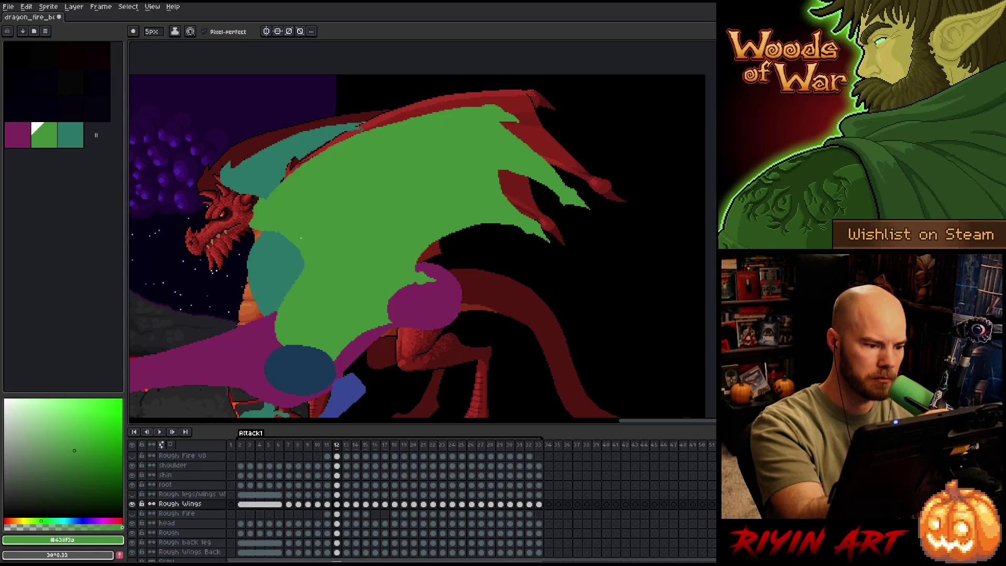
{"action": "key", "text": "b"}
{"action": "key", "text": "e"}
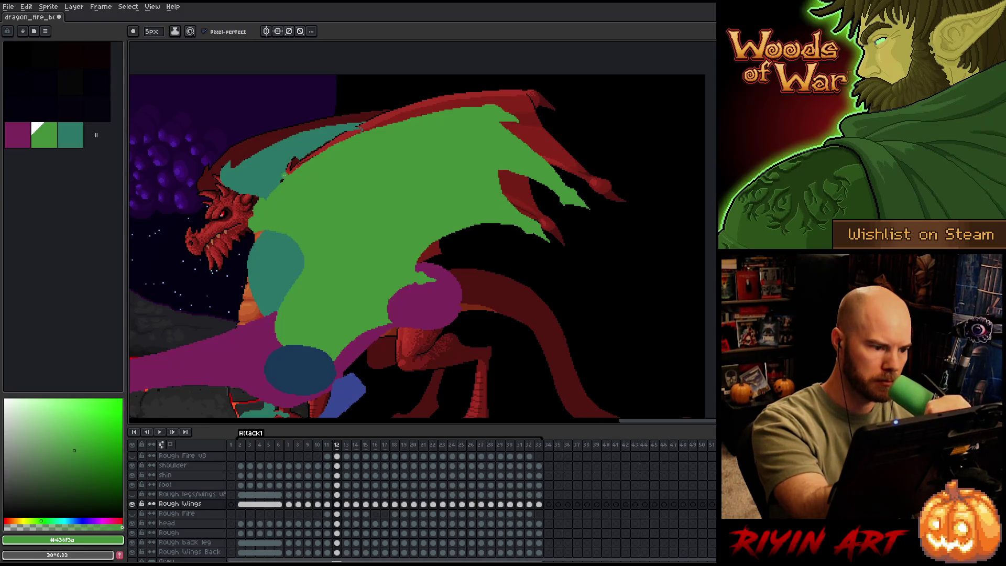
{"action": "key", "text": "b"}
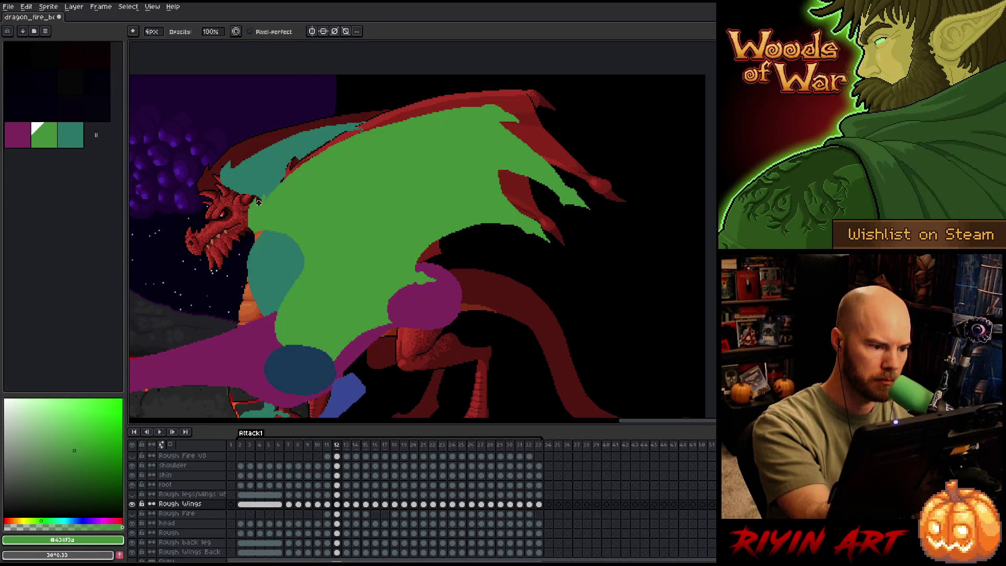
{"action": "key", "text": "e"}
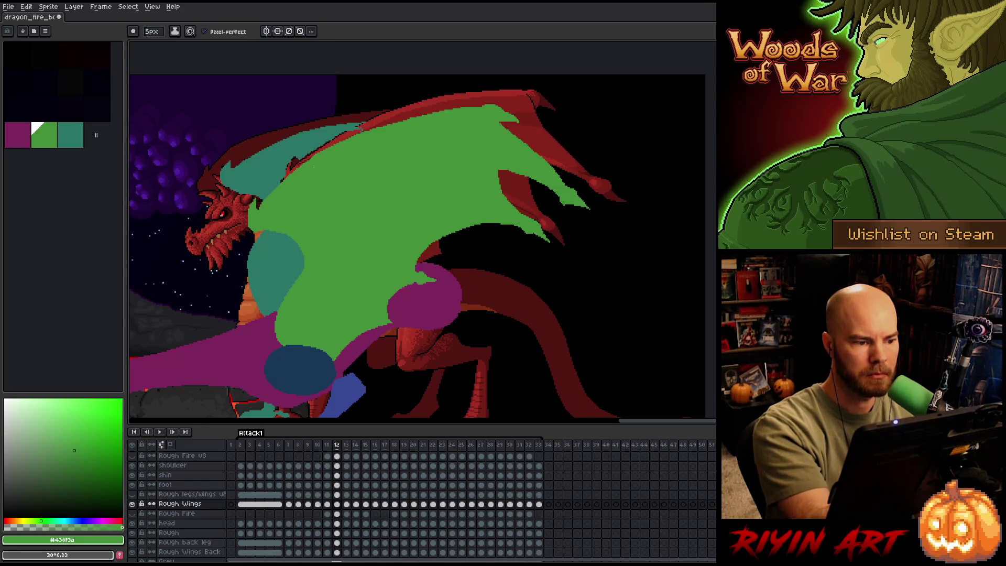
Pan to show the volcano and lava, then step back to frame 11.
{"action": "left_click_drag", "start_coordinate": [476, 253], "coordinate": [578, 225]}
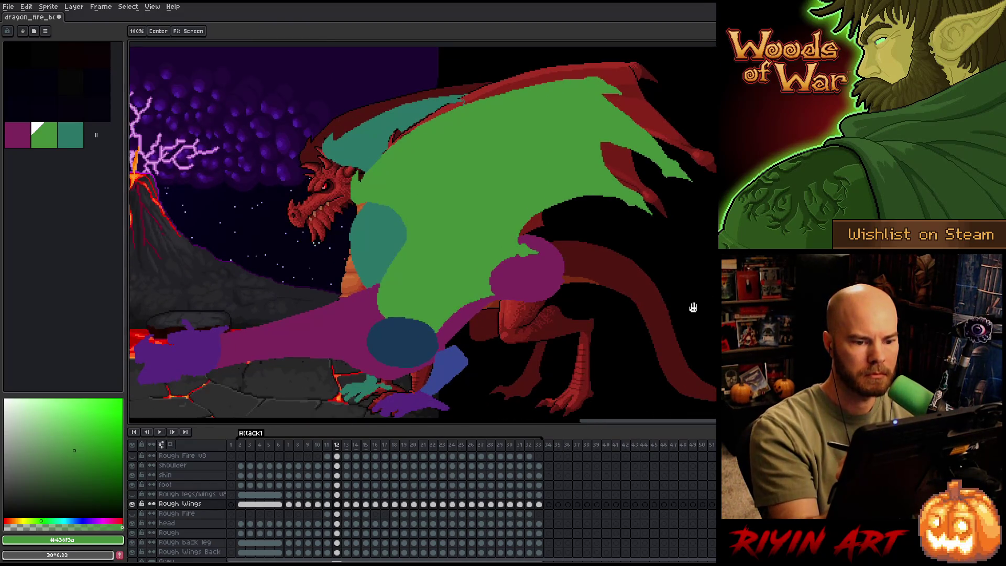
{"action": "key", "text": "b"}
{"action": "mouse_move", "coordinate": [657, 269]}
{"action": "left_mouse_down"}
{"action": "mouse_move", "coordinate": [640, 274]}
{"action": "mouse_move", "coordinate": [668, 285]}
{"action": "mouse_move", "coordinate": [707, 322]}
{"action": "mouse_move", "coordinate": [695, 330]}
{"action": "left_mouse_up"}
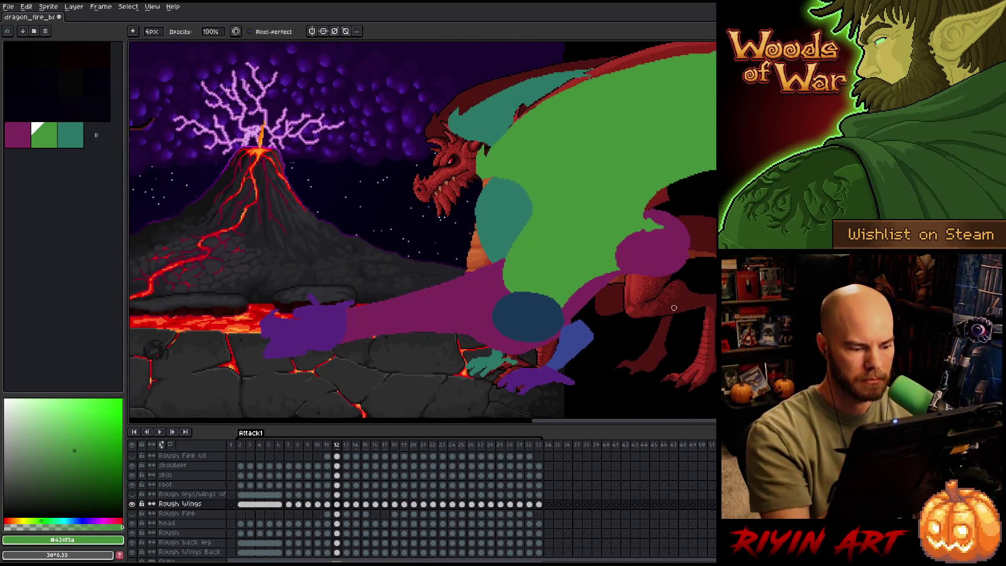
{"action": "key", "text": "Left"}
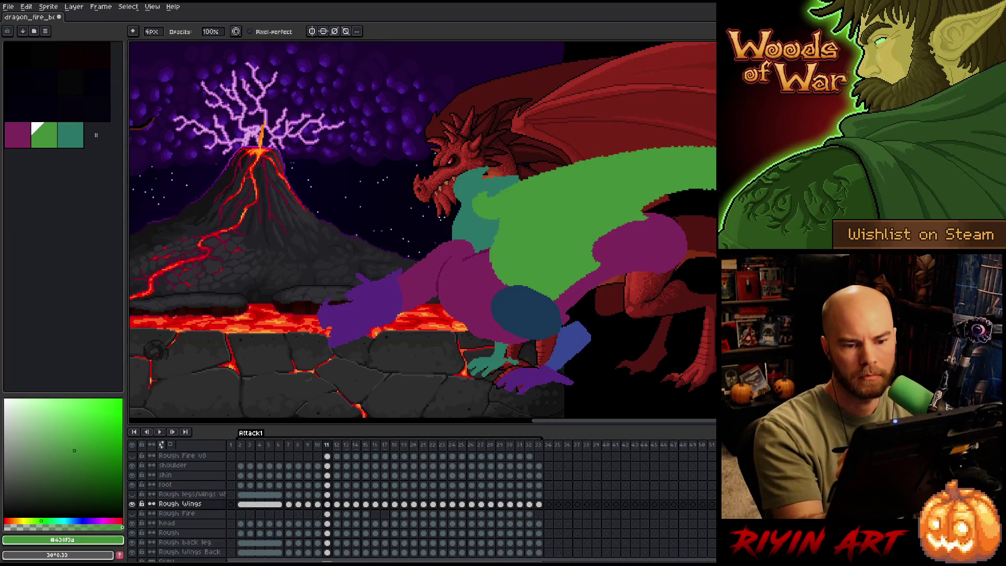
Erase a thin line across the green wing and paint green over part of the teal neck.
{"action": "key", "text": "e"}
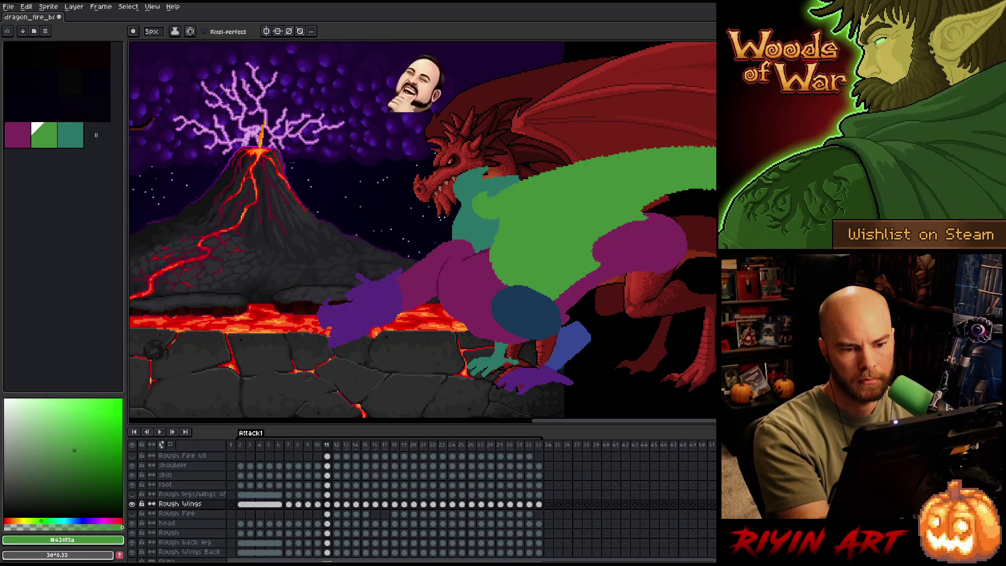
{"action": "key", "text": "b"}
{"action": "key", "text": "e"}
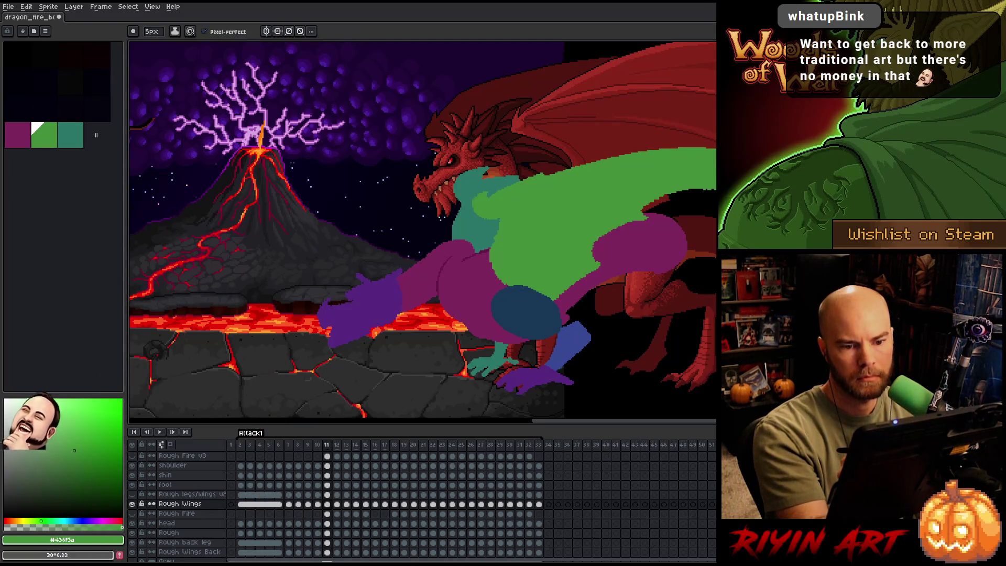
{"action": "left_click_drag", "start_coordinate": [712, 143], "coordinate": [523, 180]}
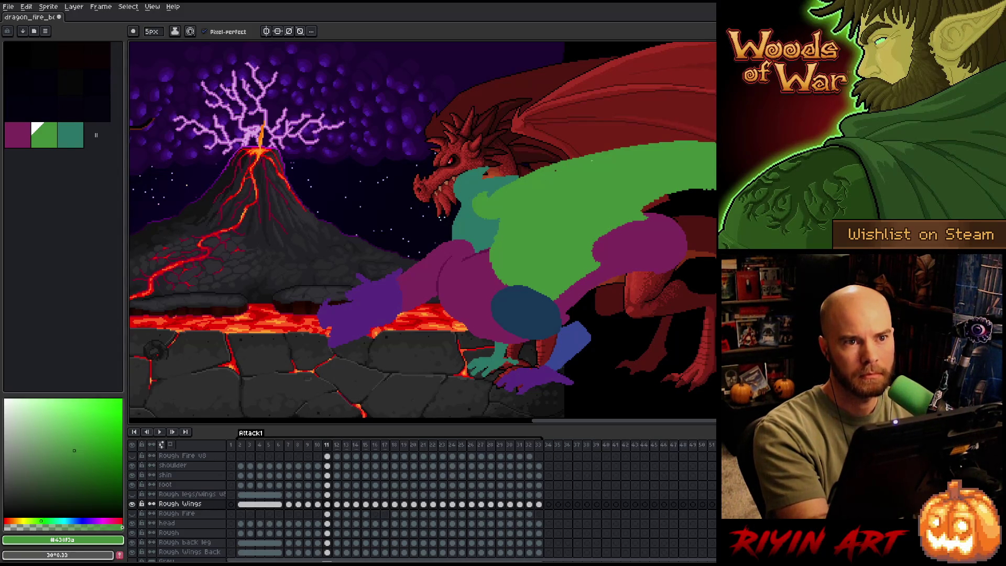
{"action": "left_click_drag", "start_coordinate": [485, 189], "coordinate": [487, 200]}
Trim the green wing so the purple shows beneath, then bring the wing tip into view.
{"action": "key", "text": "b"}
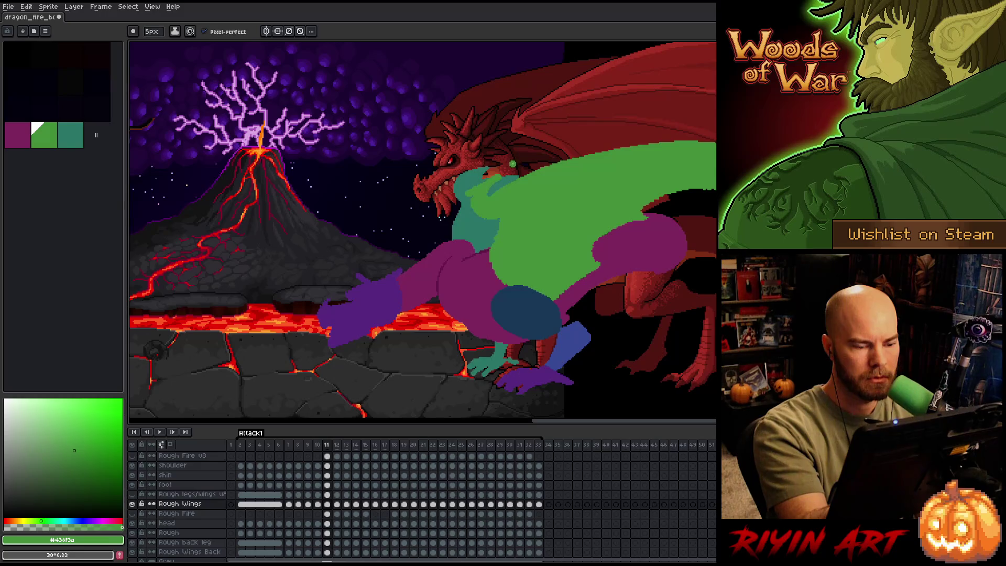
{"action": "key", "text": "e"}
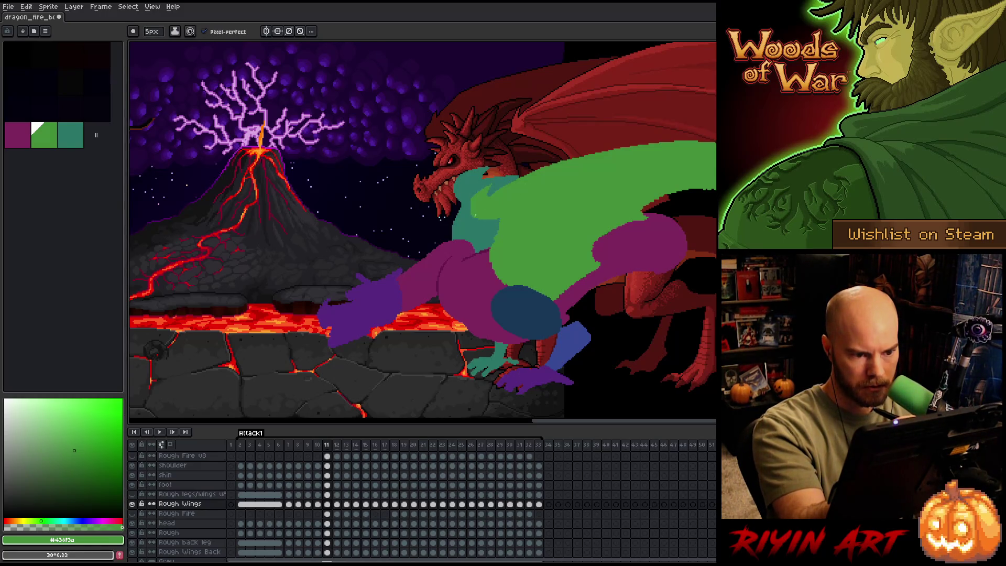
{"action": "key", "text": "b"}
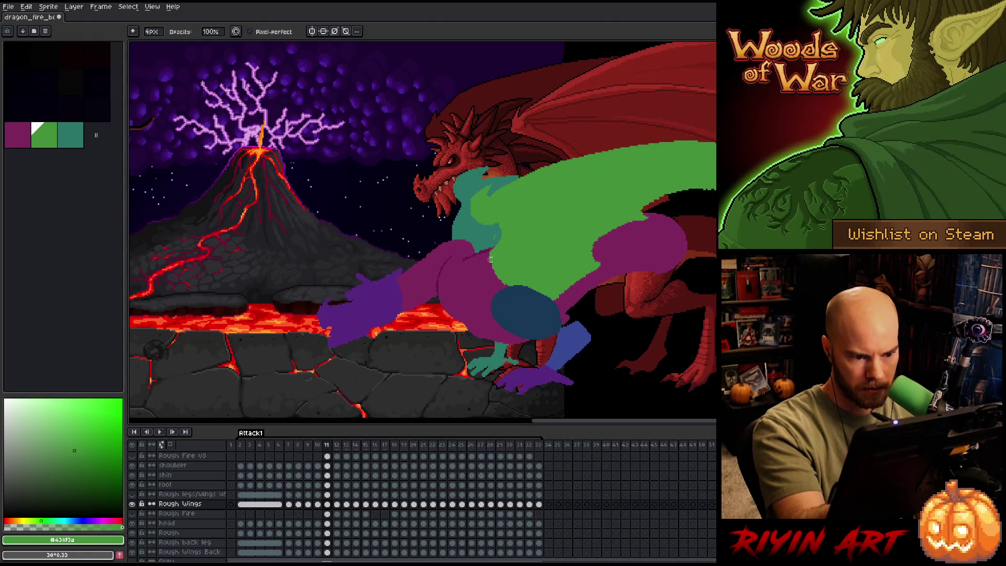
{"action": "key", "text": "e"}
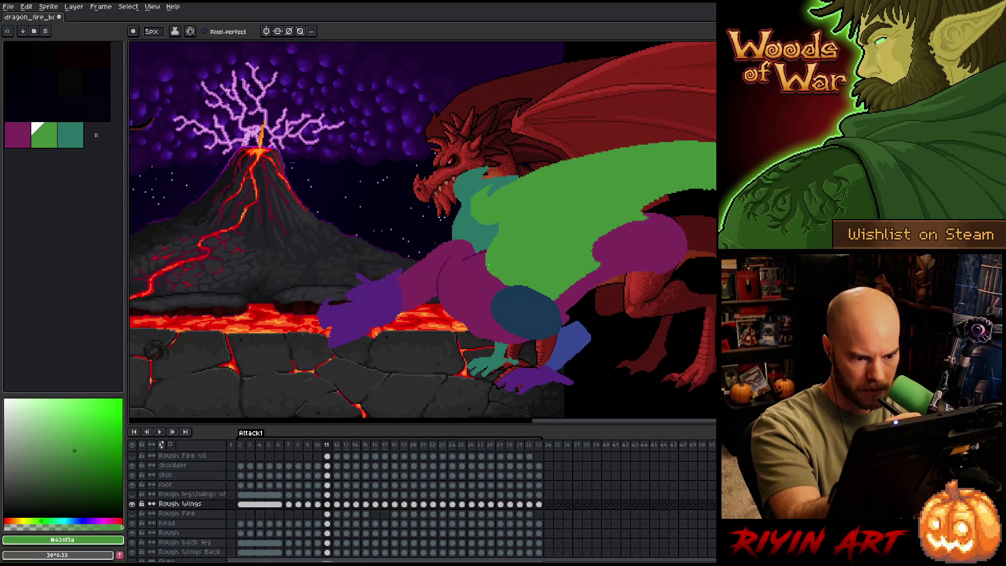
{"action": "key", "text": "b"}
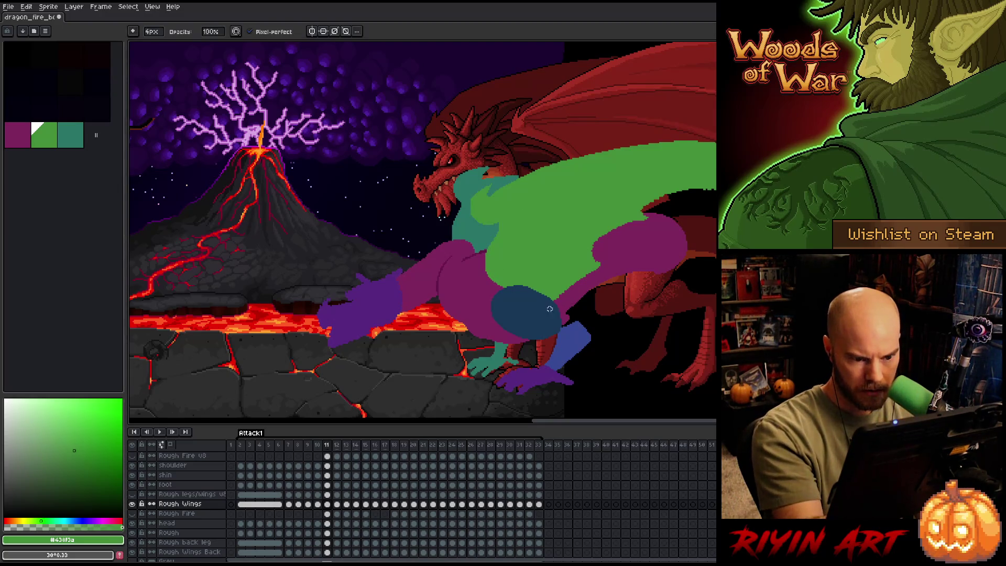
{"action": "key", "text": "e"}
{"action": "mouse_move", "coordinate": [626, 254]}
{"action": "left_mouse_down"}
{"action": "mouse_move", "coordinate": [602, 262]}
{"action": "mouse_move", "coordinate": [594, 244]}
{"action": "mouse_move", "coordinate": [644, 212]}
{"action": "mouse_move", "coordinate": [600, 254]}
{"action": "mouse_move", "coordinate": [628, 255]}
{"action": "left_mouse_up"}
{"action": "key", "text": "b"}
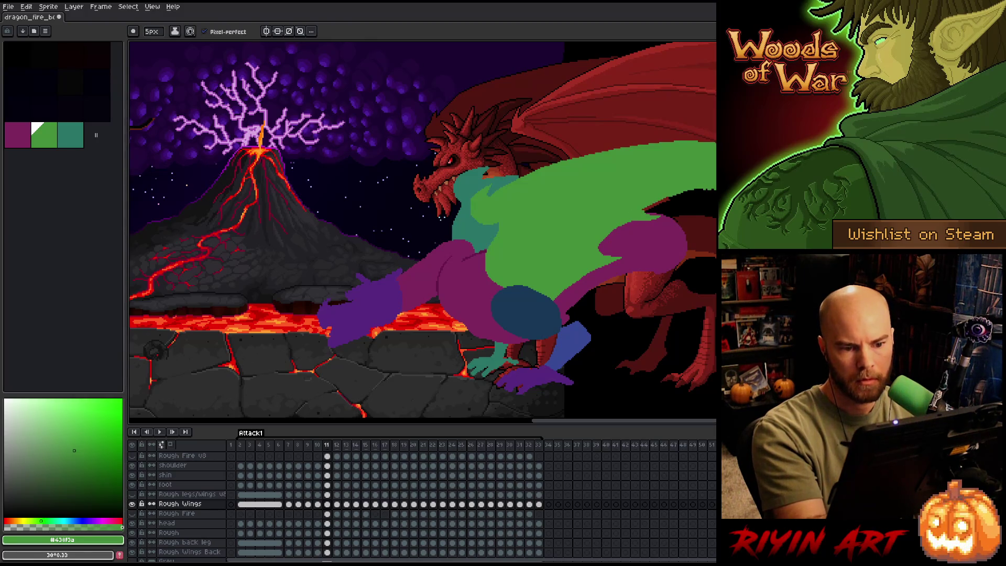
{"action": "left_click_drag", "start_coordinate": [705, 188], "coordinate": [618, 213]}
{"action": "key", "text": "space"}
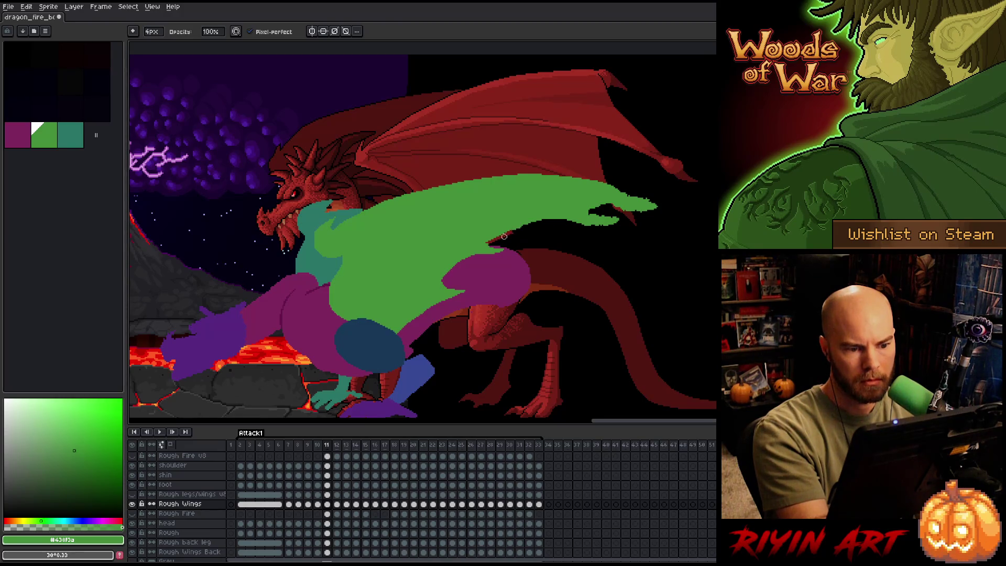
On frame 11, erase part of the green wing's lower edge, undoing the unwanted tip extension.
{"action": "left_click_drag", "start_coordinate": [492, 241], "coordinate": [586, 220]}
{"action": "key", "text": "ctrl+z"}
{"action": "left_click_drag", "start_coordinate": [493, 239], "coordinate": [560, 222]}
{"action": "key", "text": "e"}
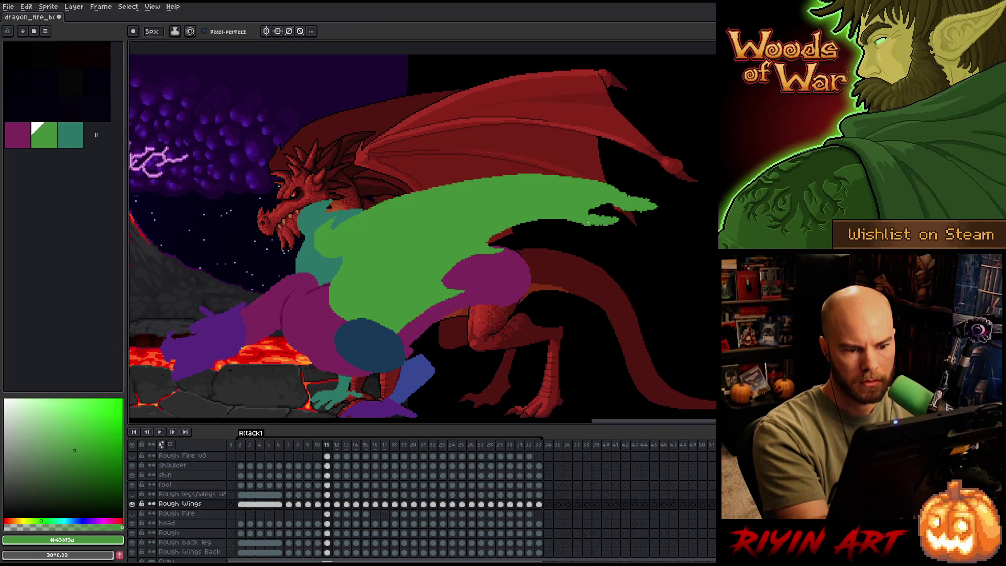
{"action": "key", "text": "b"}
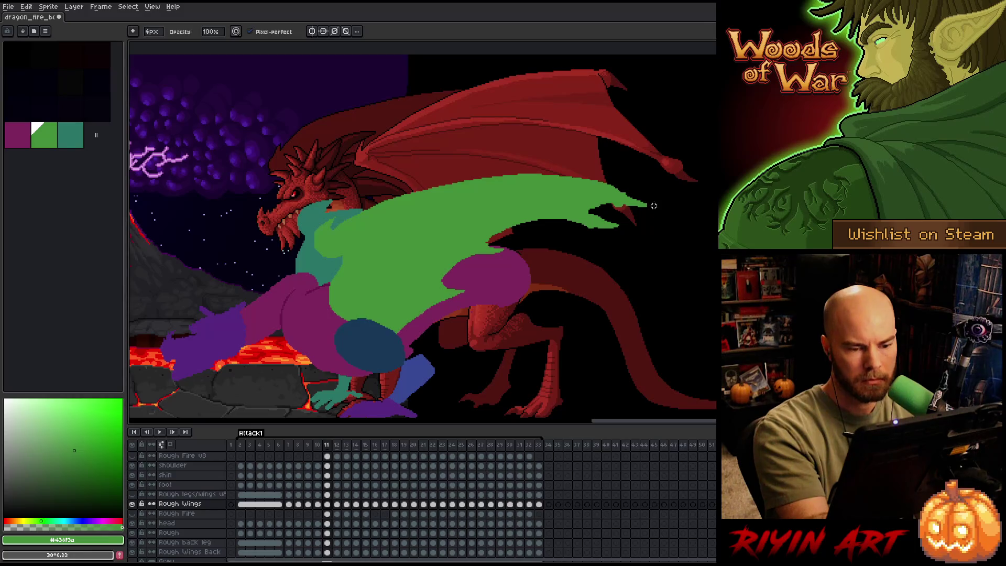
{"action": "key", "text": "e"}
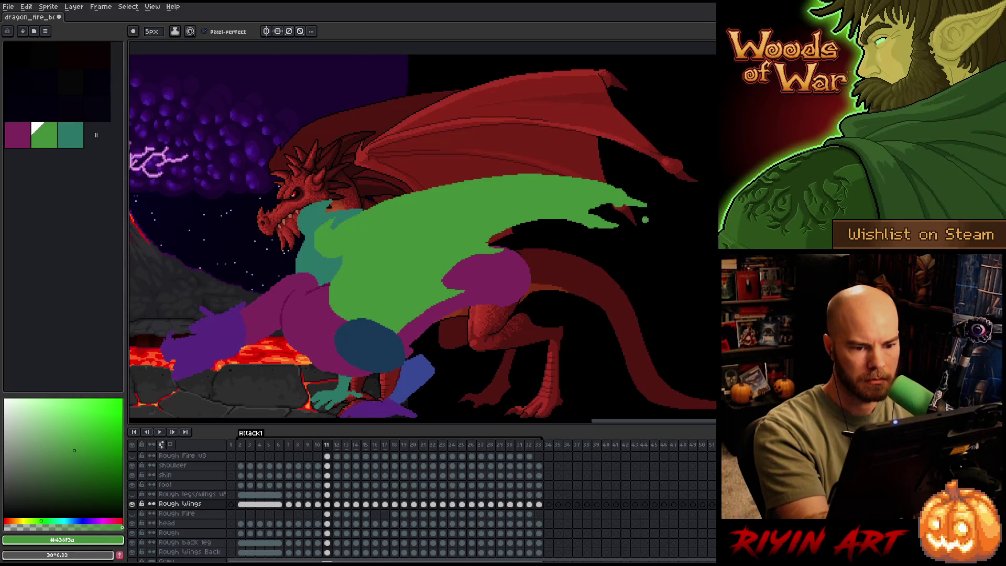
{"action": "key", "text": "b"}
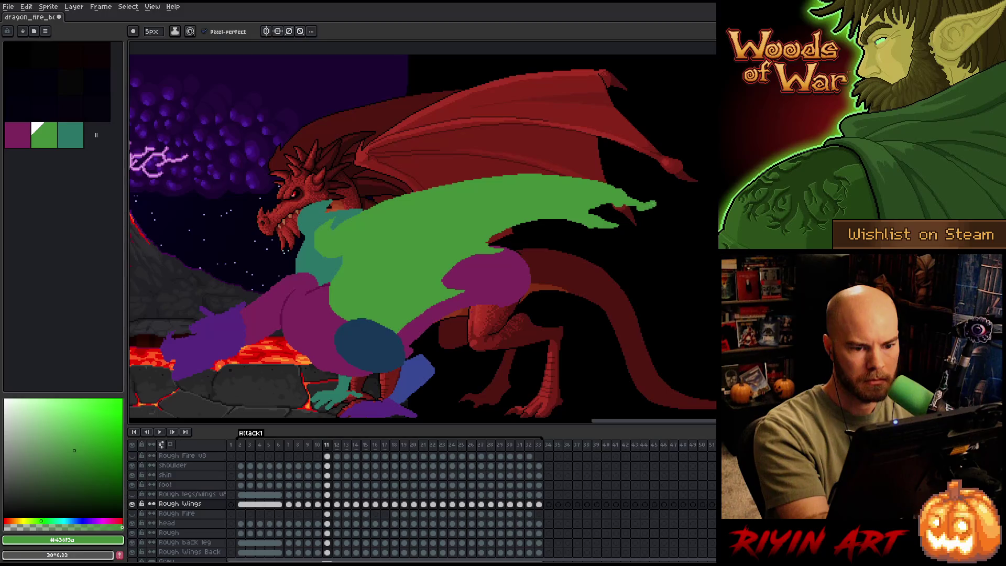
{"action": "left_click_drag", "start_coordinate": [649, 206], "coordinate": [659, 203]}
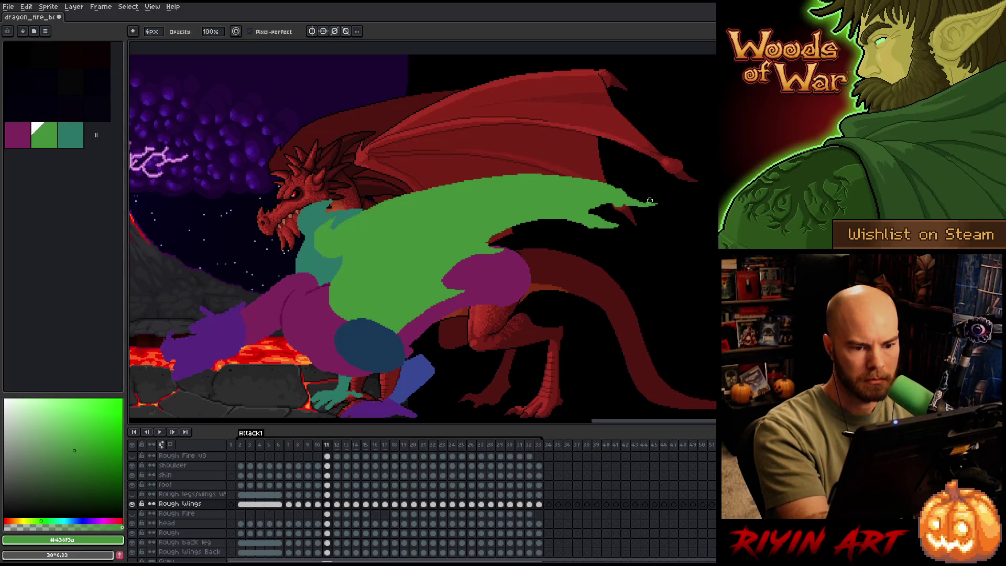
{"action": "key", "text": "ctrl+z"}
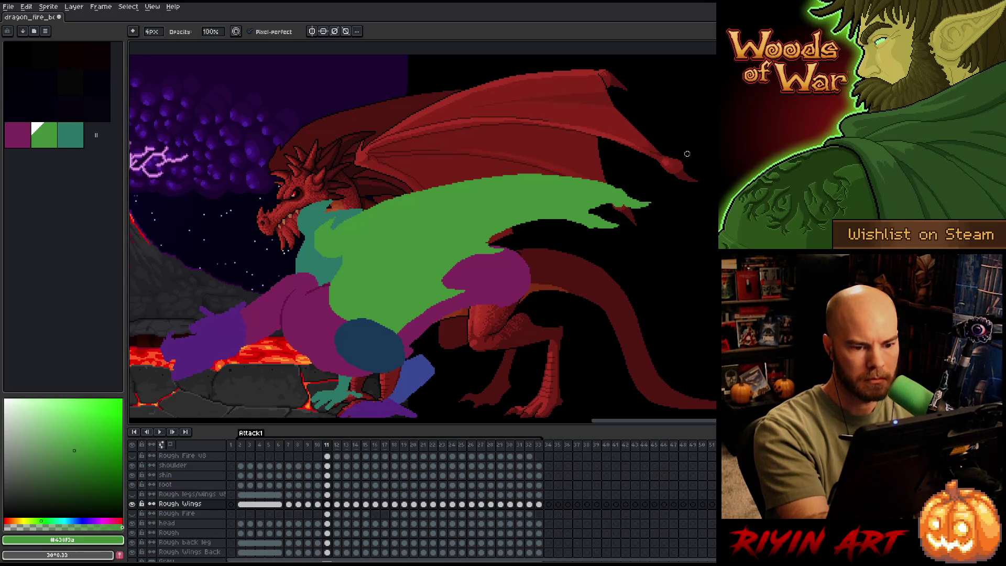
Pan the view back to the volcano and step back to frame 10.
{"action": "key", "text": "e"}
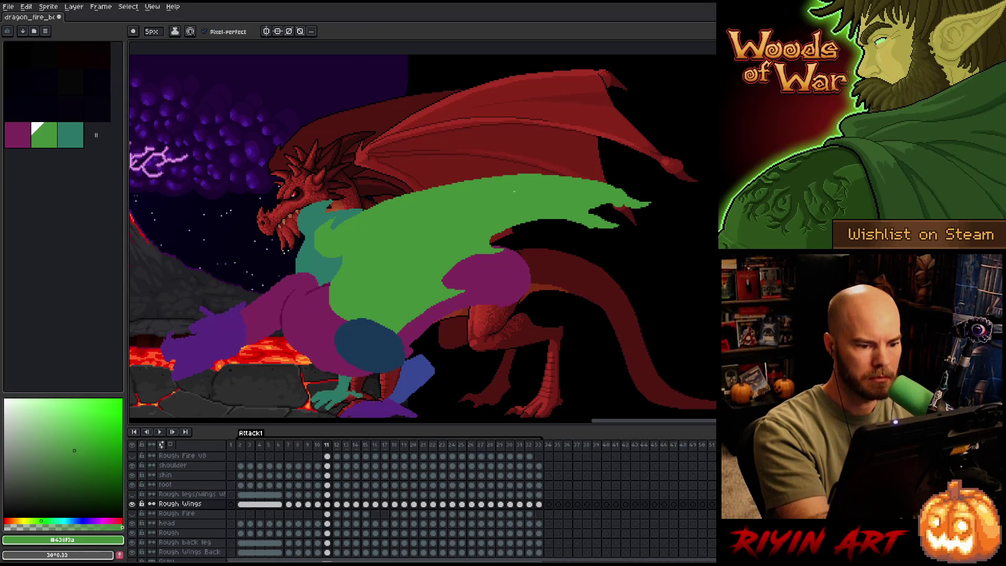
{"action": "left_click_drag", "start_coordinate": [455, 289], "coordinate": [459, 265]}
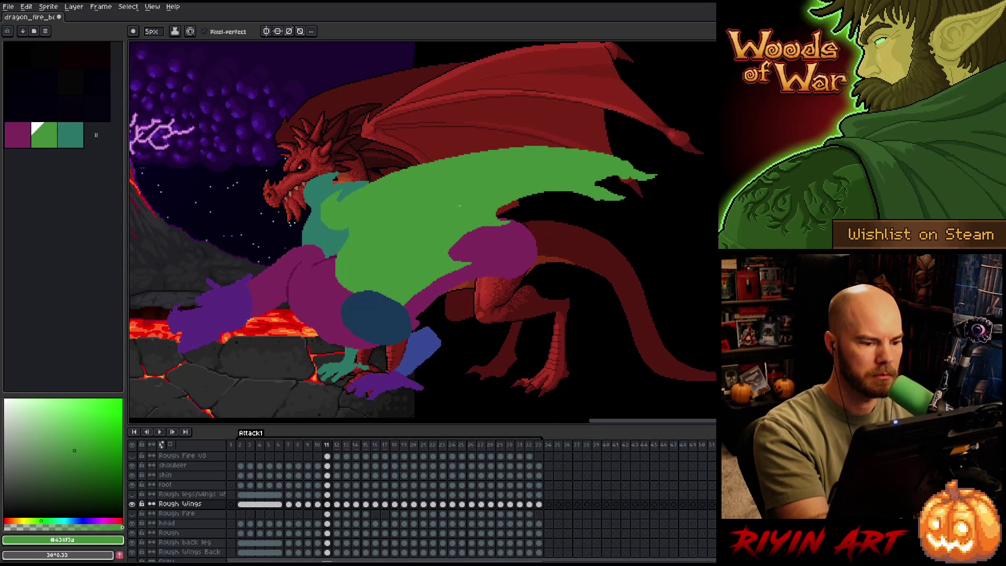
{"action": "left_click_drag", "start_coordinate": [529, 311], "coordinate": [646, 321]}
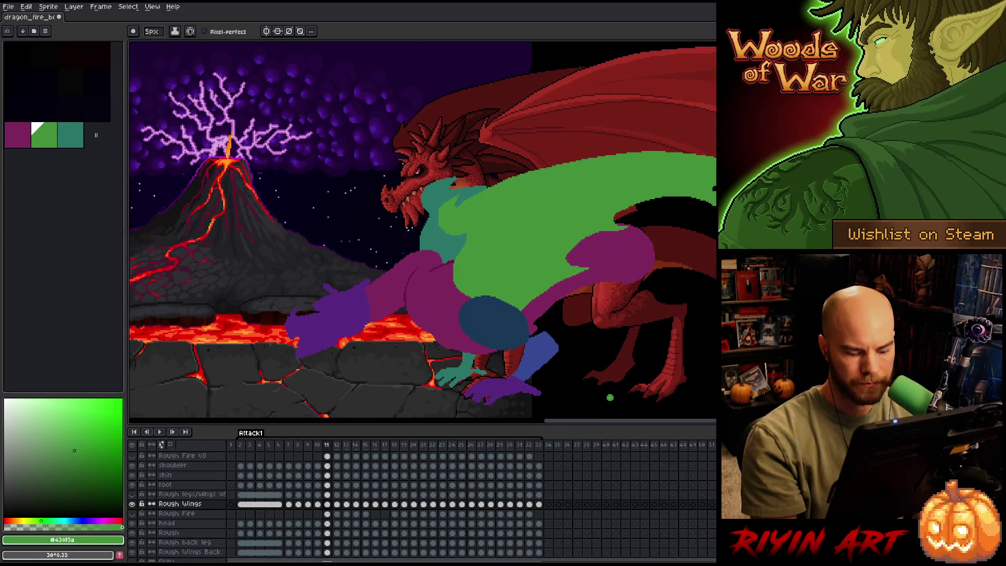
{"action": "key", "text": "Left"}
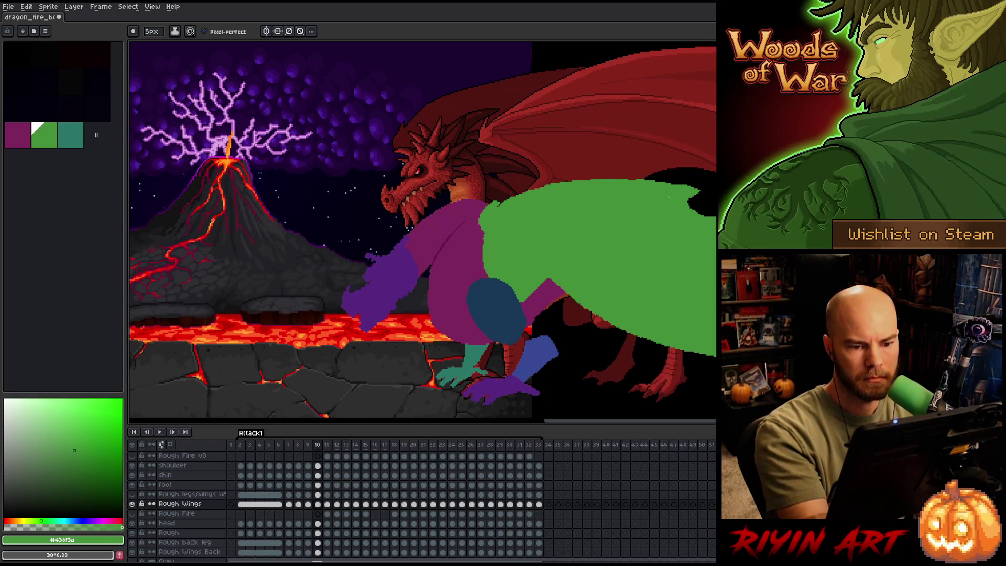
Extend the green wing's top edge toward the shoulder with the Pencil and fill its left-edge notch.
{"action": "left_click_drag", "start_coordinate": [675, 193], "coordinate": [564, 169]}
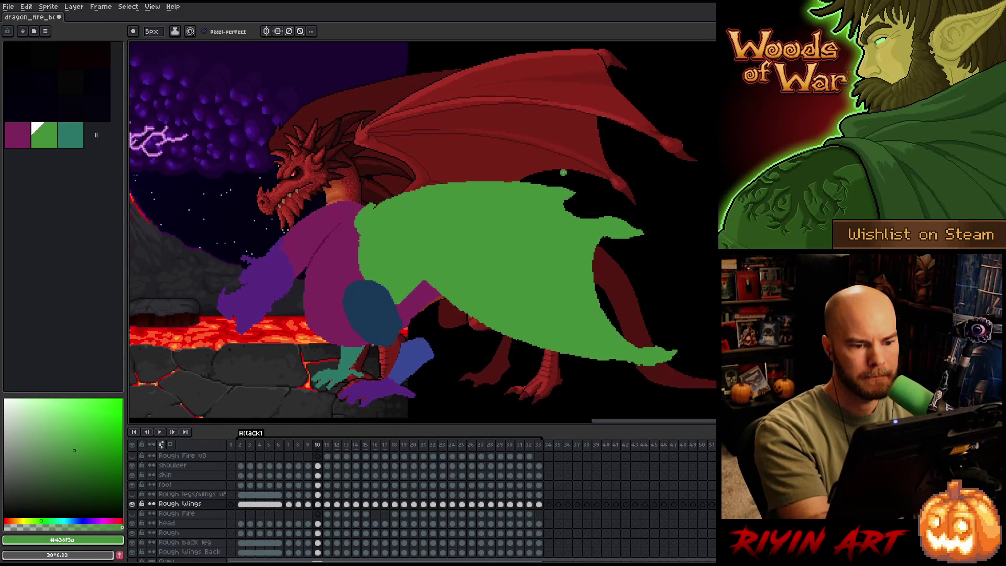
{"action": "left_click_drag", "start_coordinate": [453, 181], "coordinate": [488, 180]}
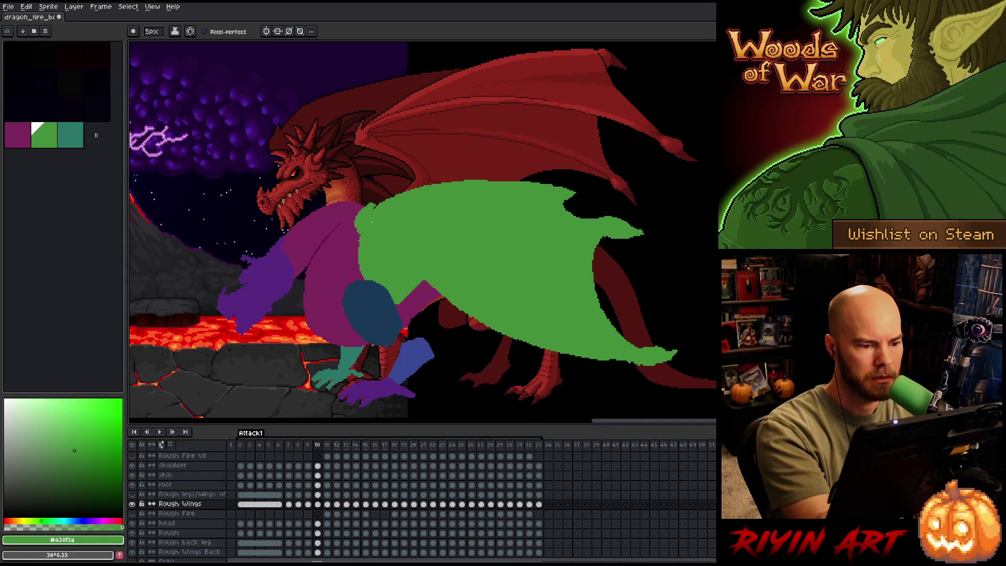
{"action": "mouse_move", "coordinate": [549, 185]}
{"action": "left_mouse_down"}
{"action": "mouse_move", "coordinate": [452, 182]}
{"action": "mouse_move", "coordinate": [375, 209]}
{"action": "left_mouse_up"}
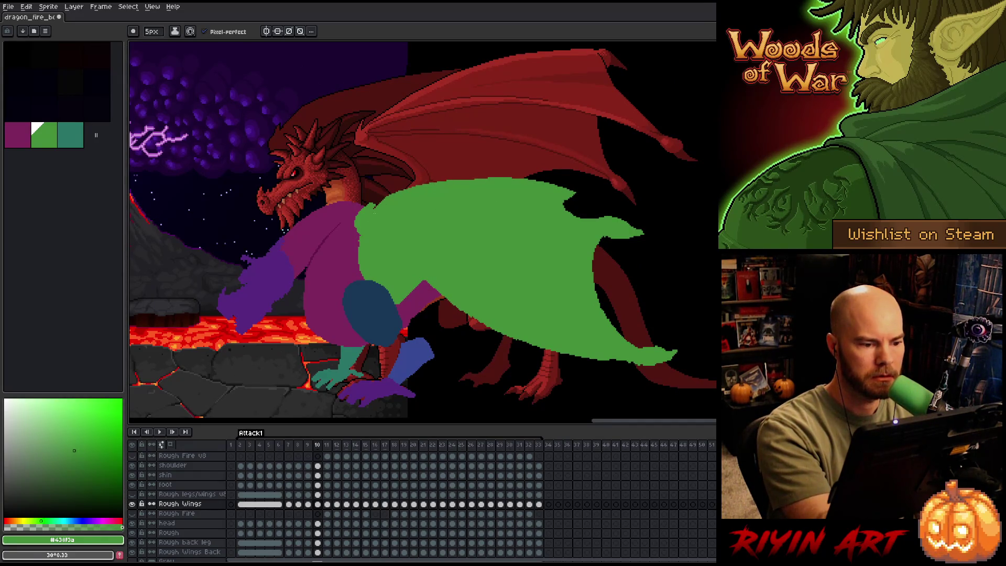
{"action": "key", "text": "e"}
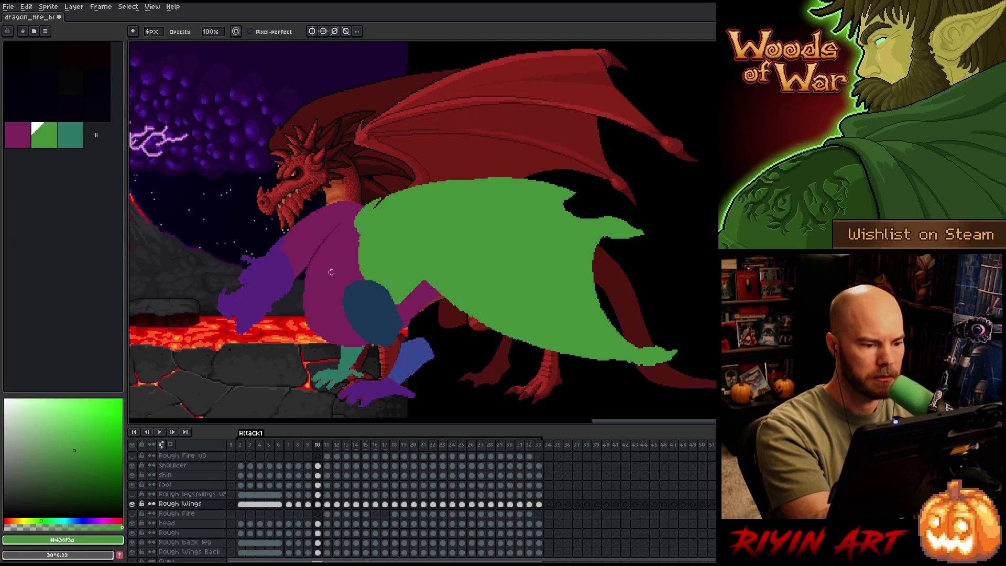
{"action": "key", "text": "b"}
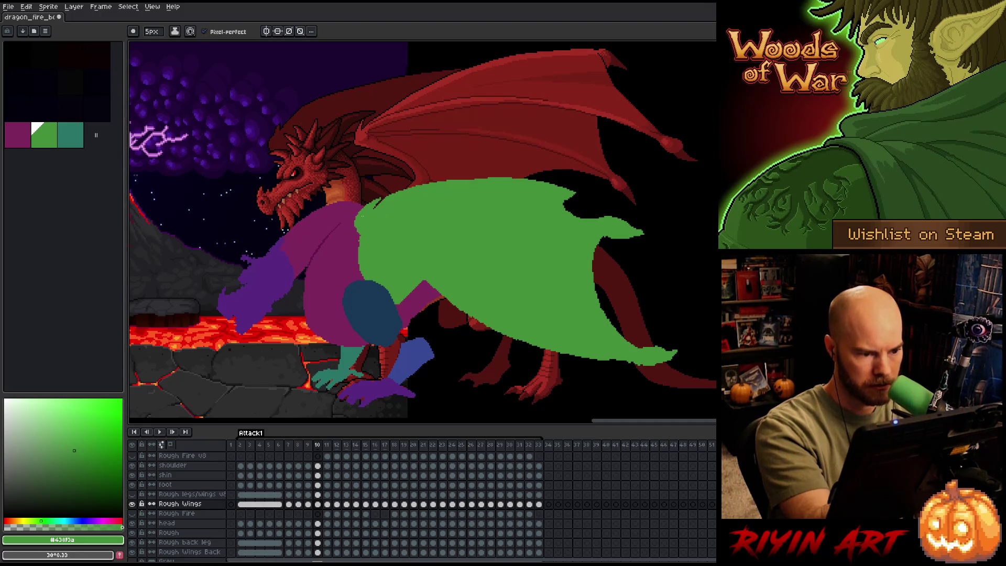
{"action": "left_click_drag", "start_coordinate": [359, 238], "coordinate": [357, 268]}
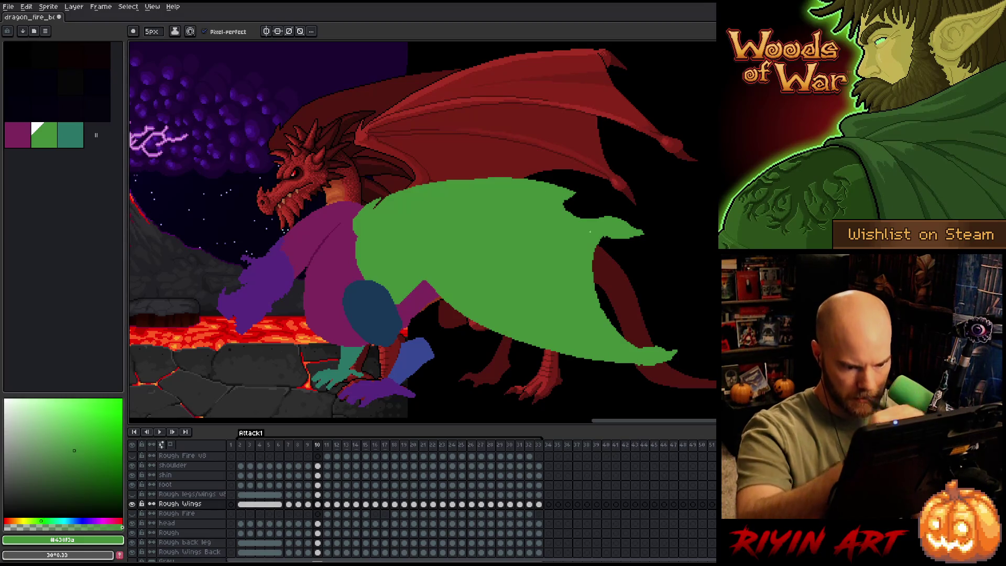
Erase and repaint green along the wing's right edge.
{"action": "key", "text": "e"}
{"action": "mouse_move", "coordinate": [602, 240]}
{"action": "left_mouse_down"}
{"action": "mouse_move", "coordinate": [594, 308]}
{"action": "mouse_move", "coordinate": [637, 343]}
{"action": "left_mouse_up"}
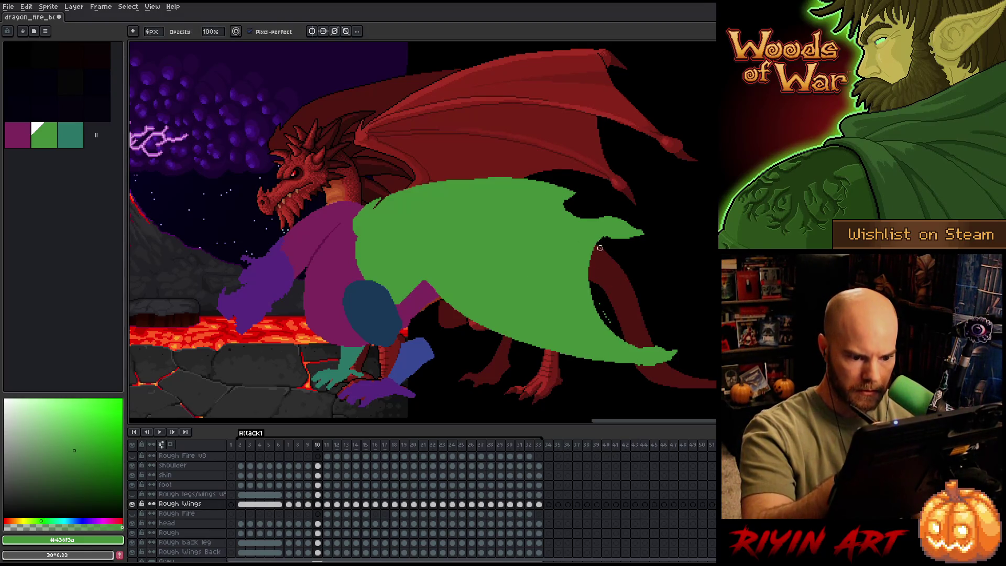
{"action": "key", "text": "b"}
{"action": "mouse_move", "coordinate": [597, 240]}
{"action": "left_mouse_down"}
{"action": "mouse_move", "coordinate": [596, 314]}
{"action": "mouse_move", "coordinate": [632, 343]}
{"action": "left_mouse_up"}
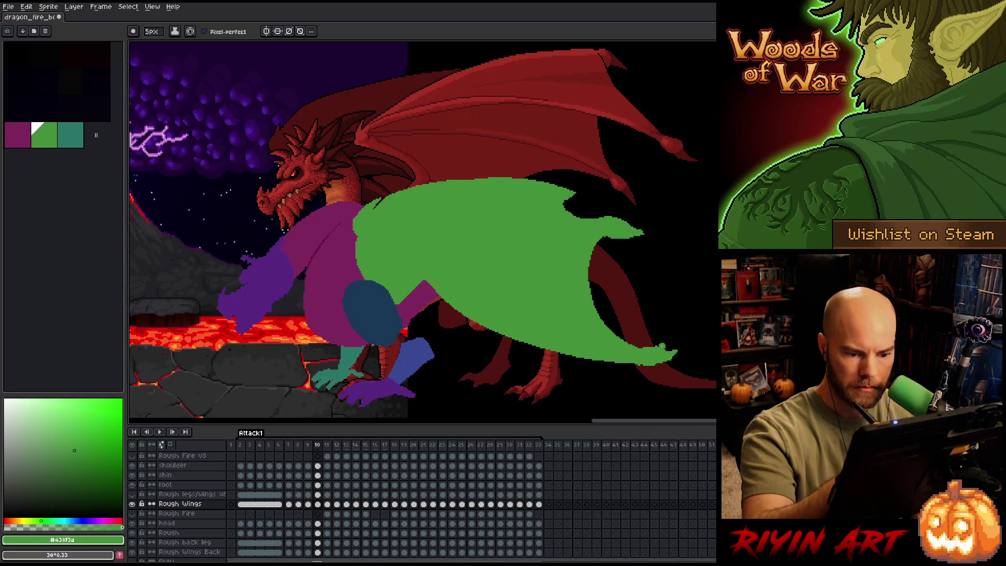
{"action": "key", "text": "e"}
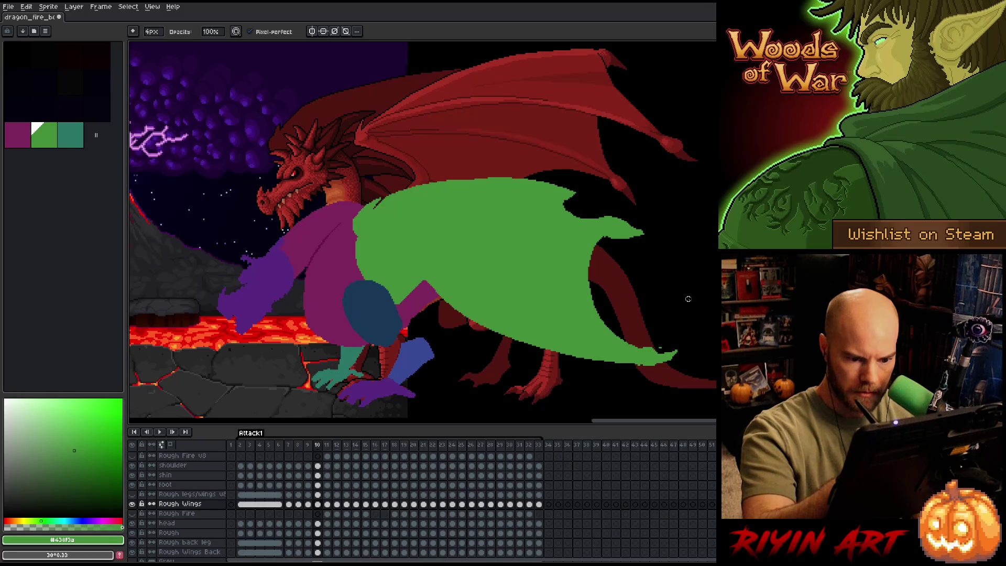
{"action": "left_click_drag", "start_coordinate": [700, 316], "coordinate": [638, 263]}
{"action": "key", "text": "b"}
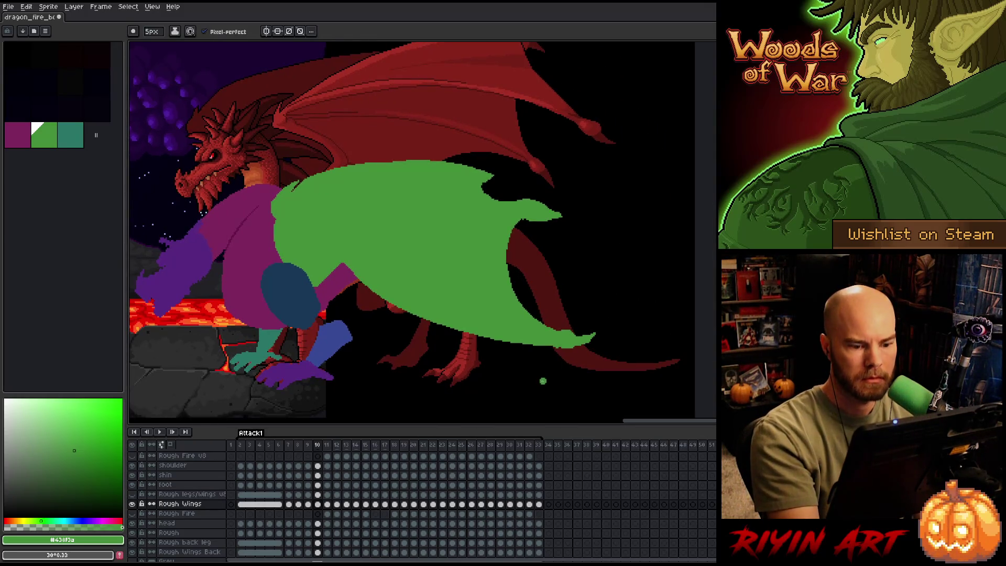
{"action": "key", "text": "e"}
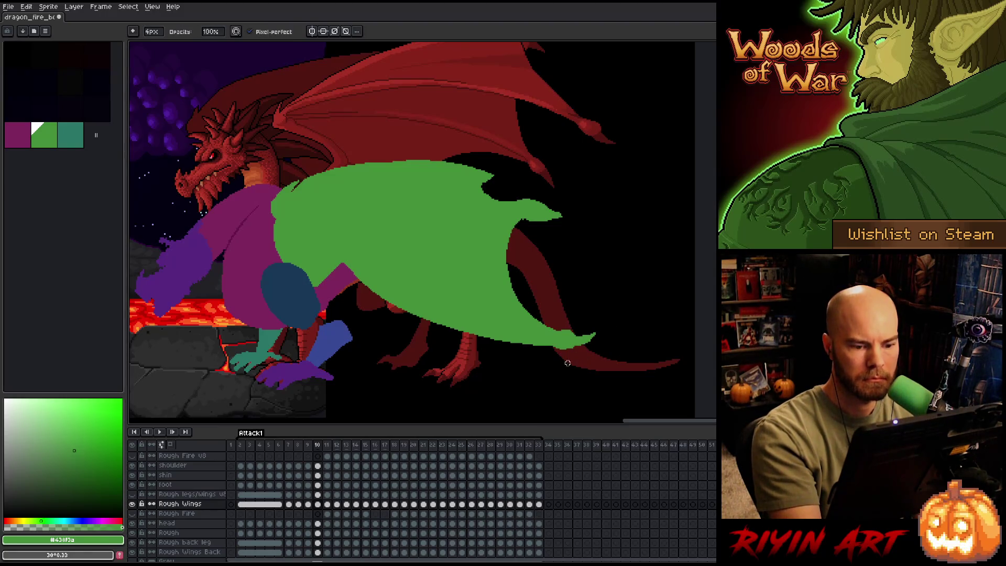
{"action": "key", "text": "b"}
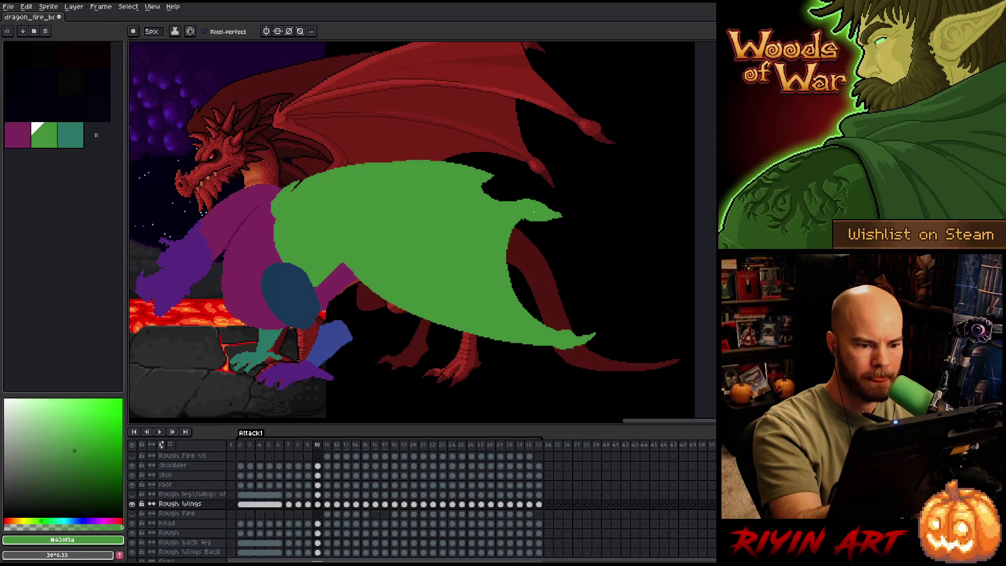
Trim pixels off the wing's right edge and carve a notch into its top edge.
{"action": "key", "text": "q"}
{"action": "mouse_move", "coordinate": [554, 242]}
{"action": "left_mouse_down"}
{"action": "mouse_move", "coordinate": [522, 214]}
{"action": "mouse_move", "coordinate": [547, 207]}
{"action": "left_mouse_up"}
{"action": "key", "text": "ctrl+d"}
{"action": "key", "text": "e"}
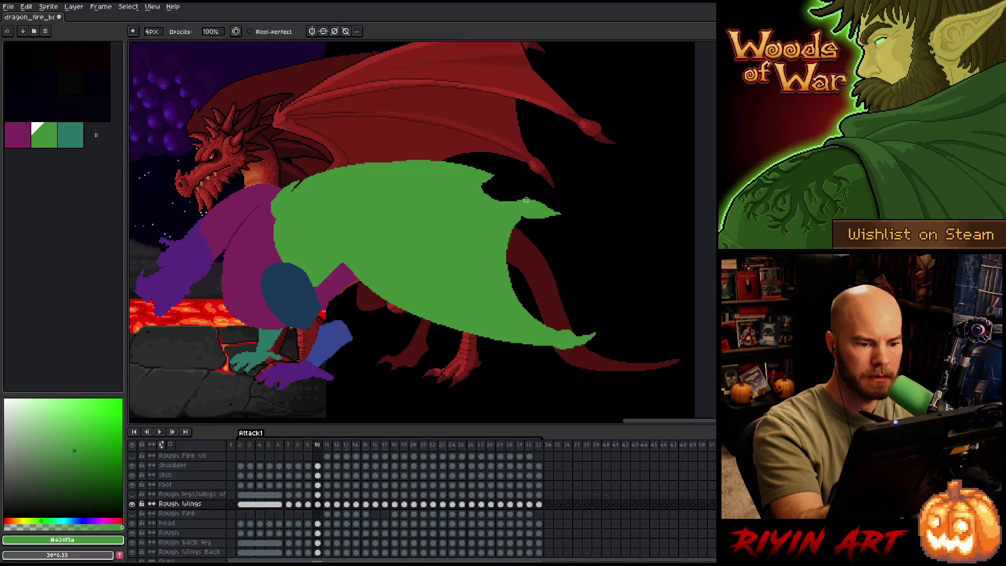
{"action": "left_click_drag", "start_coordinate": [520, 221], "coordinate": [522, 282]}
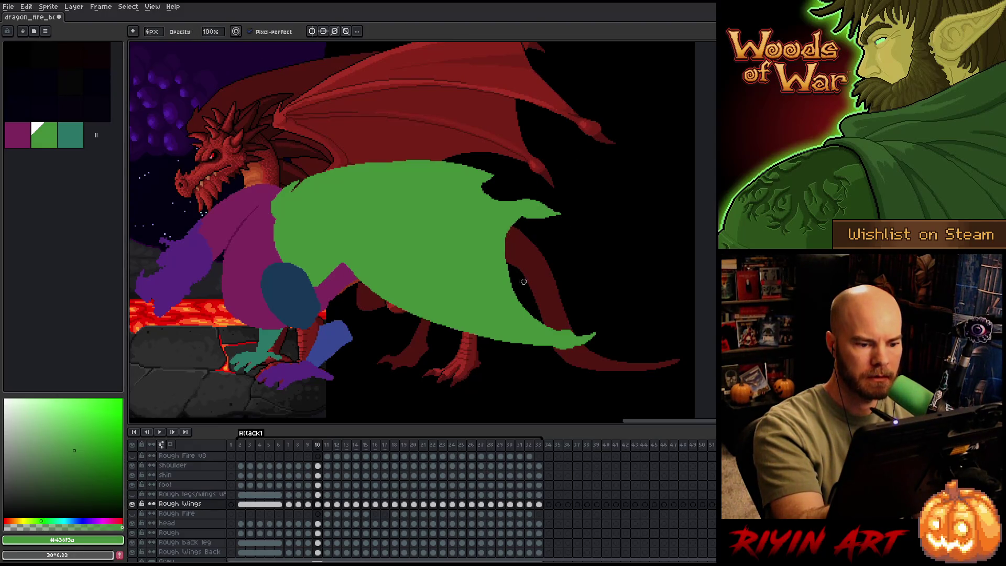
{"action": "left_click_drag", "start_coordinate": [509, 245], "coordinate": [526, 297]}
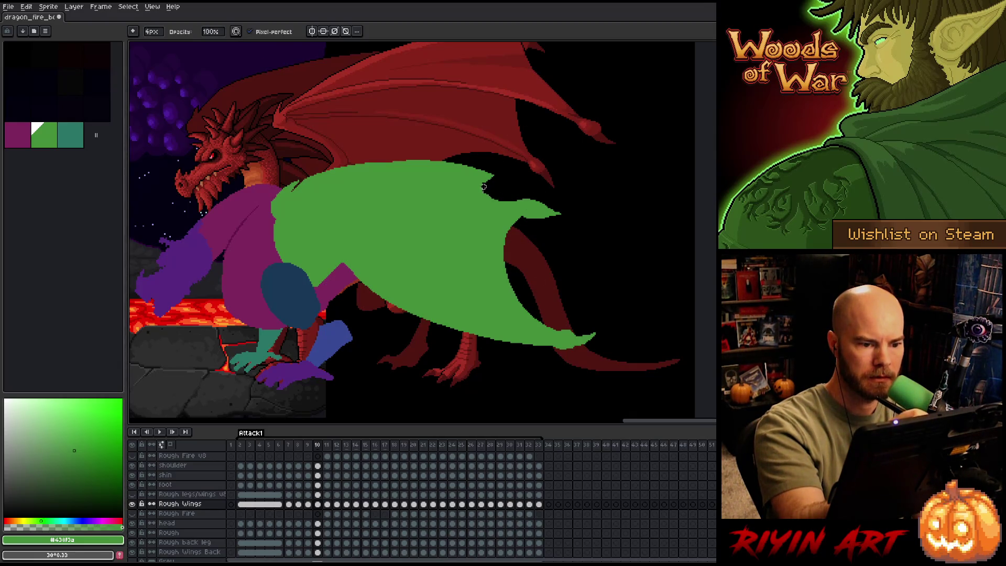
{"action": "key", "text": "e"}
{"action": "left_click_drag", "start_coordinate": [491, 171], "coordinate": [481, 179]}
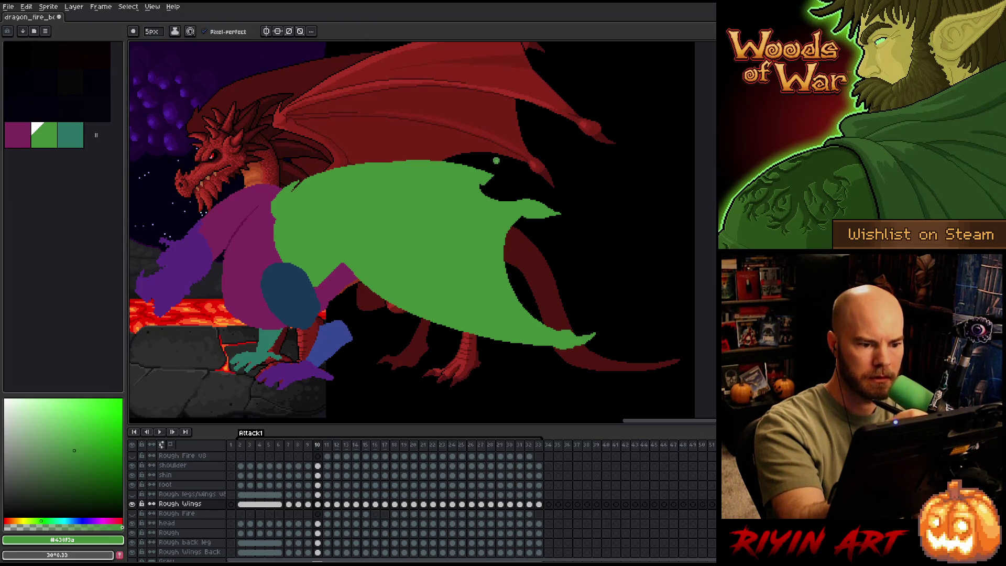
{"action": "key", "text": "b"}
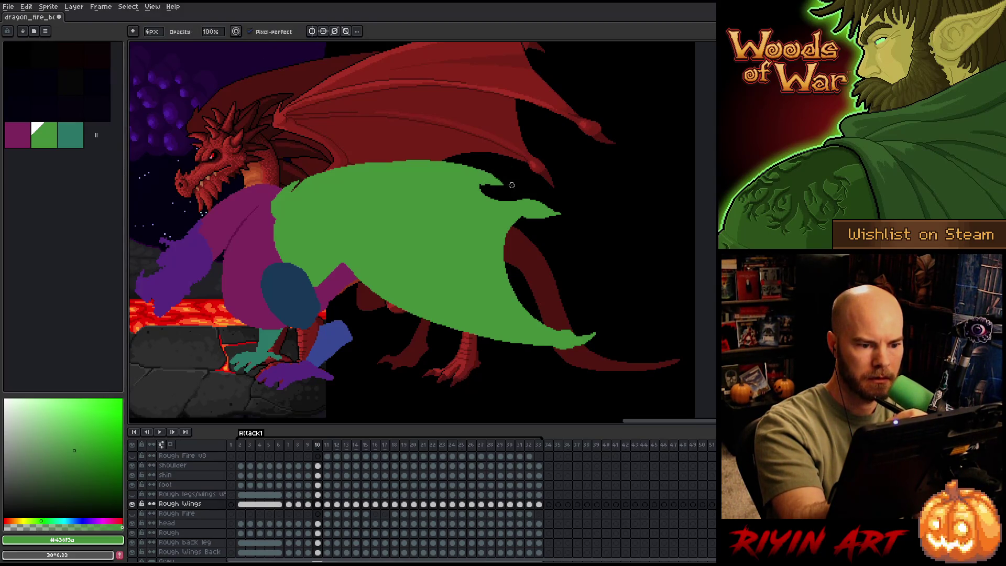
{"action": "left_click_drag", "start_coordinate": [501, 124], "coordinate": [595, 142]}
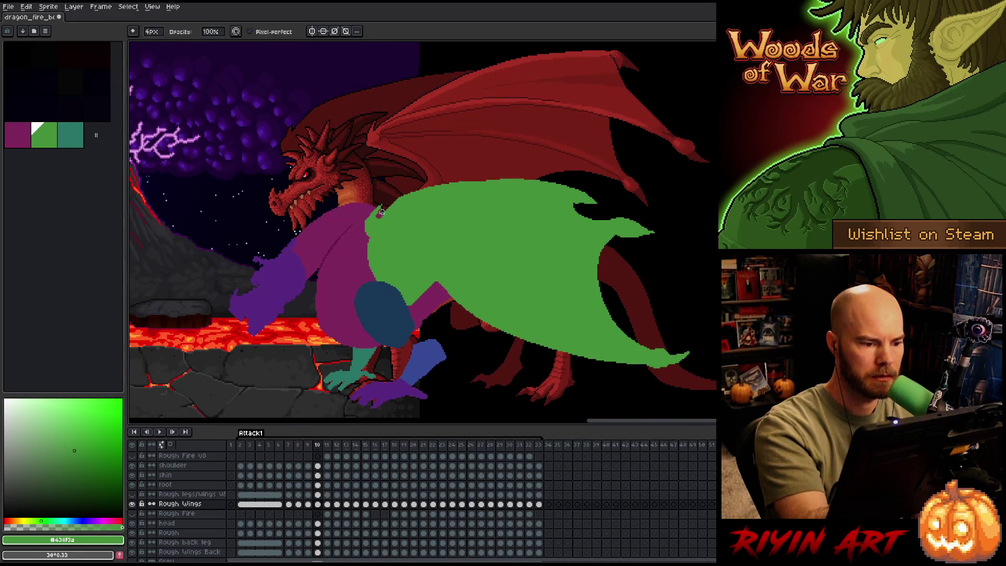
Pan up over the dragon and go to frame 9 of the Rough Wings layer.
{"action": "key", "text": "e"}
{"action": "key", "text": "b"}
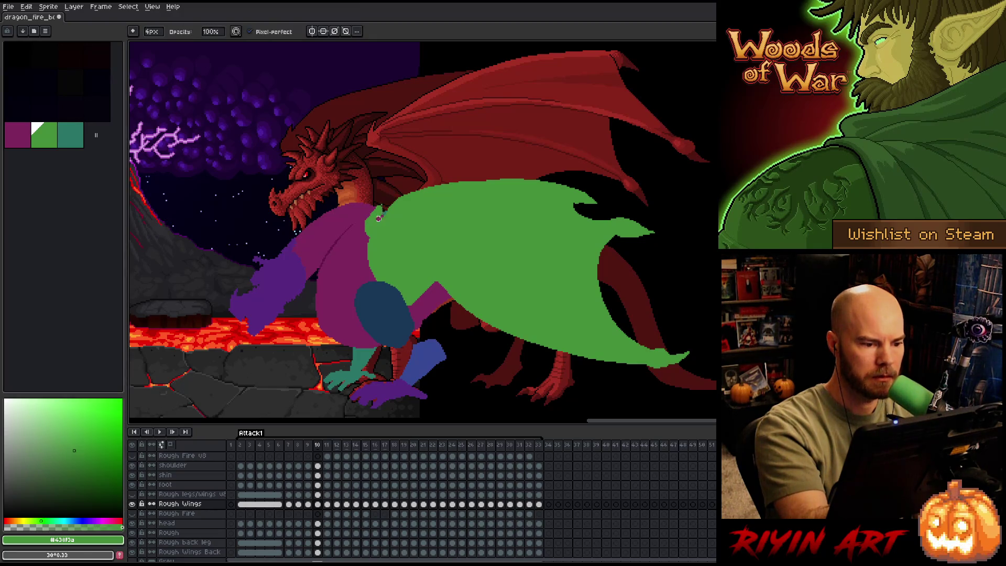
{"action": "key", "text": "e"}
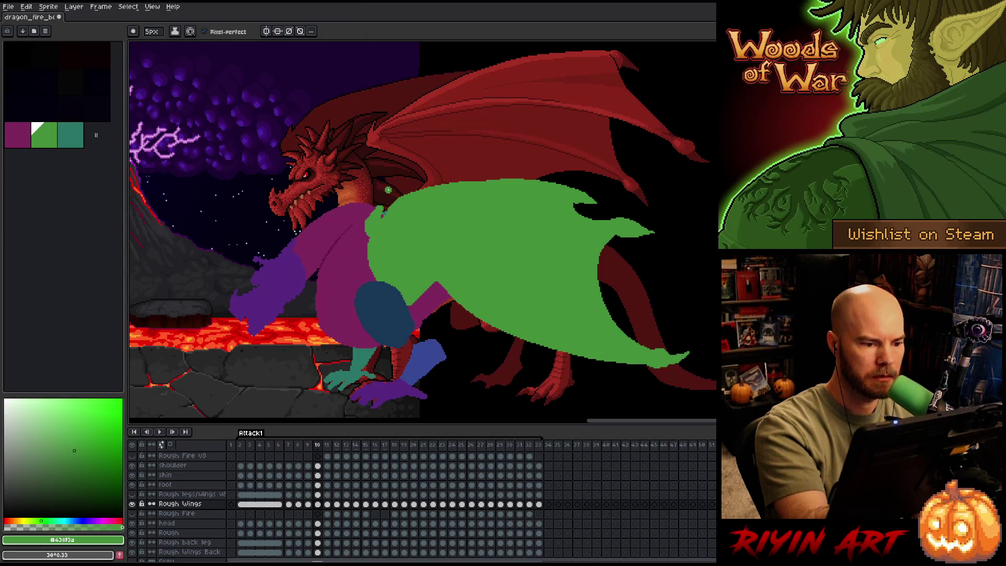
{"action": "key", "text": "b"}
{"action": "key", "text": "e"}
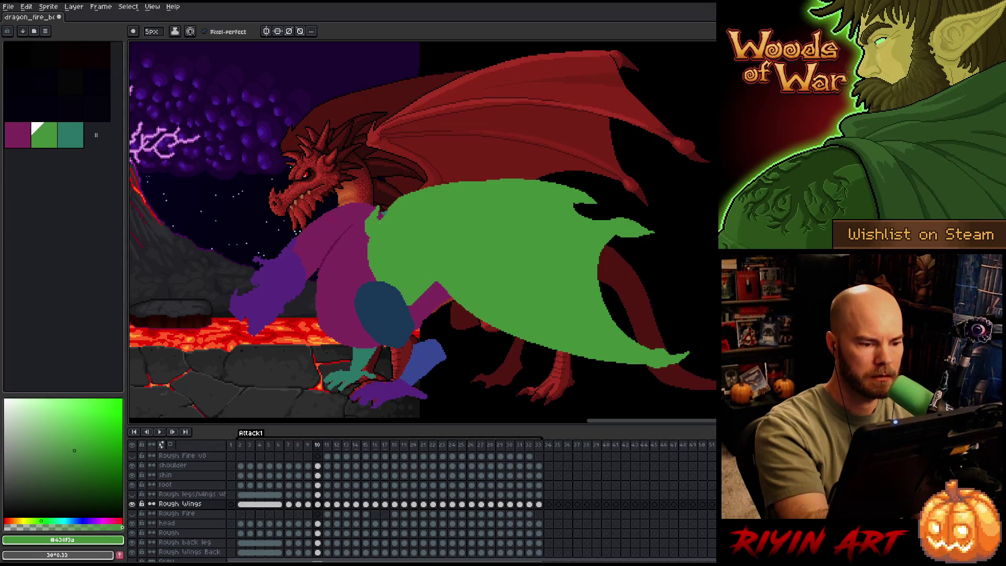
{"action": "key", "text": "h"}
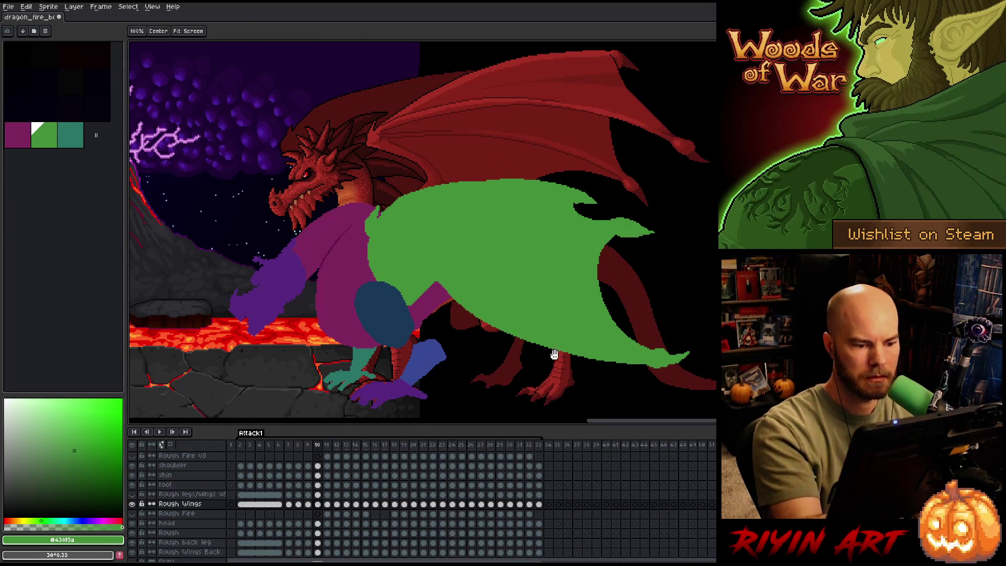
{"action": "left_click_drag", "start_coordinate": [551, 422], "coordinate": [545, 387]}
{"action": "left_click", "coordinate": [308, 504]}
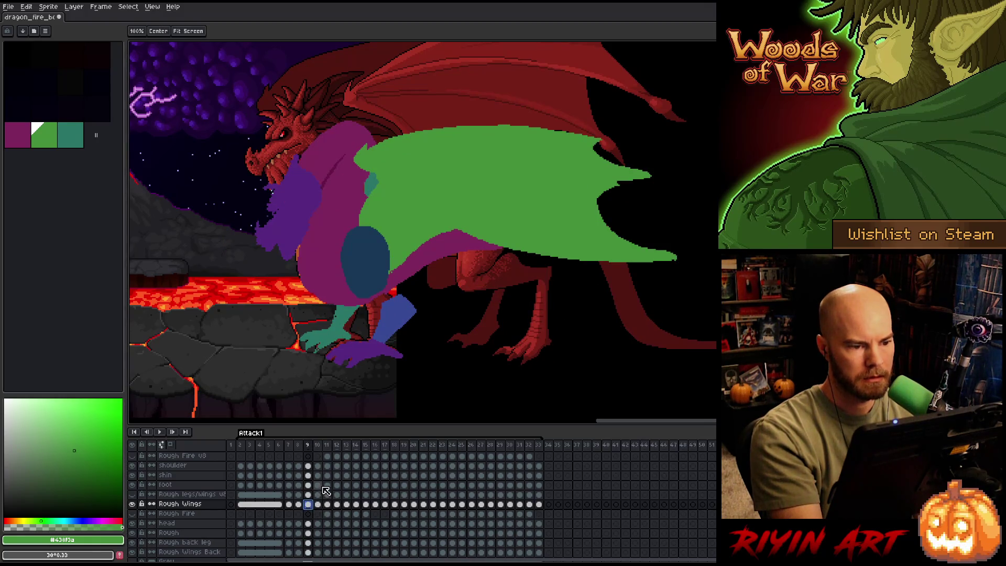
Erase the green wing tip on frame 9.
{"action": "key", "text": "e"}
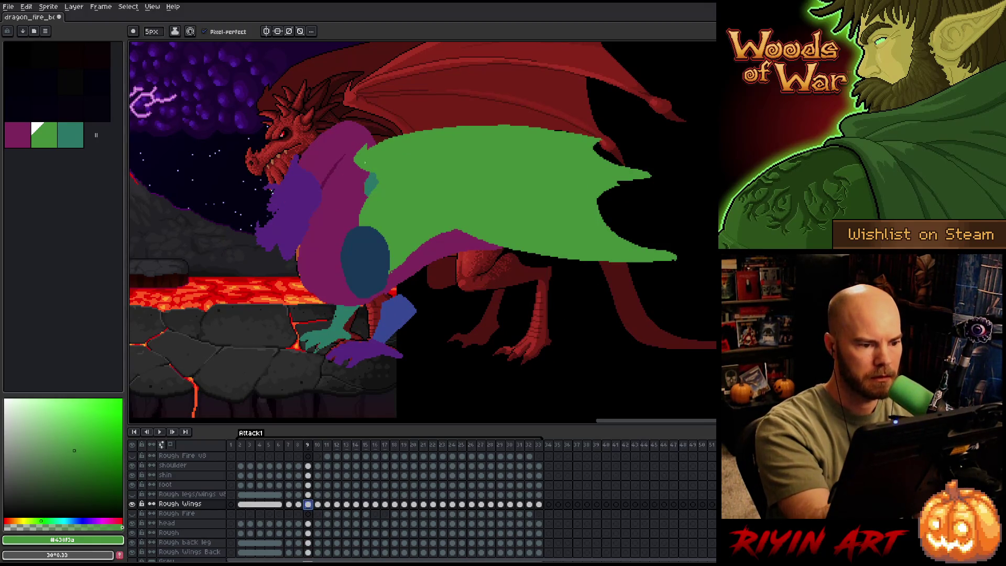
{"action": "key", "text": "b"}
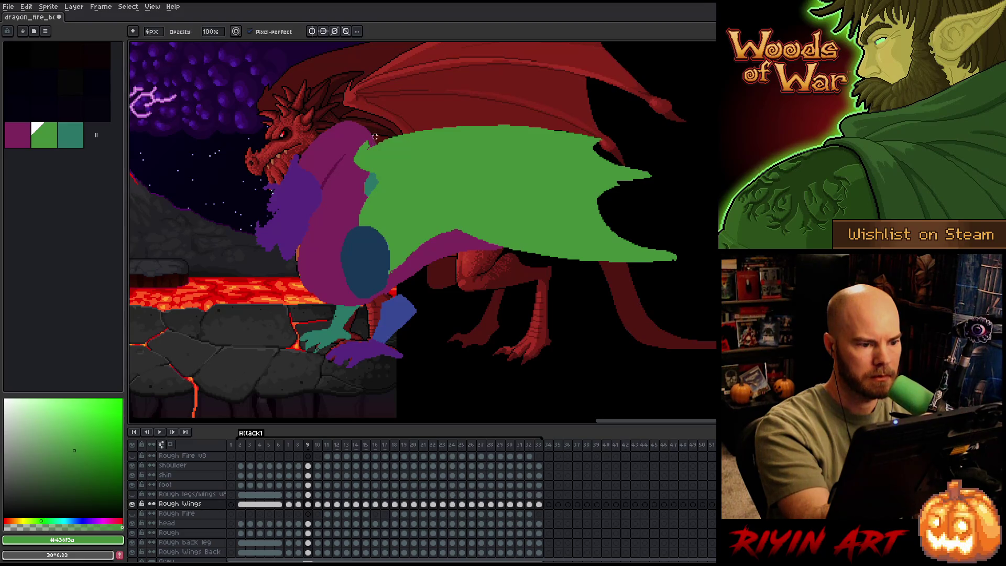
{"action": "key", "text": "e"}
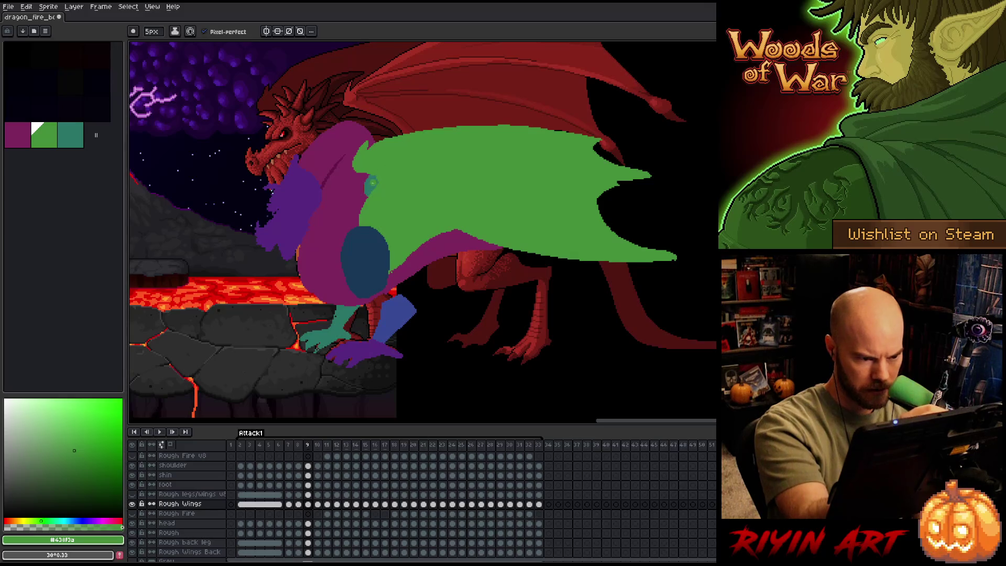
{"action": "key", "text": "b"}
{"action": "key", "text": "e"}
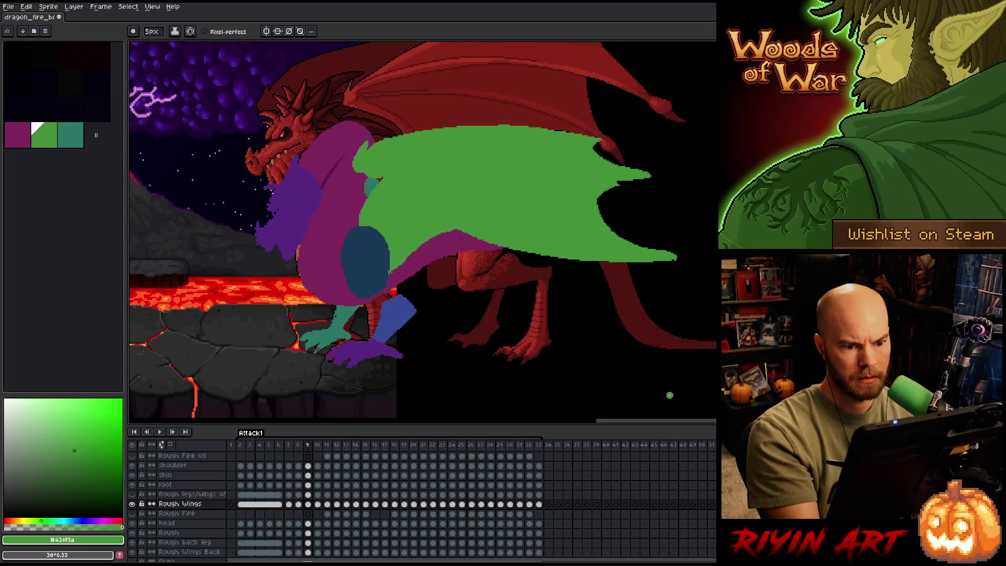
{"action": "key", "text": "b"}
{"action": "left_click_drag", "start_coordinate": [659, 266], "coordinate": [712, 240]}
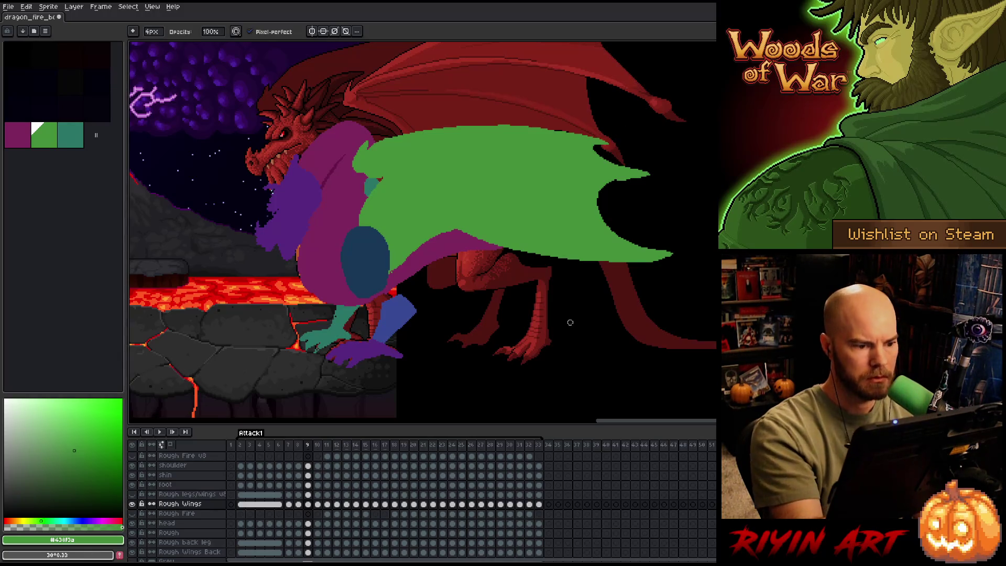
Erase more of the frame 9 wing, then step back to frame 8's pose.
{"action": "left_click_drag", "start_coordinate": [409, 270], "coordinate": [399, 260]}
{"action": "key", "text": "e"}
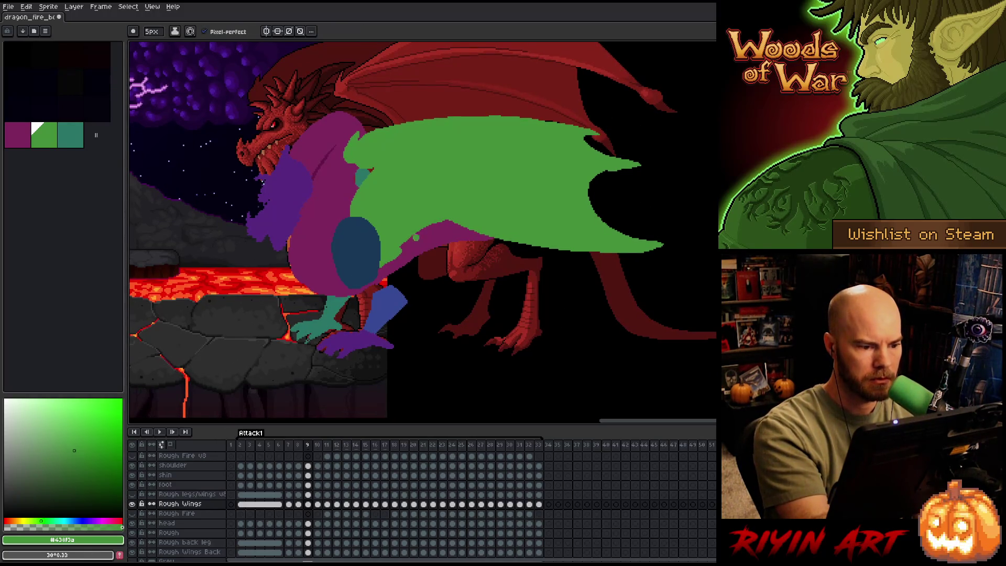
{"action": "key", "text": "b"}
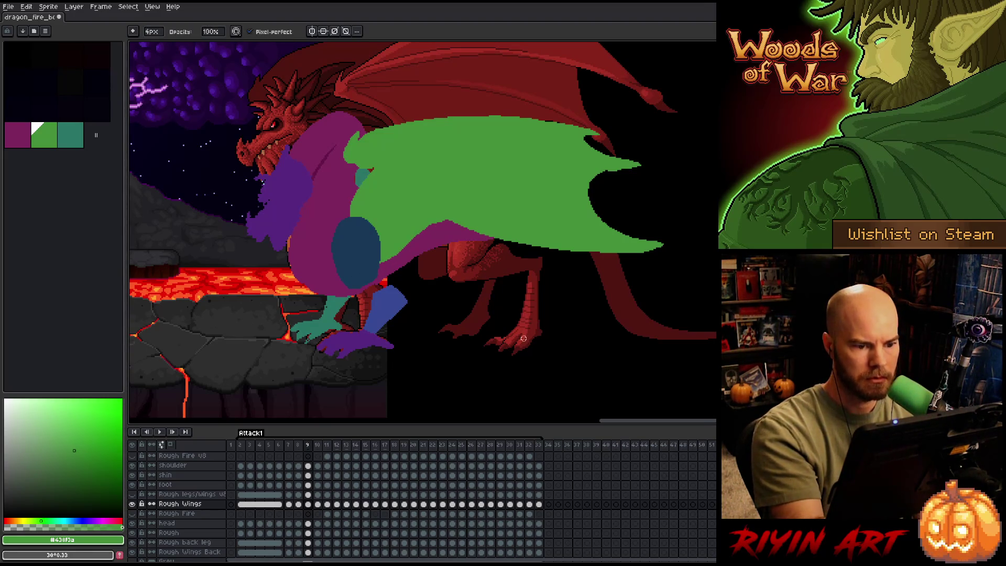
{"action": "left_click_drag", "start_coordinate": [516, 306], "coordinate": [536, 287]}
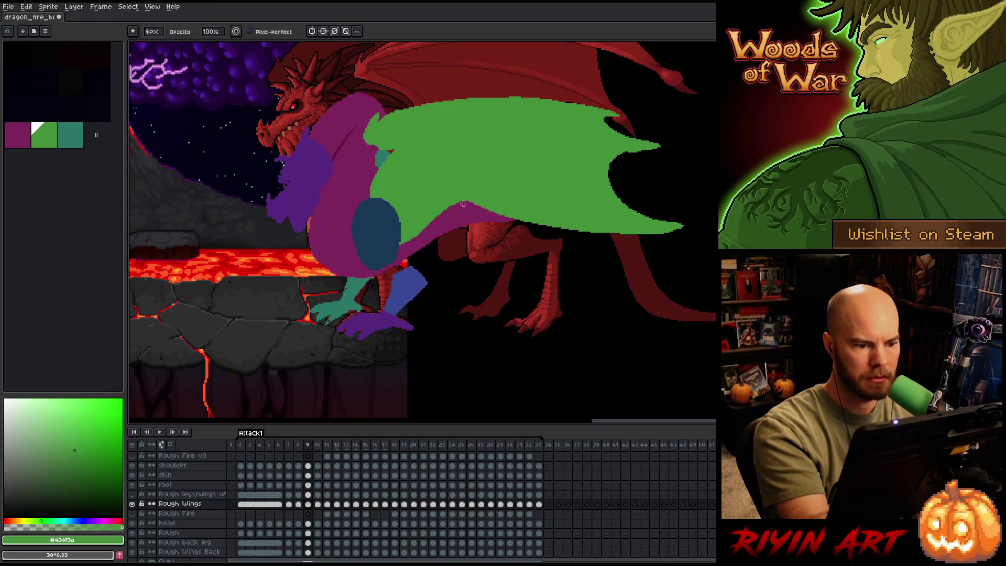
{"action": "key", "text": "e"}
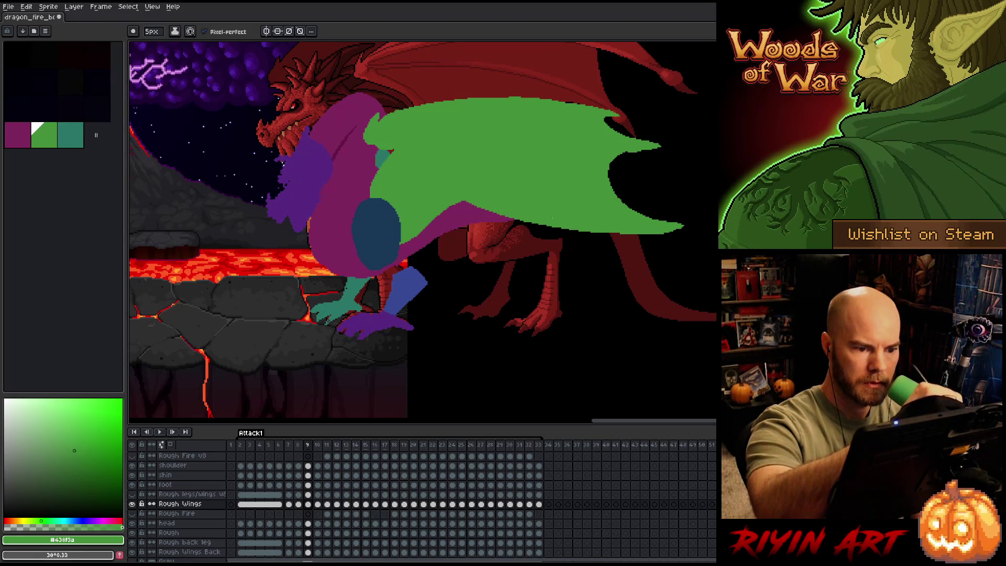
{"action": "left_click_drag", "start_coordinate": [615, 298], "coordinate": [530, 312]}
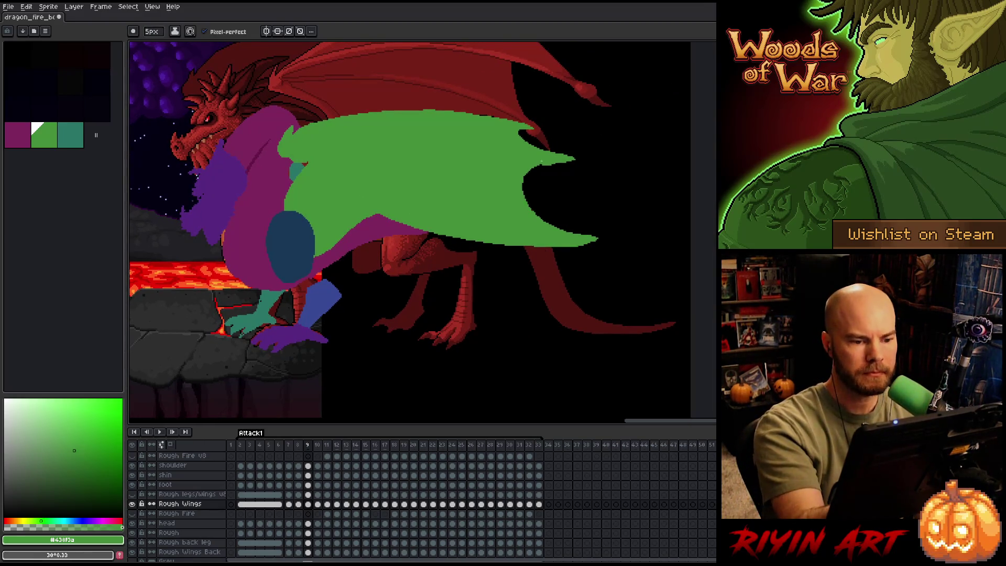
{"action": "key", "text": "b"}
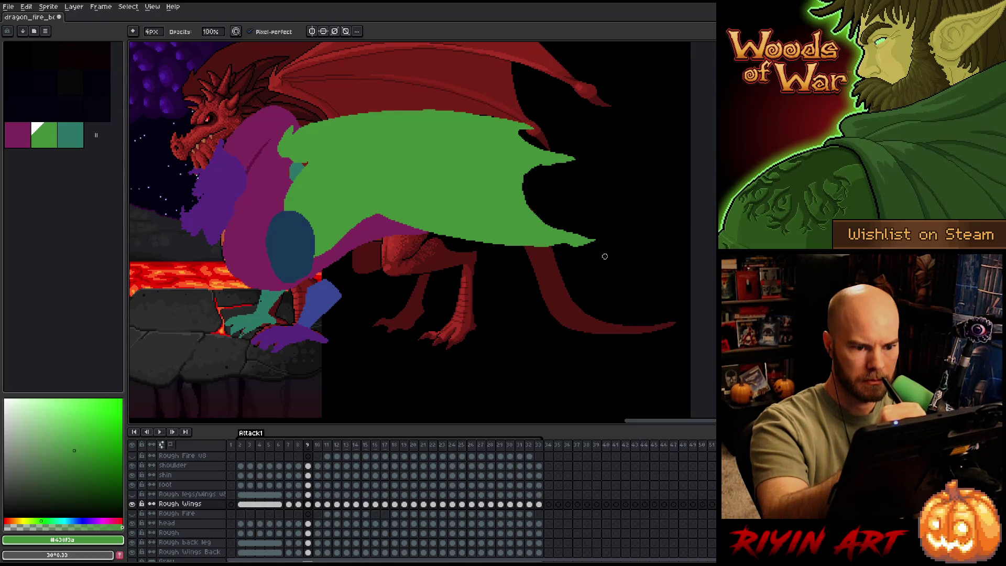
{"action": "left_click_drag", "start_coordinate": [612, 301], "coordinate": [639, 271]}
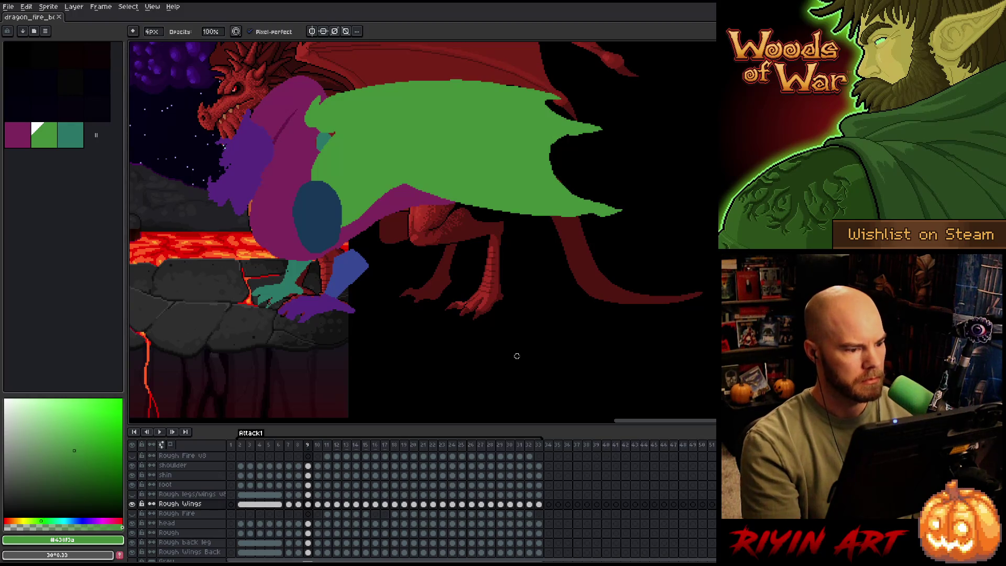
{"action": "key", "text": "comma"}
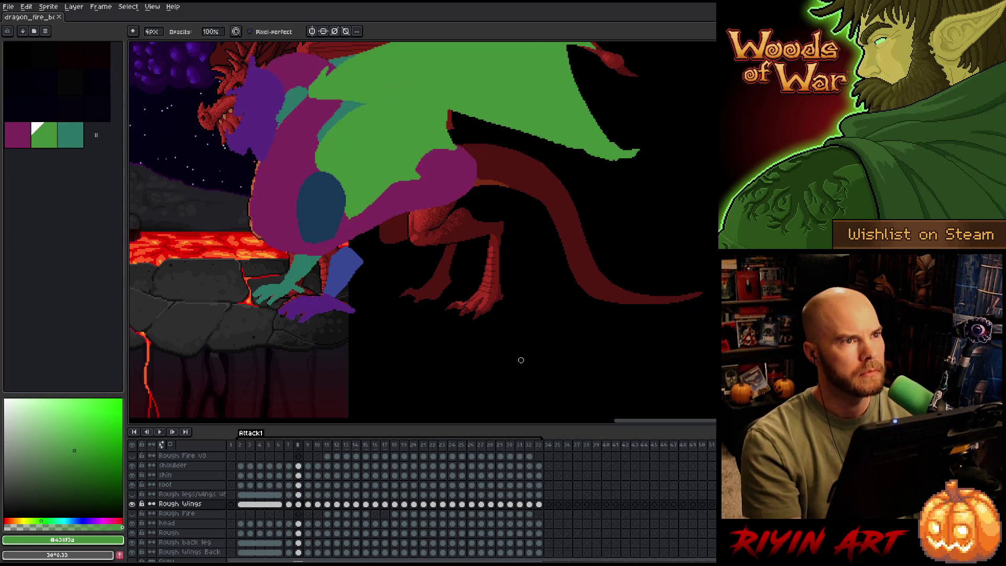
Review the Rough Wings poses from frame 12 through frame 18.
{"action": "scroll", "coordinate": [458, 238], "scroll_direction": "down", "scroll_amount": 1}
{"action": "key", "text": "period"}
{"action": "key", "text": "period"}
{"action": "key", "text": "period"}
{"action": "scroll", "coordinate": [445, 214], "scroll_direction": "up", "scroll_amount": 1}
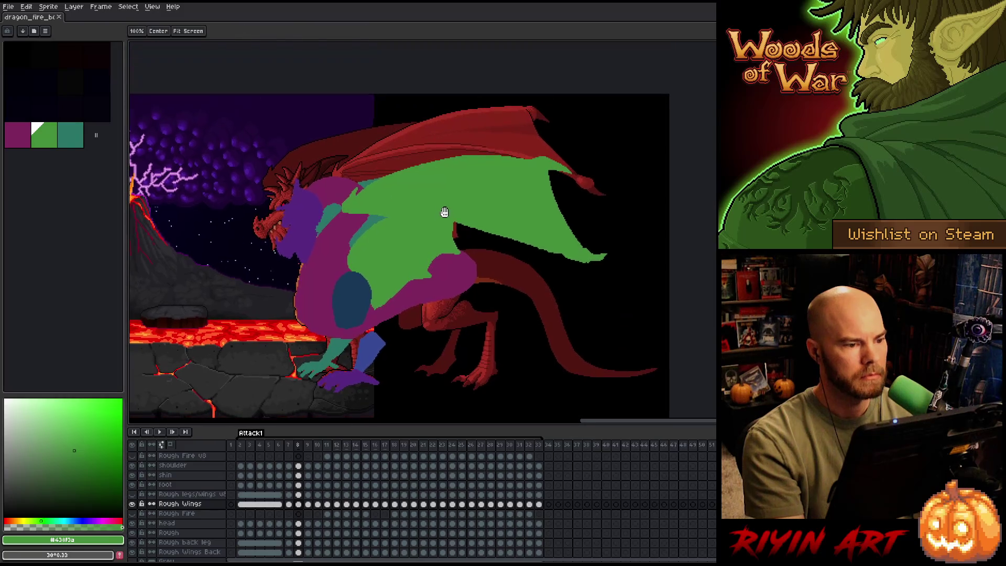
{"action": "key", "text": "period"}
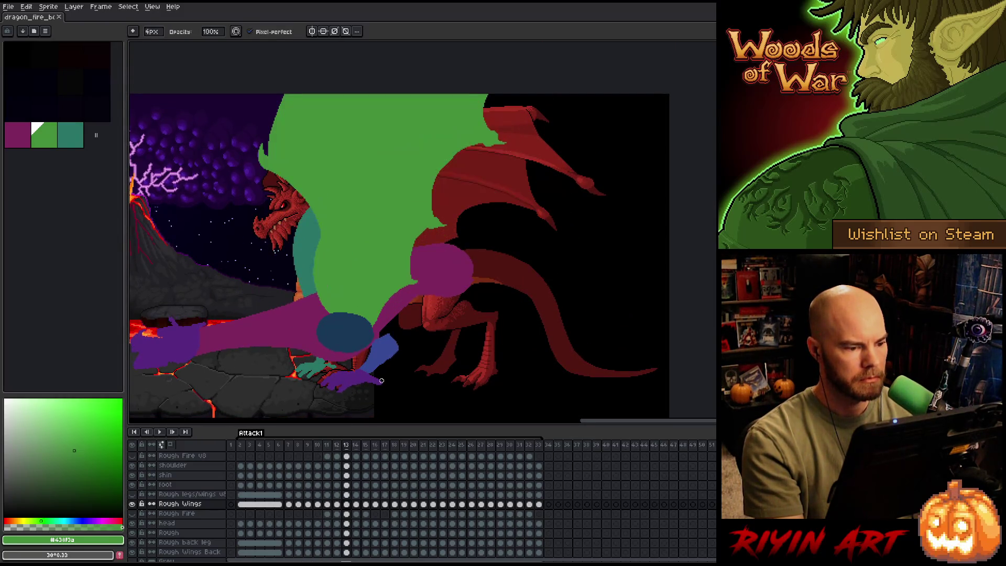
{"action": "left_click", "coordinate": [357, 505]}
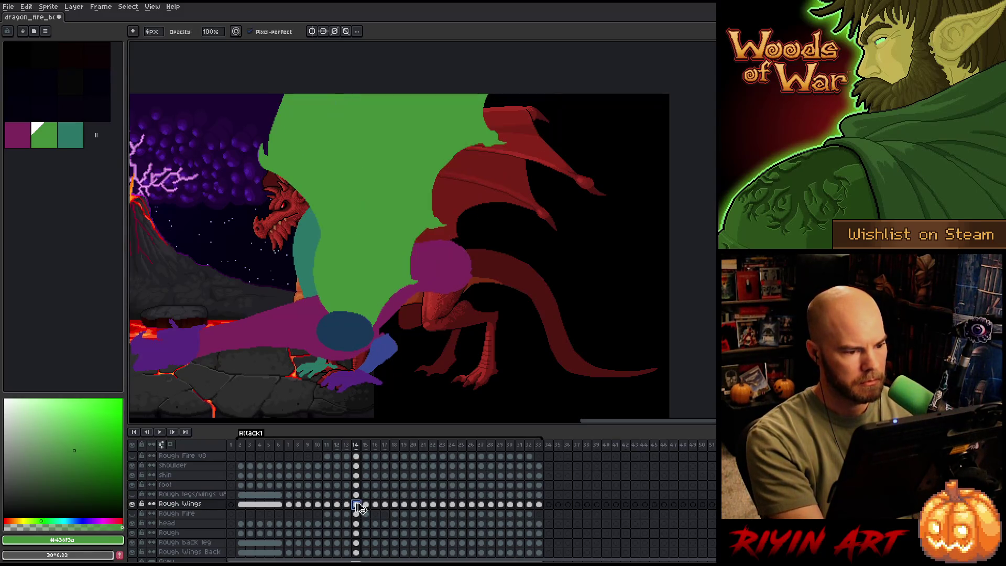
{"action": "left_click", "coordinate": [365, 504]}
{"action": "left_click", "coordinate": [375, 506]}
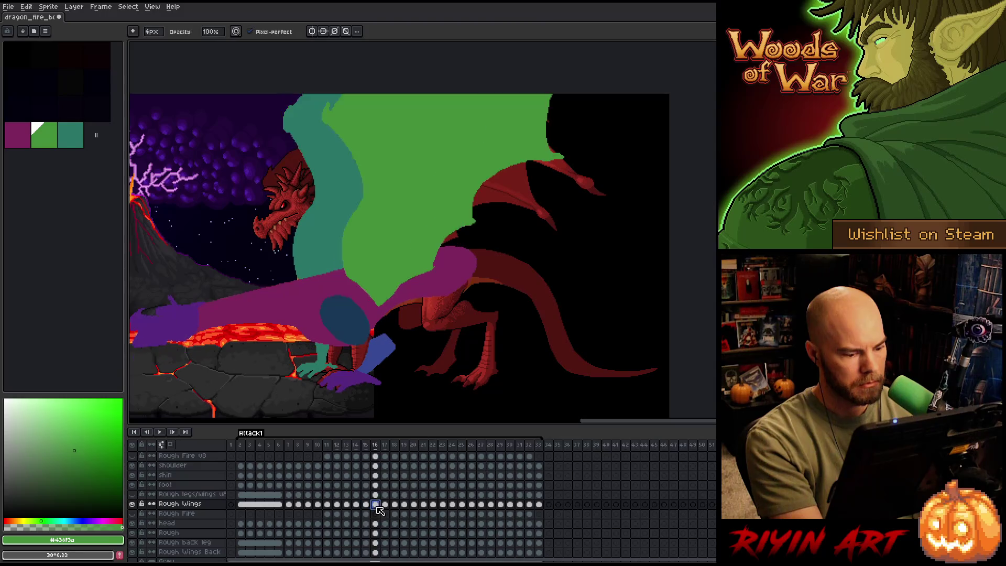
{"action": "left_click", "coordinate": [385, 504]}
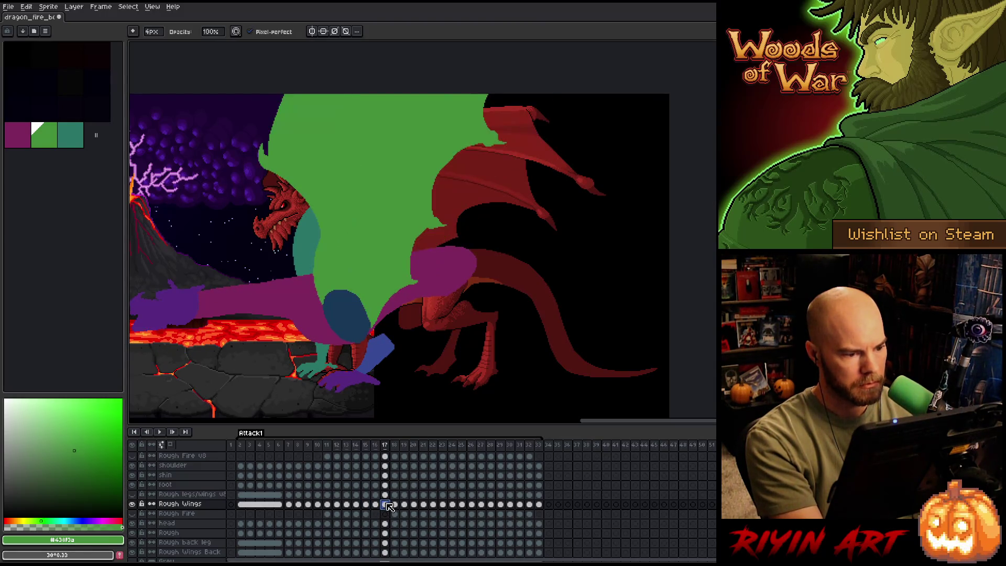
{"action": "left_click", "coordinate": [395, 505]}
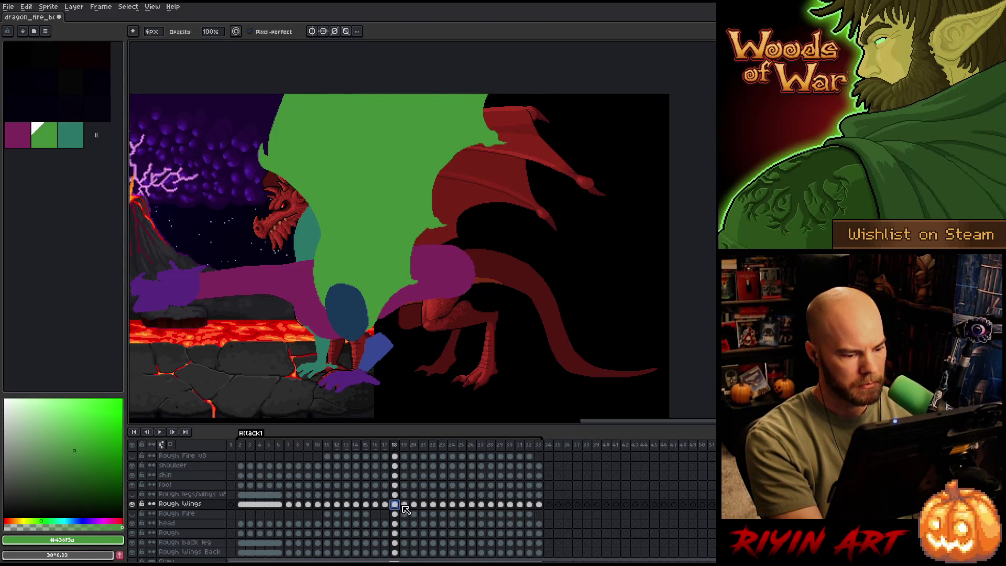
Return to frame 14, select its whole green wing and bring up transform handles.
{"action": "key", "text": "Left"}
{"action": "key", "text": "Left"}
{"action": "key", "text": "Left"}
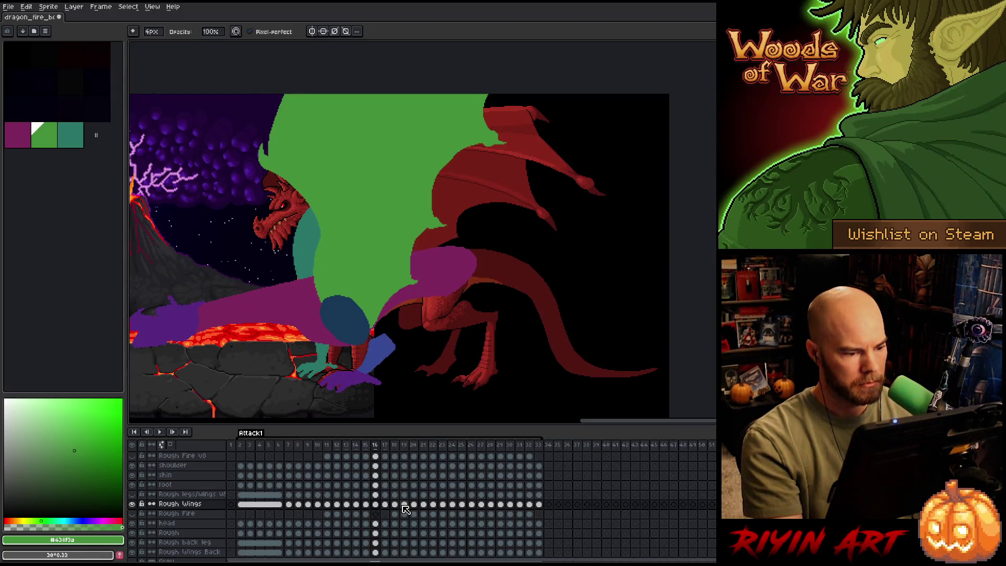
{"action": "key", "text": "Left"}
{"action": "key", "text": "Left"}
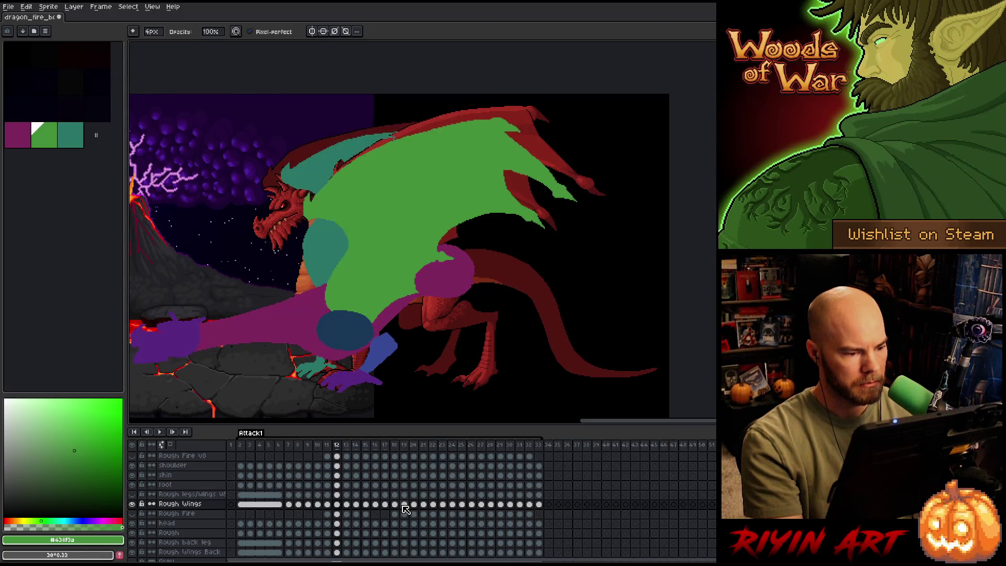
{"action": "key", "text": "Right"}
{"action": "key", "text": "Right"}
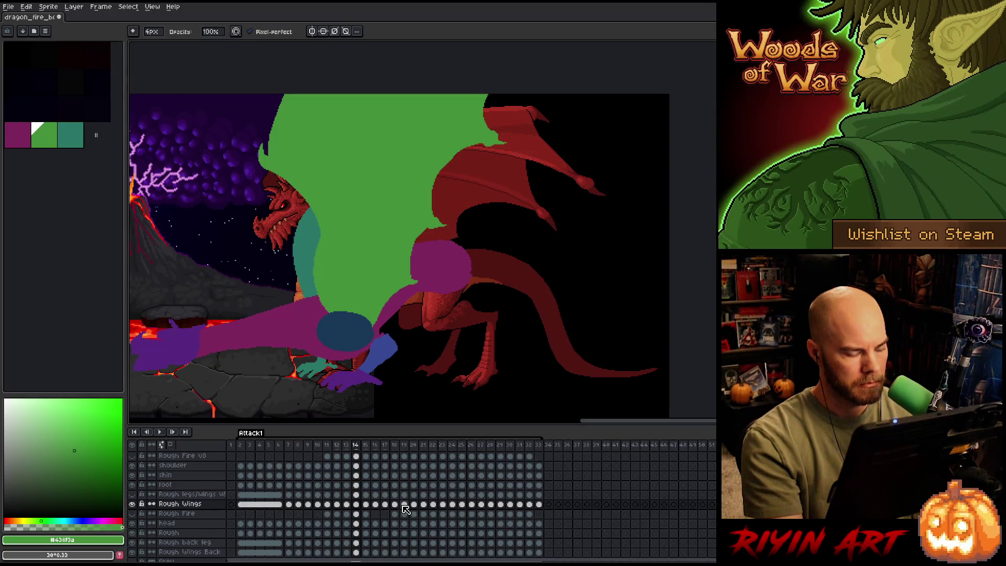
{"action": "key", "text": "ctrl+shift+d"}
{"action": "key", "text": "ctrl+t"}
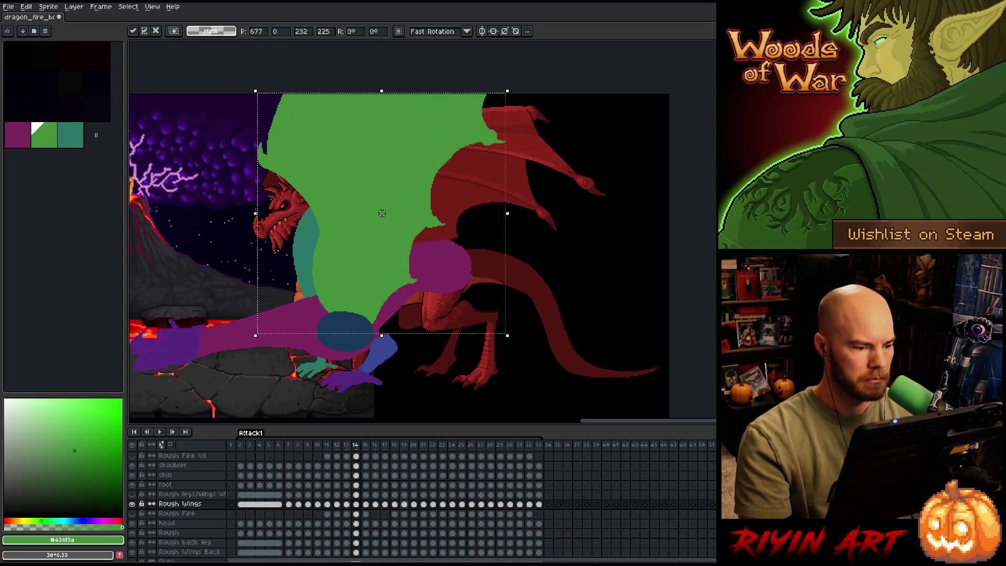
Deselect the wing, switch to the Move tool, compare frames 14 and 15, and land on frame 16.
{"action": "key", "text": "Return"}
{"action": "key", "text": "Right"}
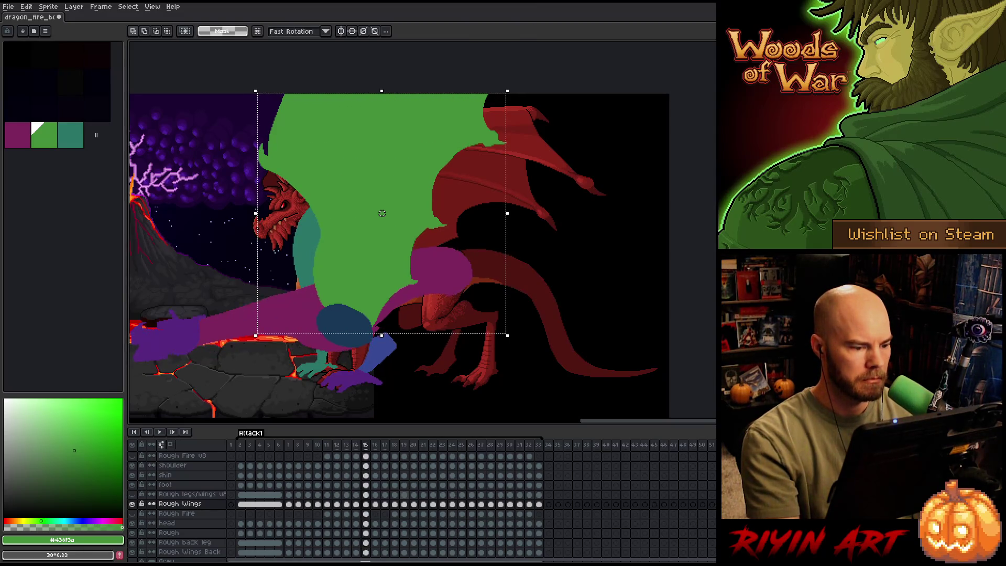
{"action": "key", "text": "ctrl+d"}
{"action": "key", "text": "v"}
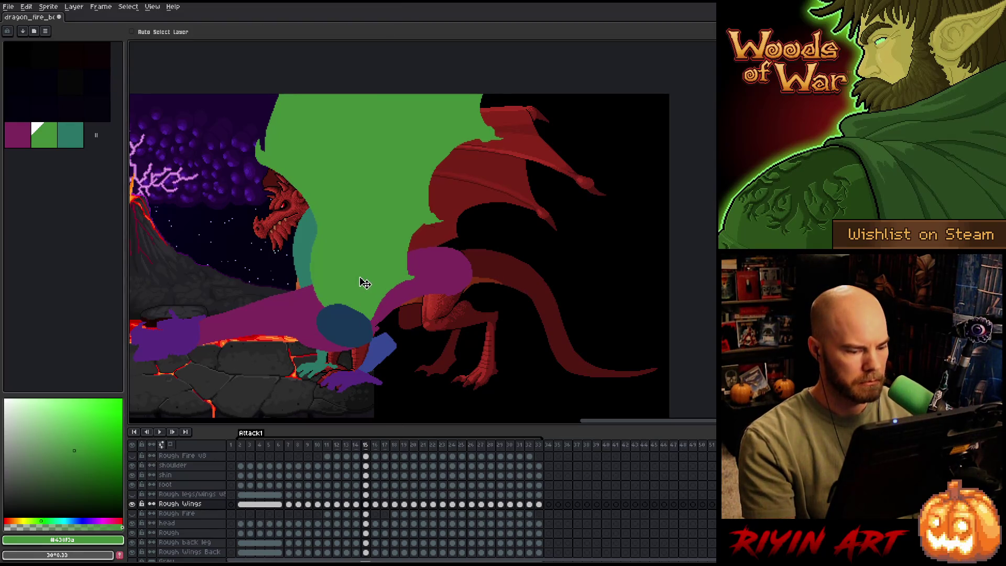
{"action": "key", "text": "Left"}
{"action": "key", "text": "Right"}
{"action": "key", "text": "Left"}
{"action": "key", "text": "Right"}
{"action": "key", "text": "Left"}
{"action": "key", "text": "Right"}
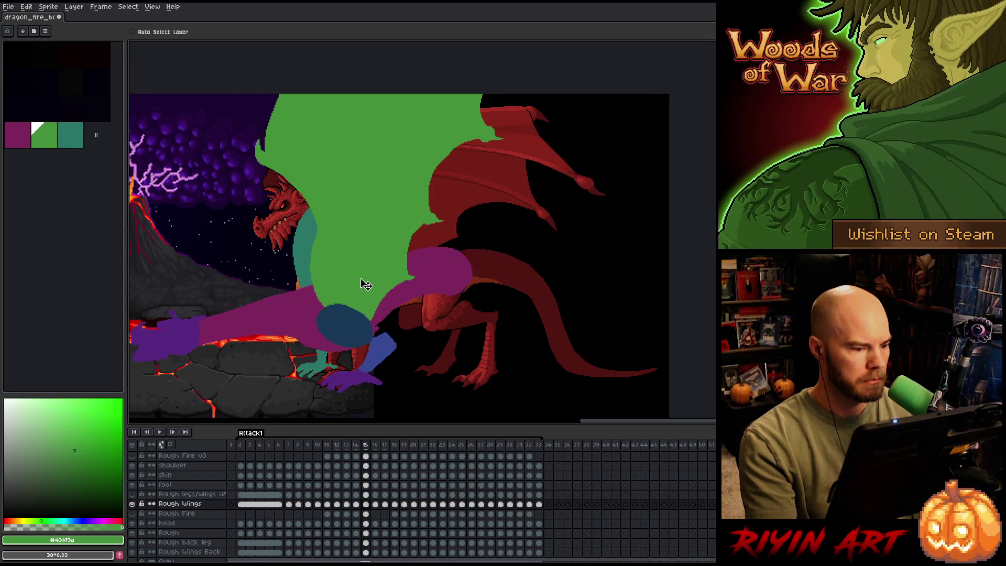
{"action": "key", "text": "Left"}
{"action": "key", "text": "Right"}
{"action": "key", "text": "Left"}
{"action": "key", "text": "Right"}
{"action": "key", "text": "Right"}
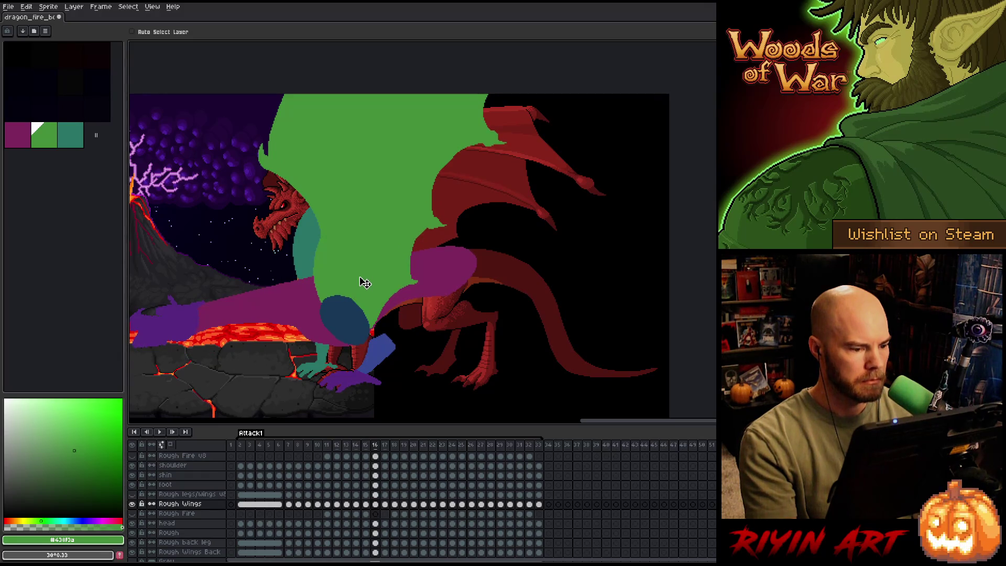
{"action": "key", "text": "Left"}
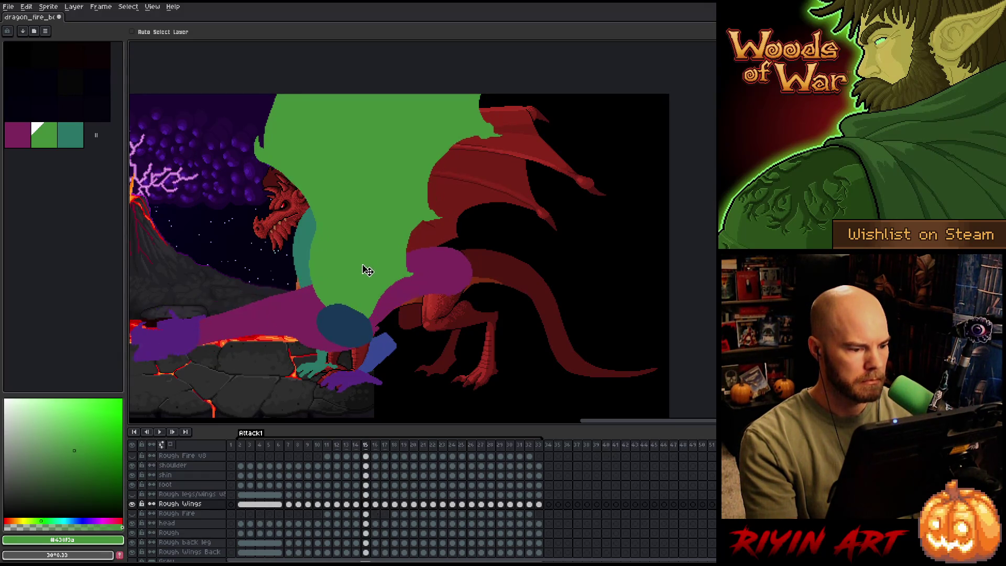
{"action": "key", "text": "Left"}
{"action": "key", "text": "Right"}
{"action": "key", "text": "Right"}
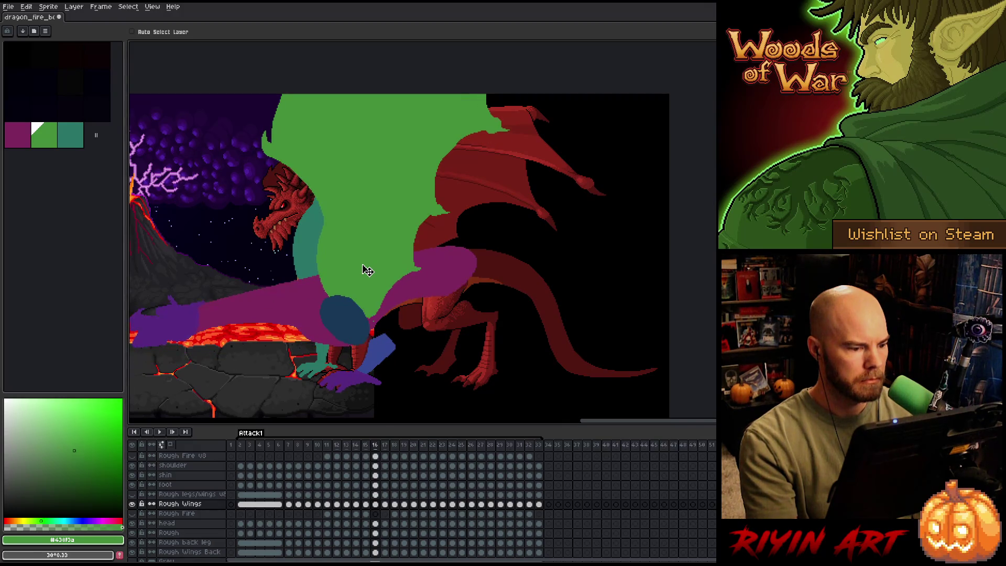
Rotate frame 16's green wing by about -2.4° and commit.
{"action": "left_click", "coordinate": [378, 272]}
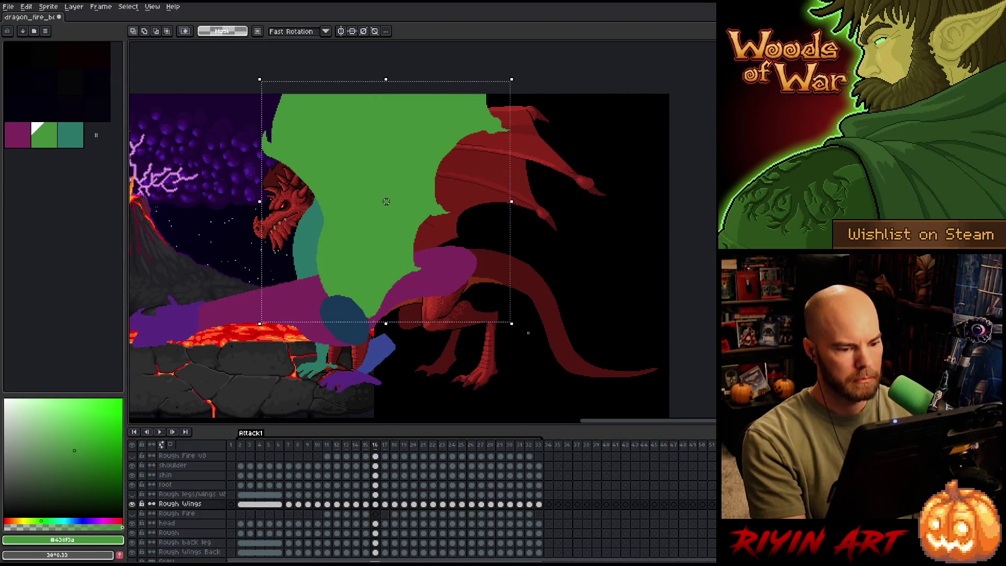
{"action": "left_click_drag", "start_coordinate": [518, 329], "coordinate": [516, 336]}
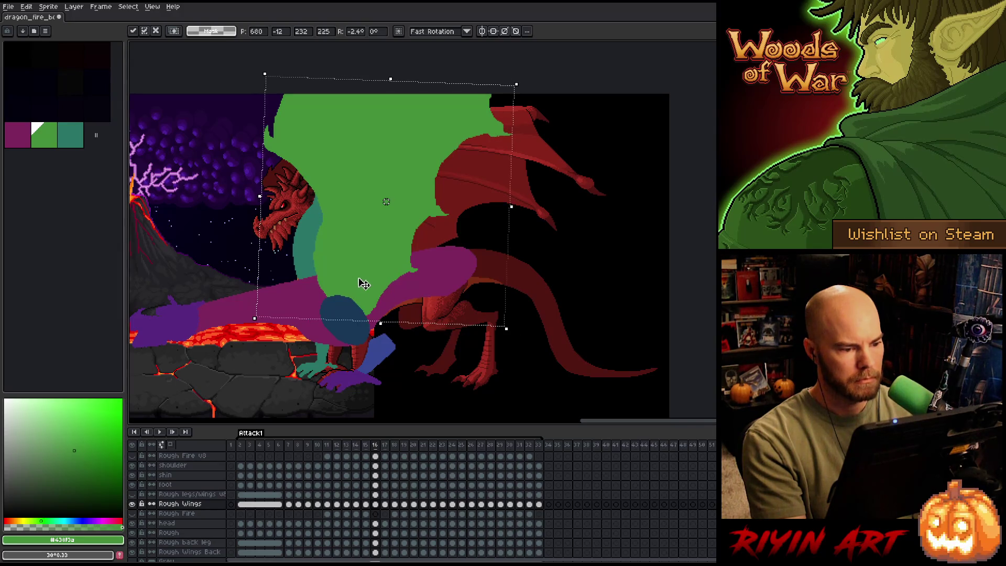
{"action": "key", "text": "Return"}
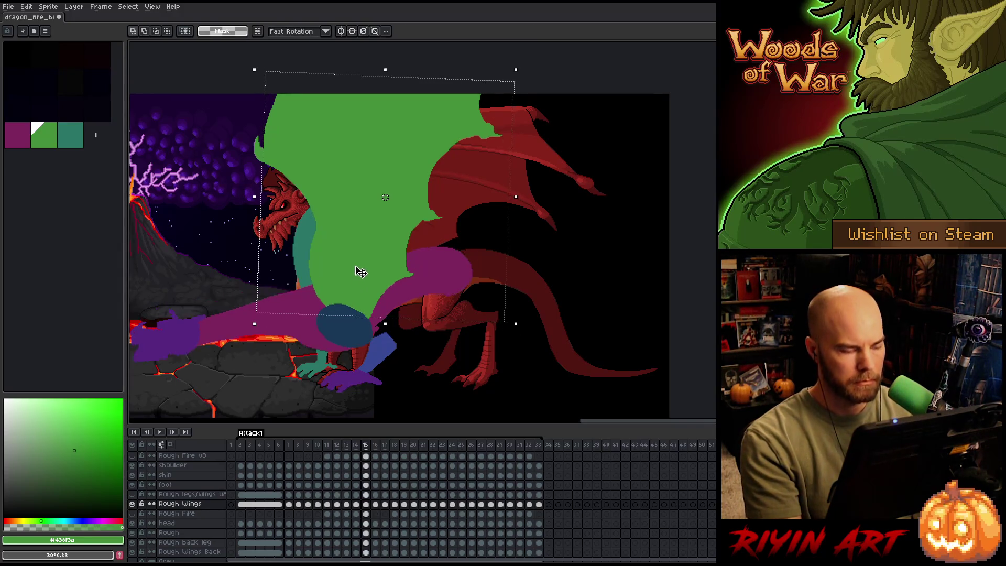
{"action": "key", "text": "ctrl+z"}
{"action": "key", "text": "ctrl+y"}
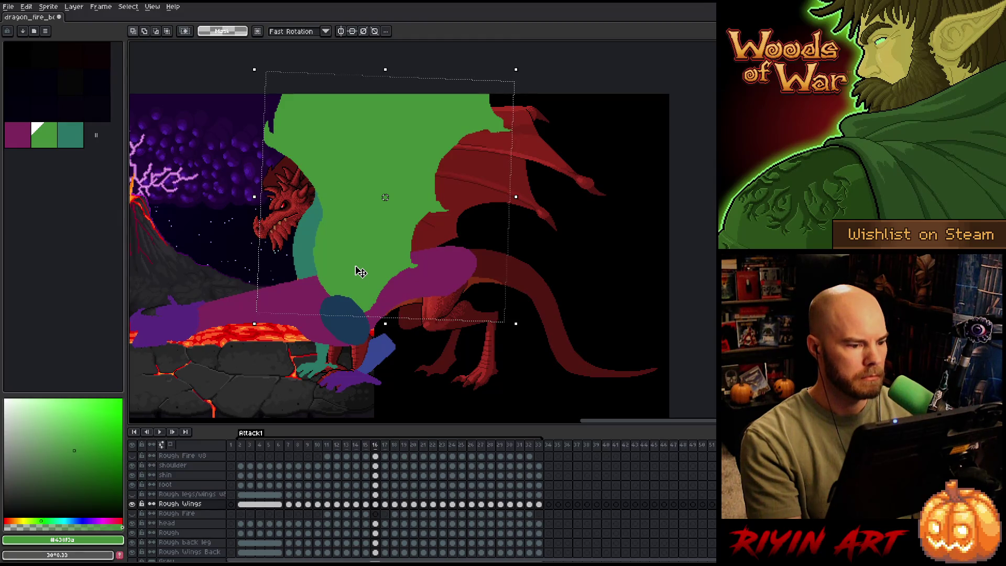
On frame 17, rotate the wing to about -6.9°, reposition it and shift it slightly right.
{"action": "key", "text": "period"}
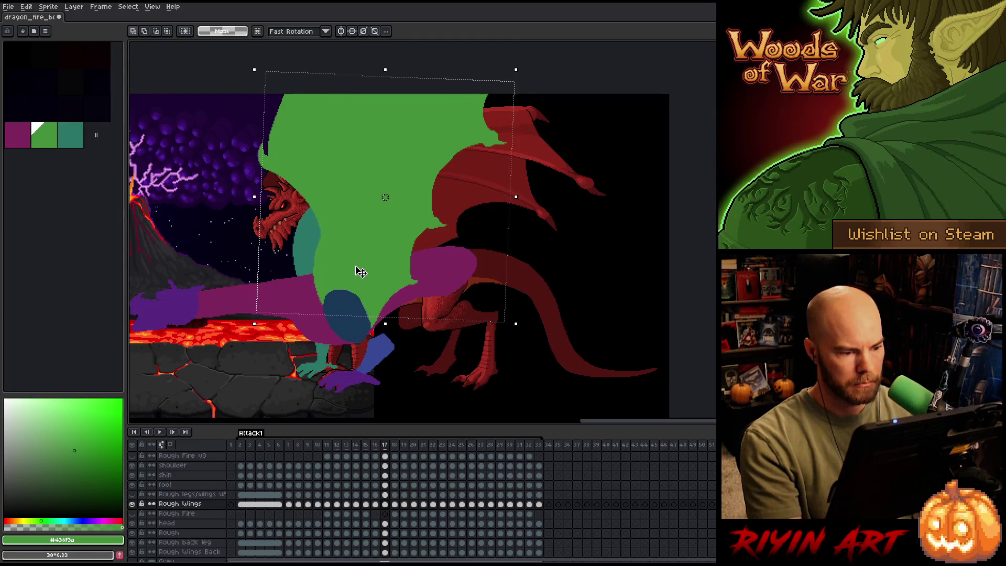
{"action": "key", "text": "comma"}
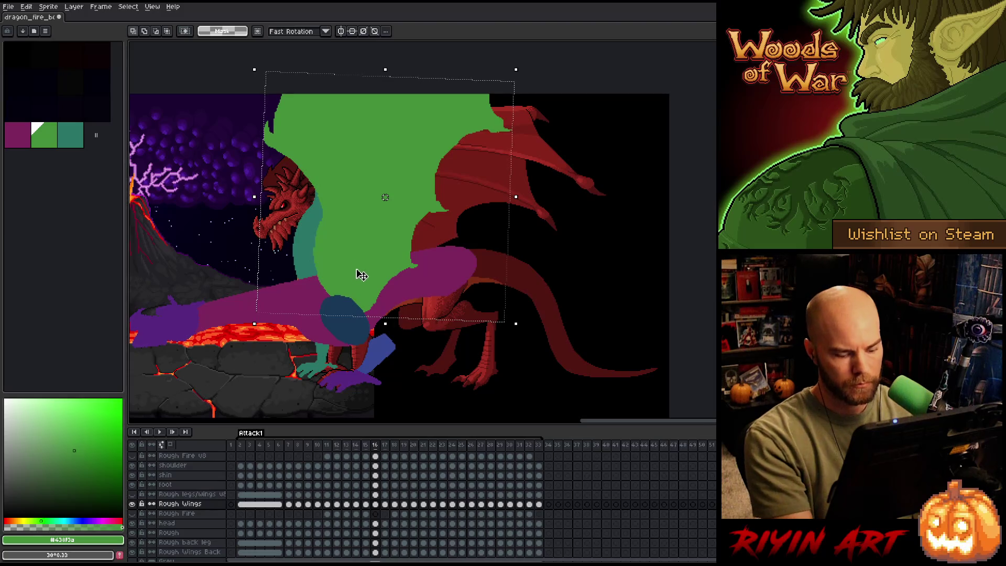
{"action": "key", "text": "period"}
{"action": "key", "text": "Return"}
{"action": "mouse_move", "coordinate": [517, 340]}
{"action": "left_mouse_down"}
{"action": "mouse_move", "coordinate": [433, 341]}
{"action": "mouse_move", "coordinate": [352, 231]}
{"action": "mouse_move", "coordinate": [344, 238]}
{"action": "left_mouse_up"}
{"action": "key", "text": "Return"}
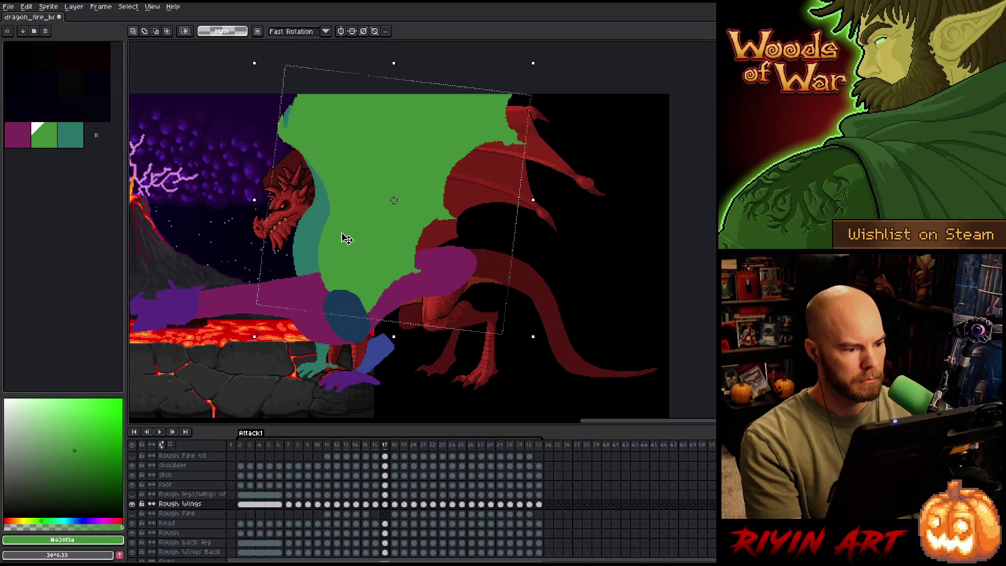
{"action": "left_click_drag", "start_coordinate": [353, 240], "coordinate": [359, 239]}
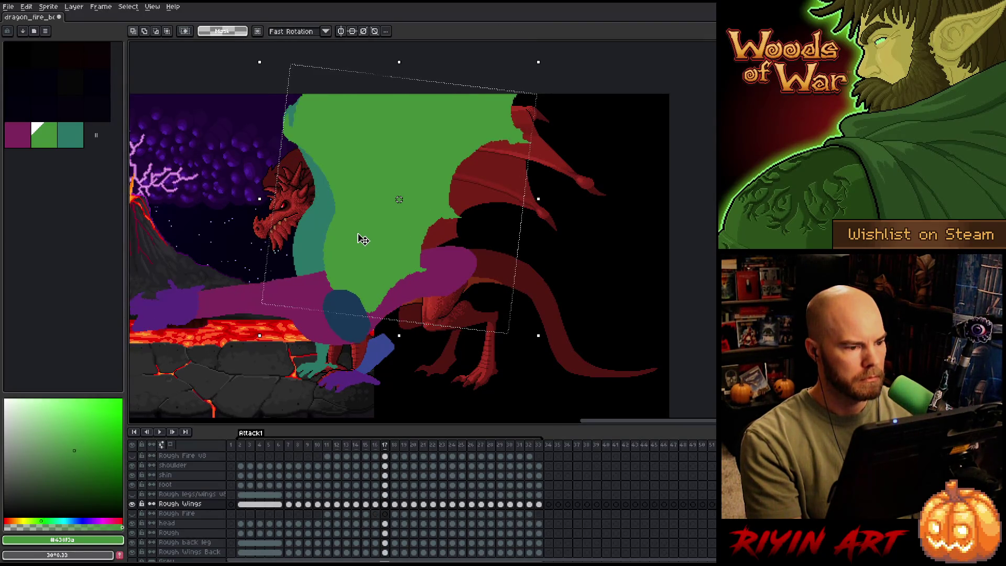
Flip between frames 16 and 17 to compare wing poses, then clear the selection.
{"action": "key", "text": "comma"}
{"action": "key", "text": "period"}
{"action": "key", "text": "comma"}
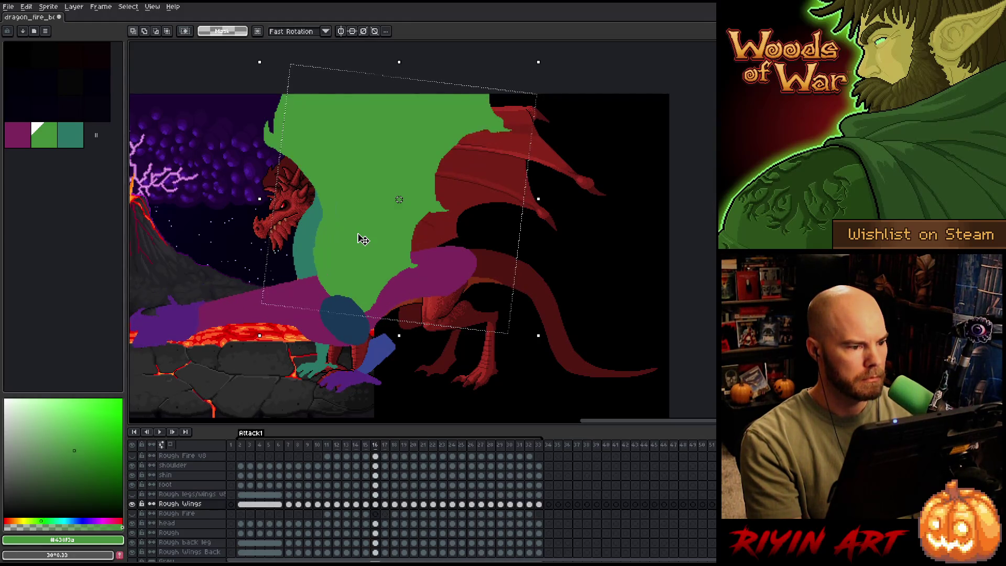
{"action": "key", "text": "period"}
{"action": "key", "text": "comma"}
{"action": "key", "text": "period"}
{"action": "key", "text": "comma"}
{"action": "key", "text": "period"}
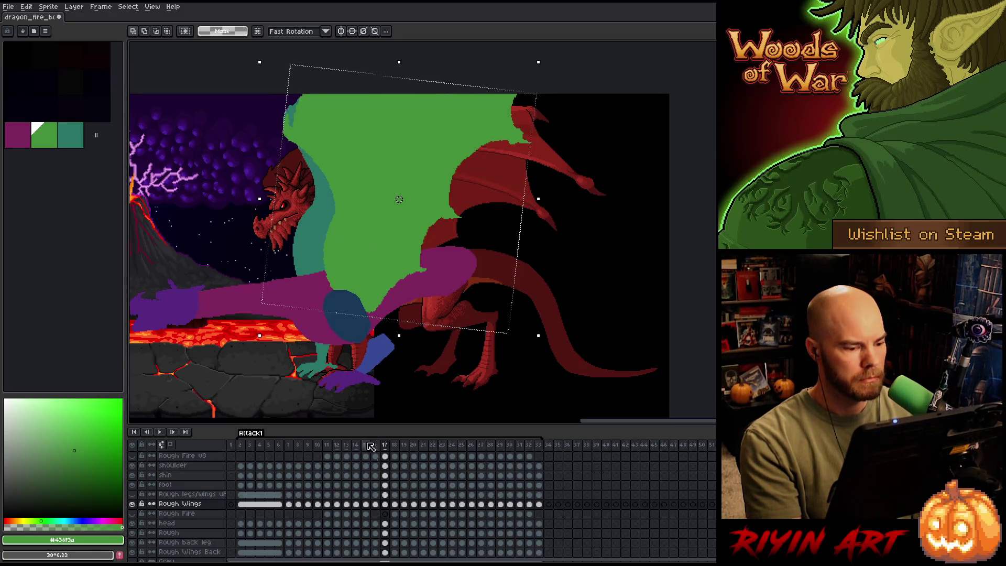
{"action": "key", "text": "comma"}
{"action": "key", "text": "ctrl+d"}
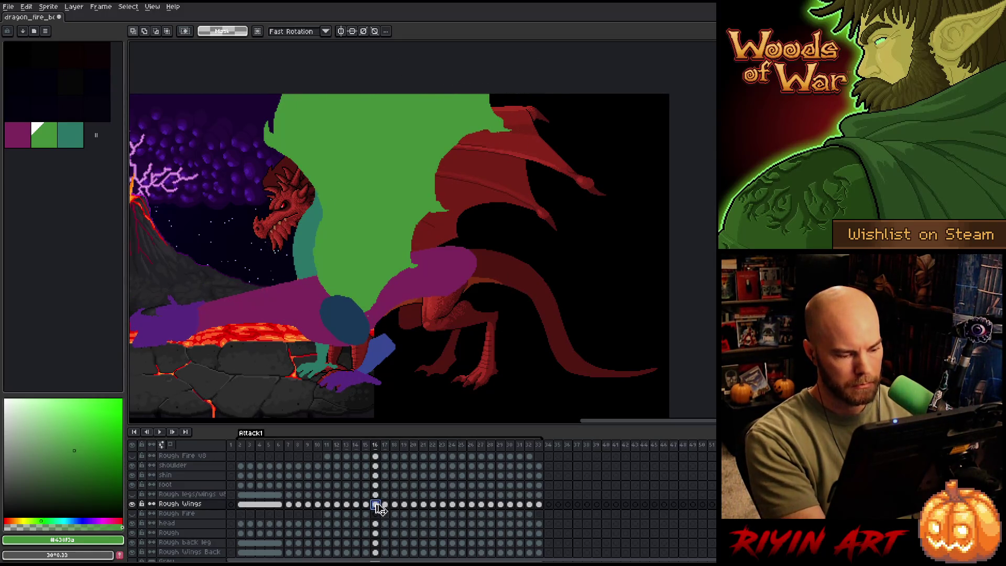
Nudge frame 17's wing slightly right and compare it against frame 16.
{"action": "left_click", "coordinate": [384, 503]}
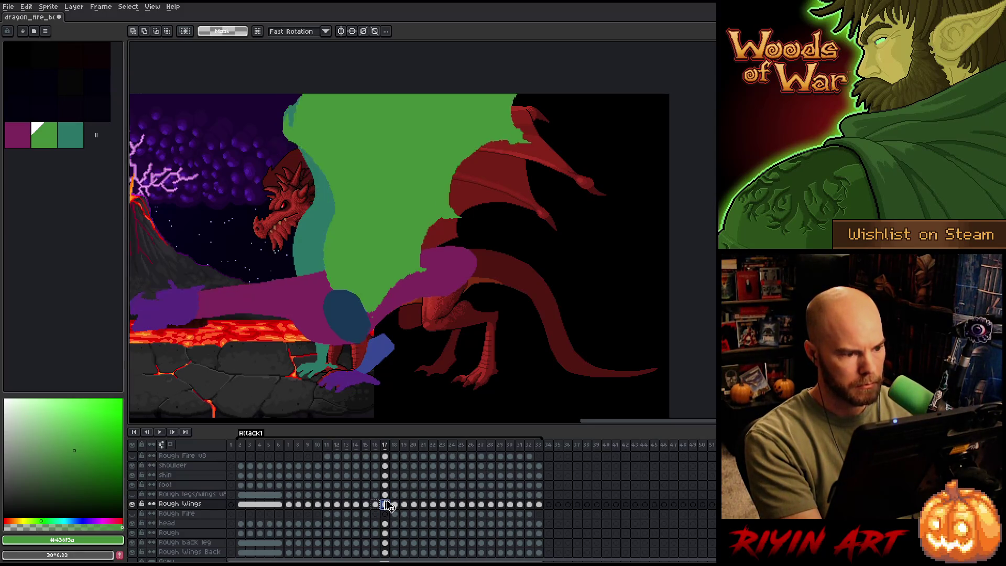
{"action": "key", "text": "ctrl+t"}
{"action": "left_click_drag", "start_coordinate": [367, 259], "coordinate": [373, 261]}
{"action": "key", "text": "Left"}
{"action": "key", "text": "Right"}
{"action": "key", "text": "Left"}
{"action": "key", "text": "Right"}
{"action": "key", "text": "Left"}
{"action": "key", "text": "Right"}
{"action": "key", "text": "Left"}
{"action": "key", "text": "Right"}
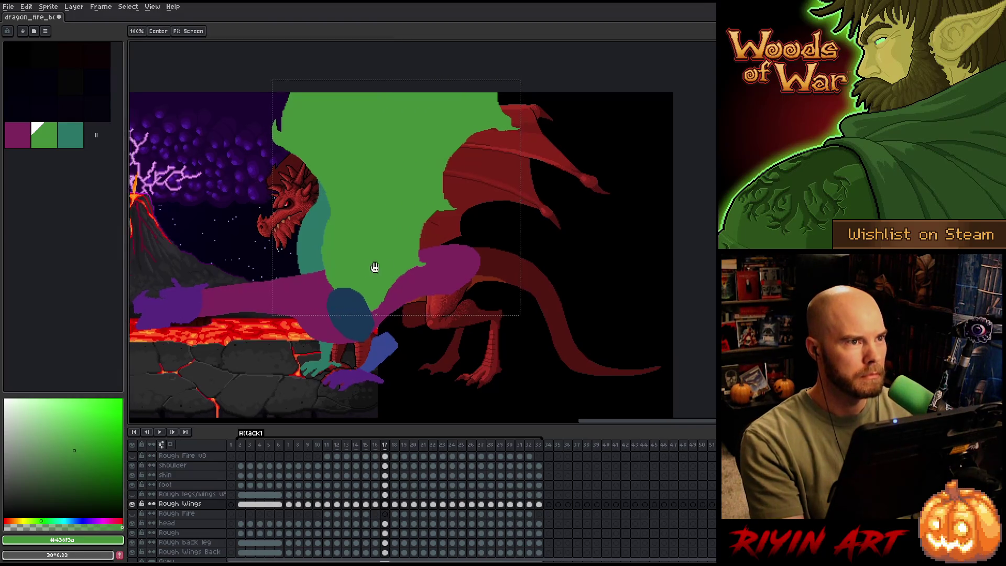
{"action": "left_click_drag", "start_coordinate": [370, 267], "coordinate": [433, 272]}
{"action": "key", "text": "Left"}
{"action": "key", "text": "Right"}
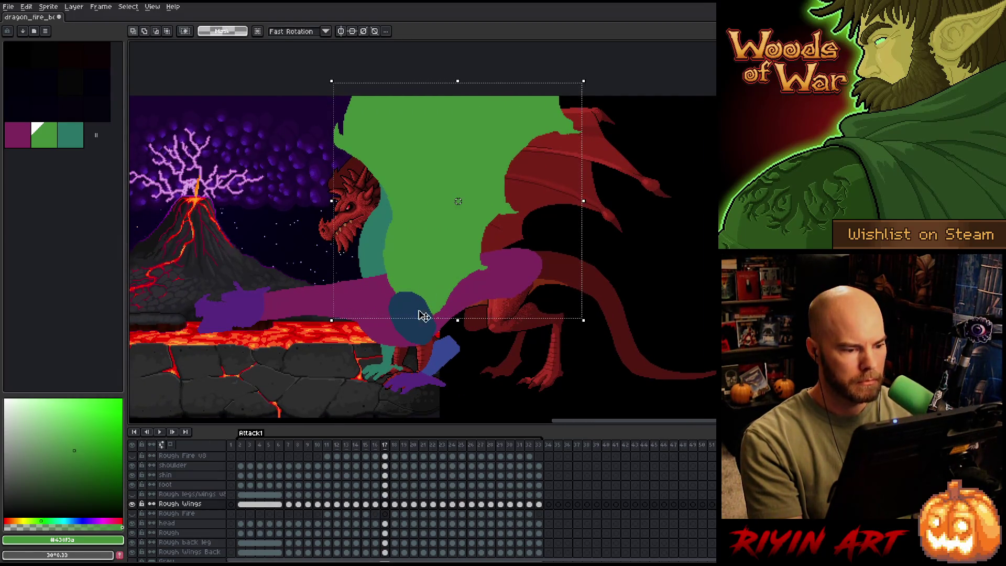
Shift frame 18's green wing about 11 px right.
{"action": "key", "text": "ctrl+d"}
{"action": "left_click", "coordinate": [385, 505]}
{"action": "key", "text": "Right"}
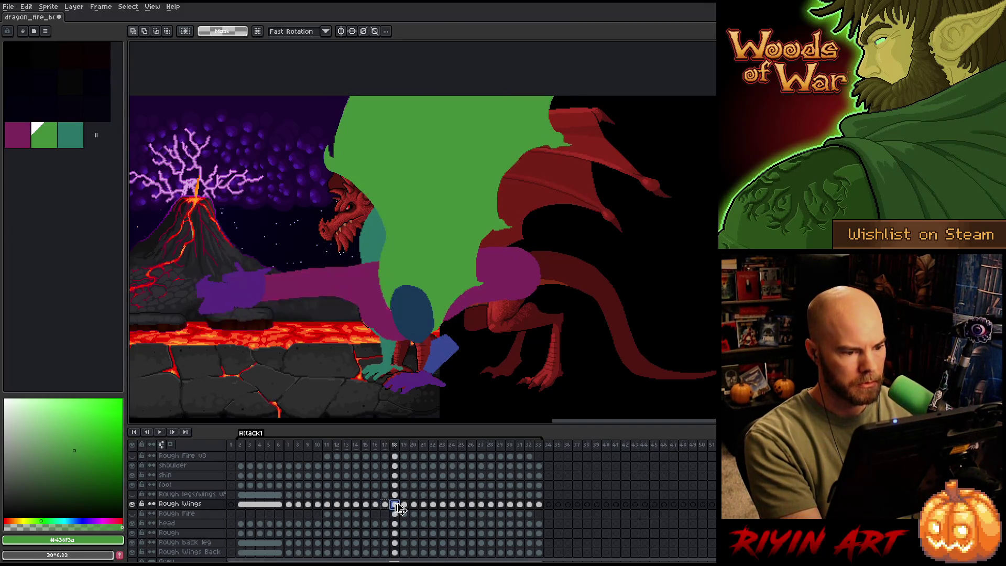
{"action": "key", "text": "v"}
{"action": "left_click_drag", "start_coordinate": [422, 217], "coordinate": [428, 218]}
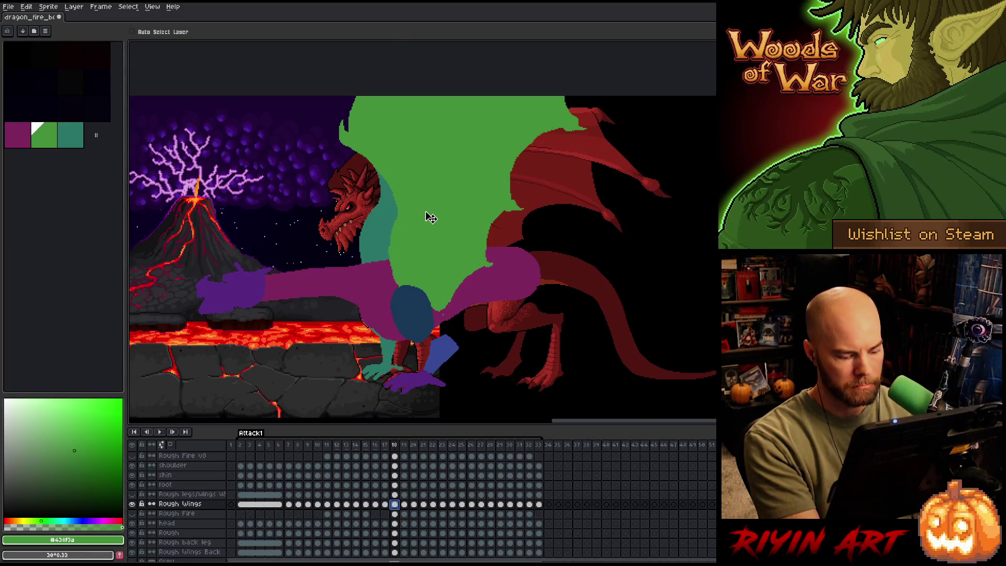
Compare frame 19 with frame 18, then select frame 19's wing and rotate it about 4 degrees.
{"action": "left_click", "coordinate": [405, 504]}
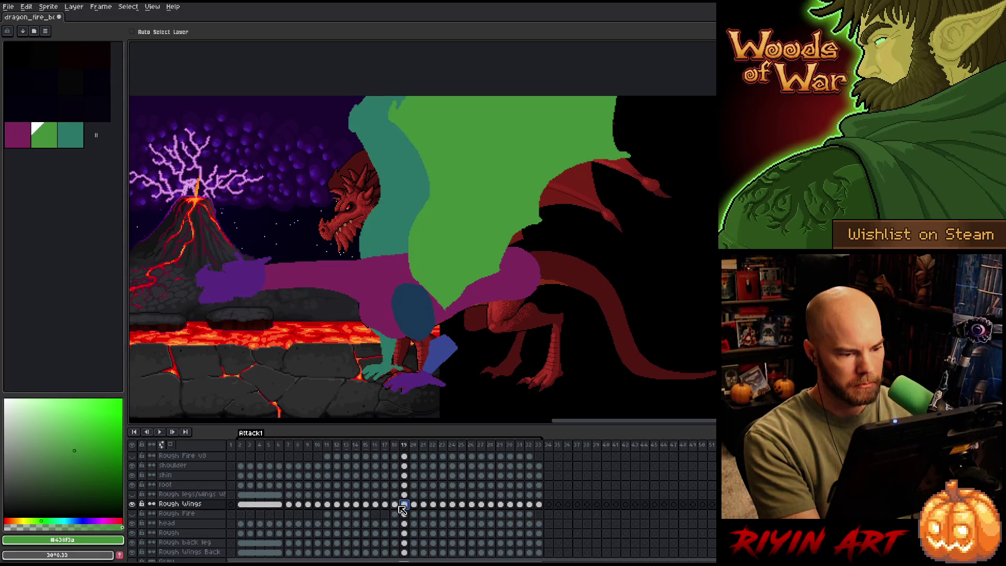
{"action": "key", "text": "Left"}
{"action": "key", "text": "Right"}
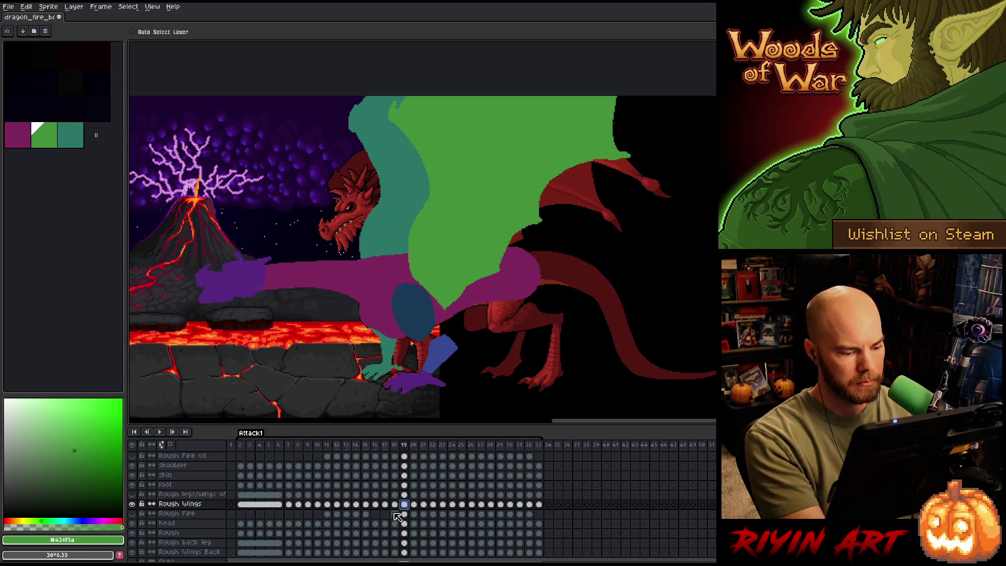
{"action": "left_click", "coordinate": [395, 504]}
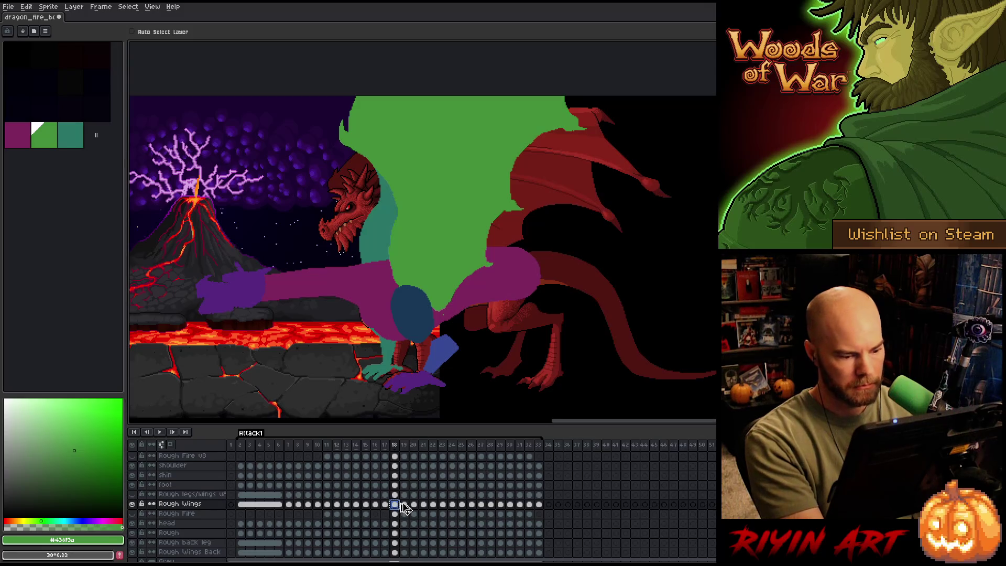
{"action": "left_click", "coordinate": [404, 504]}
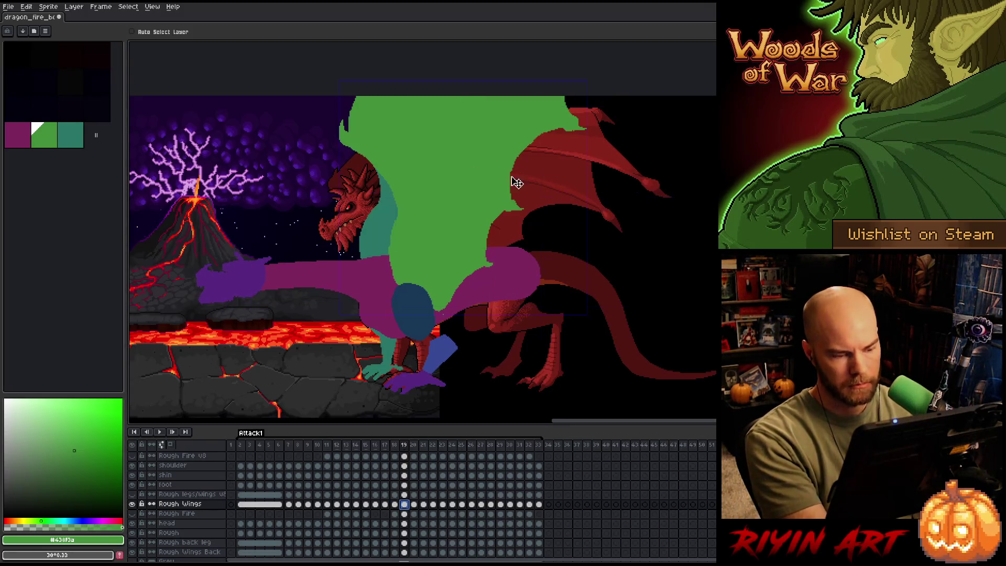
{"action": "key", "text": "ctrl+shift+d"}
{"action": "key", "text": "m"}
{"action": "left_click_drag", "start_coordinate": [597, 74], "coordinate": [618, 82]}
Nudge the tilted frame 19 wing slightly right and commit it, checking it against frames 17–18.
{"action": "mouse_move", "coordinate": [463, 166]}
{"action": "left_mouse_down"}
{"action": "mouse_move", "coordinate": [480, 168]}
{"action": "mouse_move", "coordinate": [472, 169]}
{"action": "left_mouse_up"}
{"action": "key", "text": "Return"}
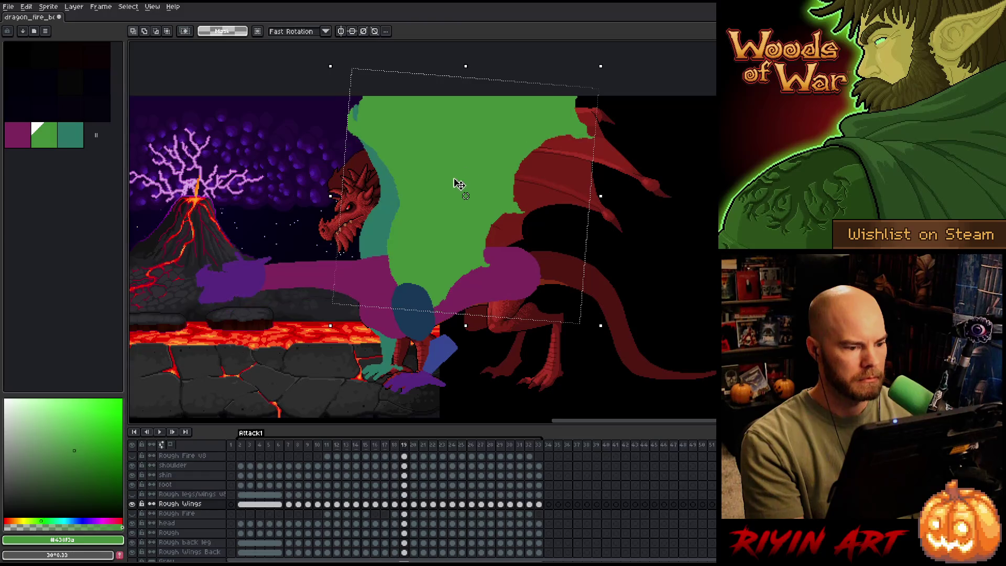
{"action": "key", "text": "Left"}
{"action": "key", "text": "Left"}
{"action": "key", "text": "Right"}
{"action": "key", "text": "Right"}
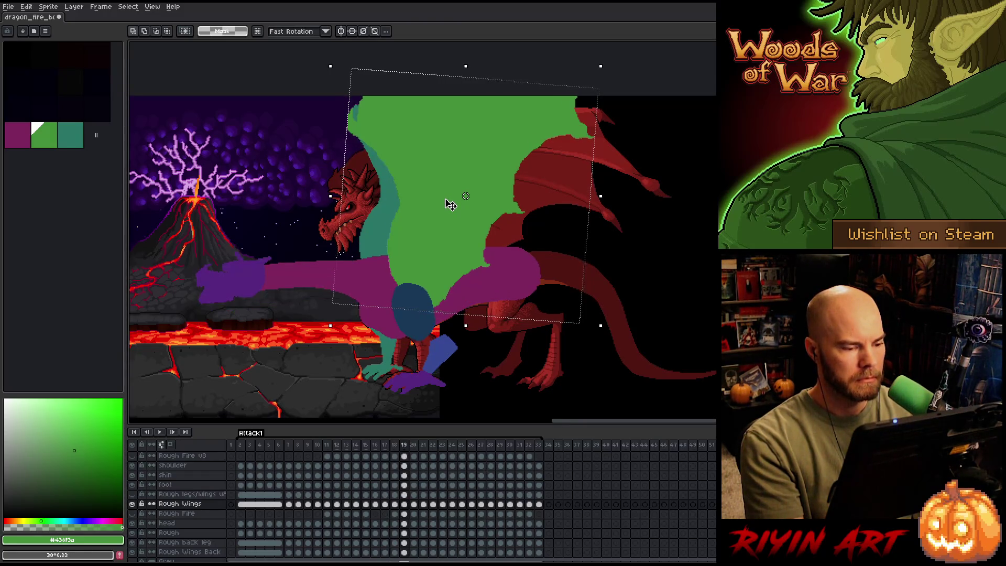
{"action": "left_click_drag", "start_coordinate": [439, 221], "coordinate": [442, 220]}
{"action": "key", "text": "Return"}
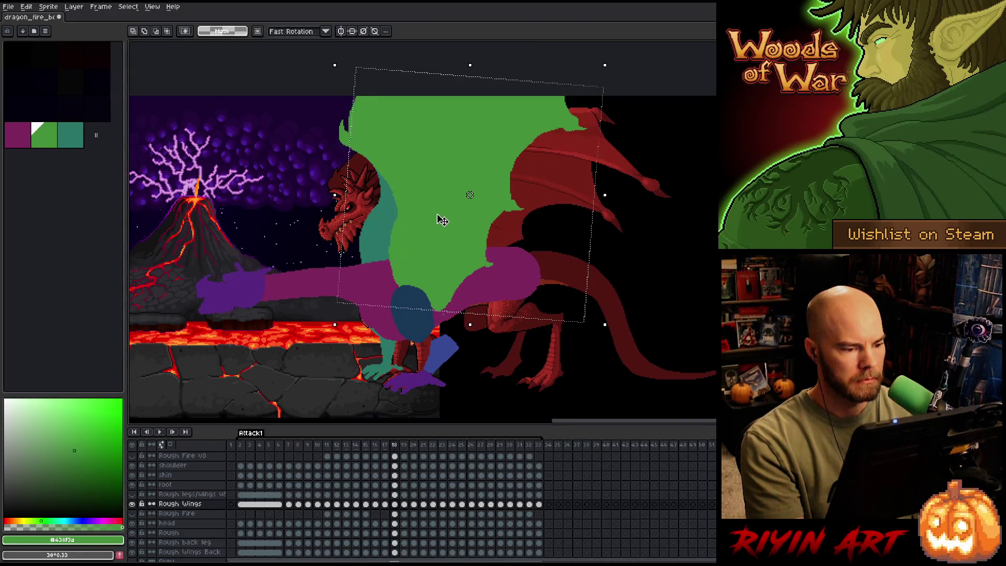
Shift the frame 19 wing about 5 px right and down, flipping against frame 18 to compare.
{"action": "left_click_drag", "start_coordinate": [442, 216], "coordinate": [445, 219]}
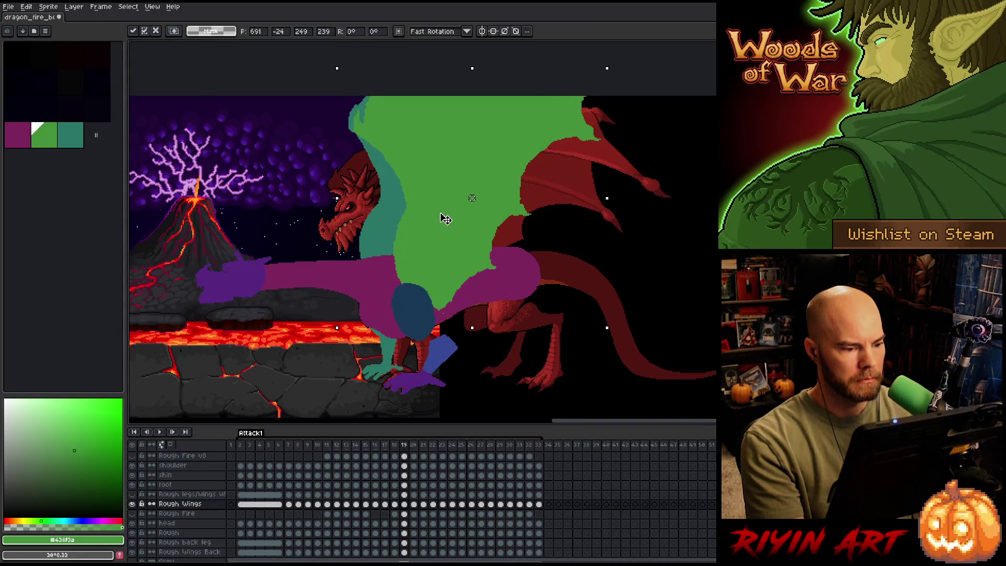
{"action": "key", "text": "Left"}
{"action": "key", "text": "Right"}
{"action": "key", "text": "Return"}
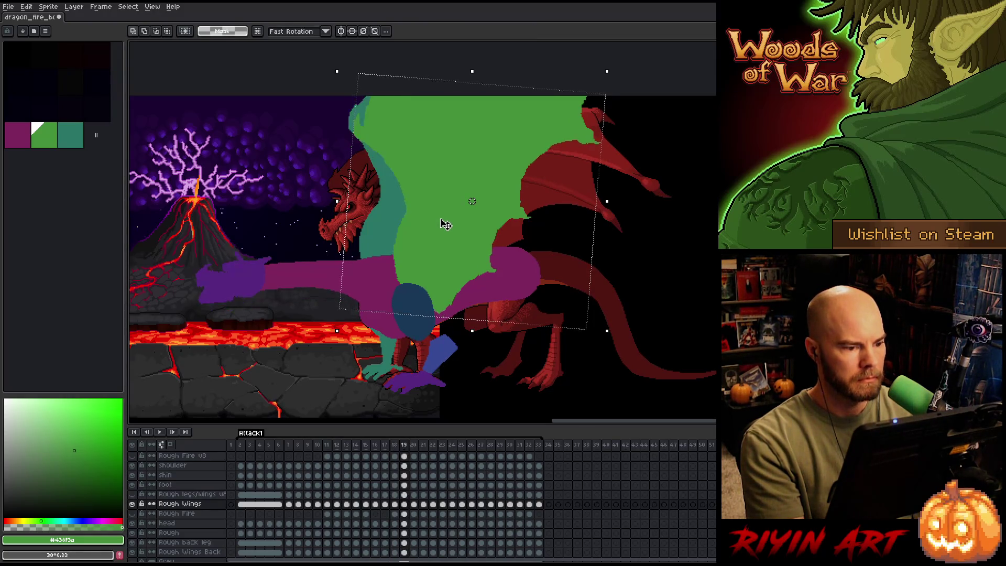
{"action": "key", "text": "Left"}
{"action": "key", "text": "Right"}
{"action": "key", "text": "Left"}
{"action": "key", "text": "Right"}
{"action": "key", "text": "Left"}
{"action": "key", "text": "Right"}
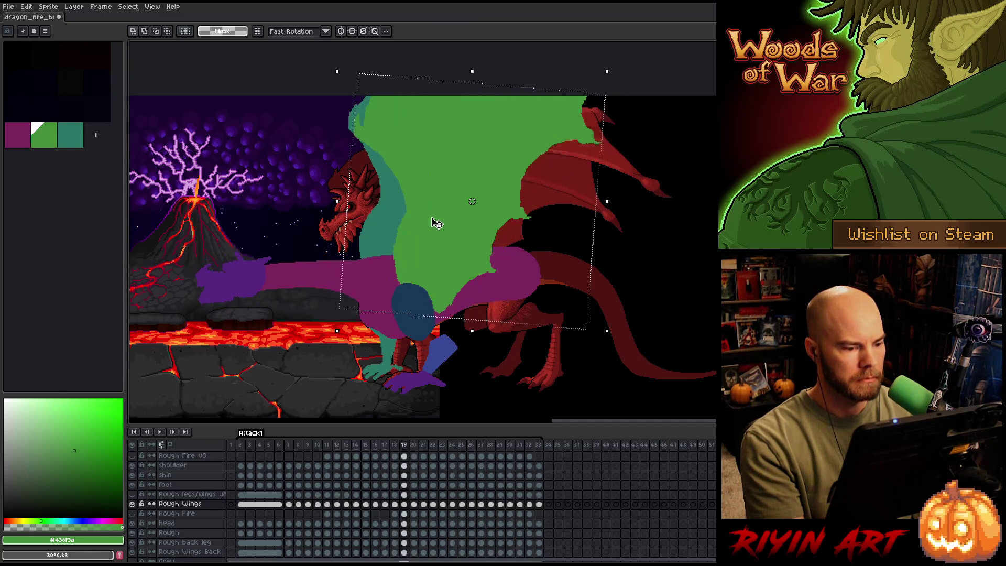
{"action": "key", "text": "Right"}
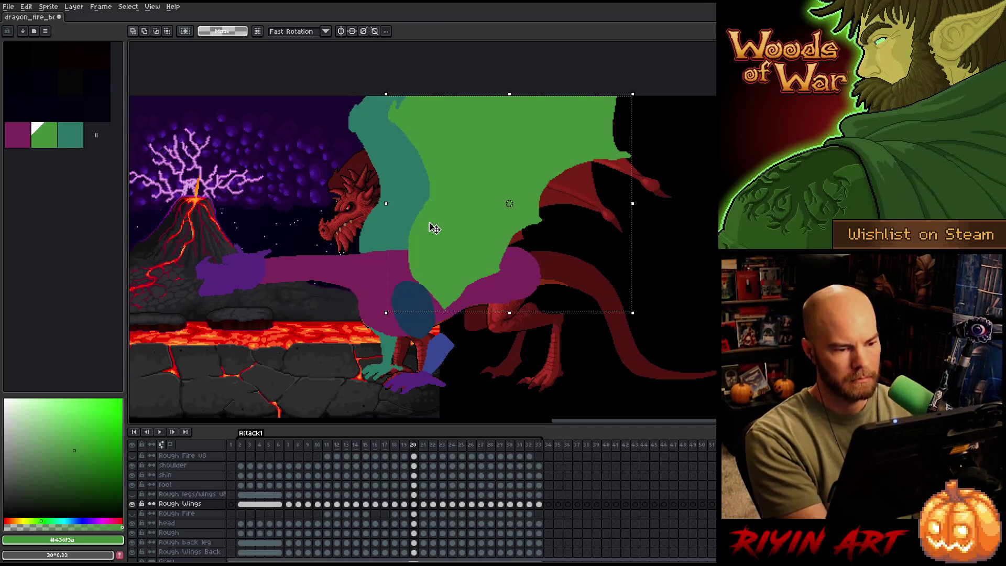
Play the wing motion from frame 13 to check it, then clear the selection.
{"action": "left_click", "coordinate": [347, 504]}
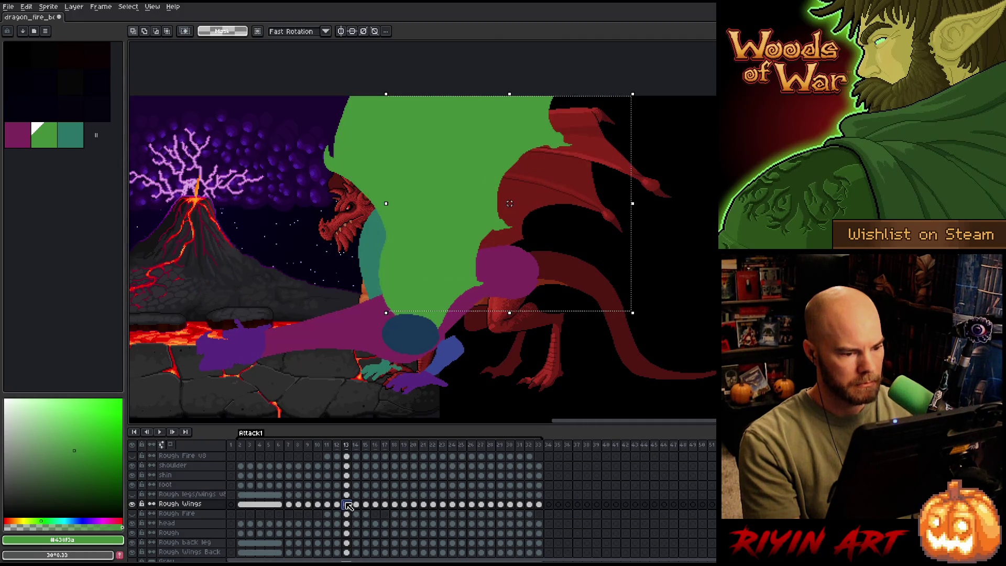
{"action": "key", "text": "Return"}
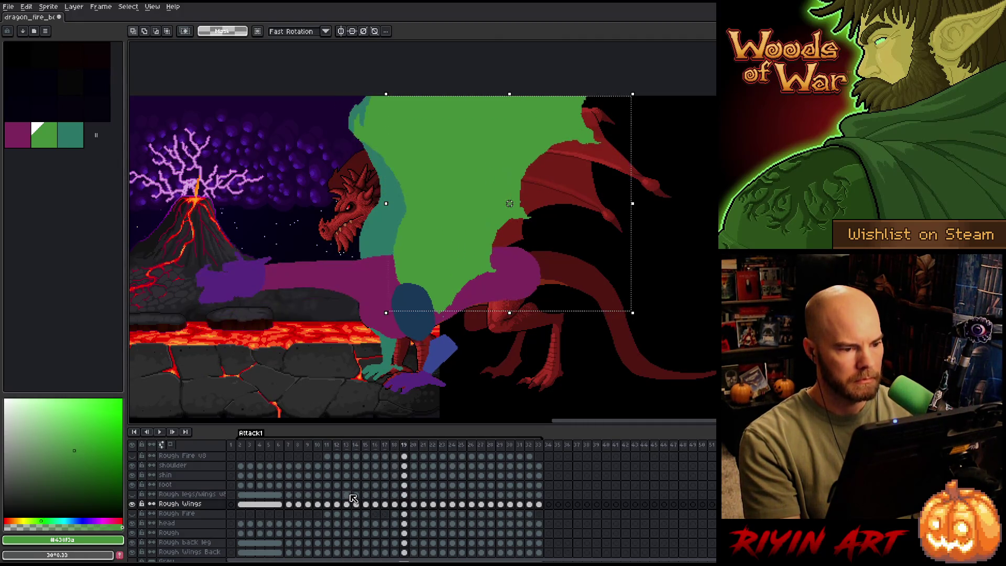
{"action": "key", "text": "Left"}
{"action": "key", "text": "Left"}
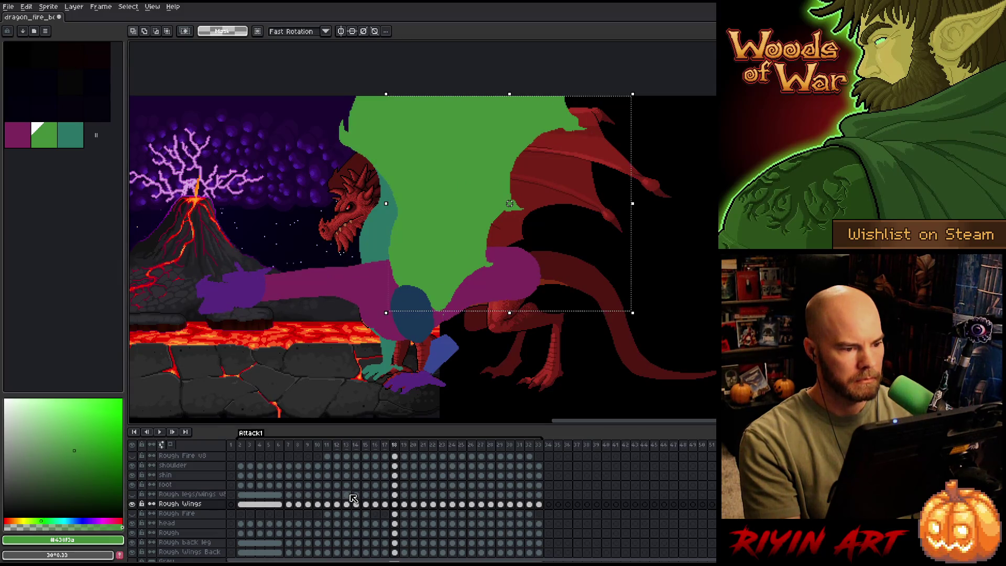
{"action": "key", "text": "ctrl+d"}
Reselect and recommit the frame 19 wing, then pick the frame 20 wing cel.
{"action": "left_click", "coordinate": [409, 507]}
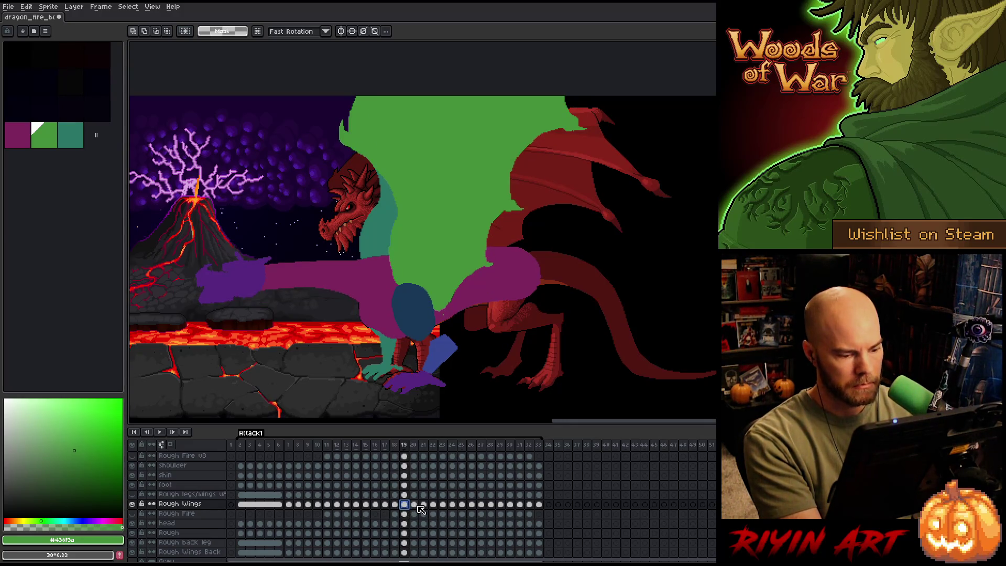
{"action": "key", "text": "ctrl+shift+d"}
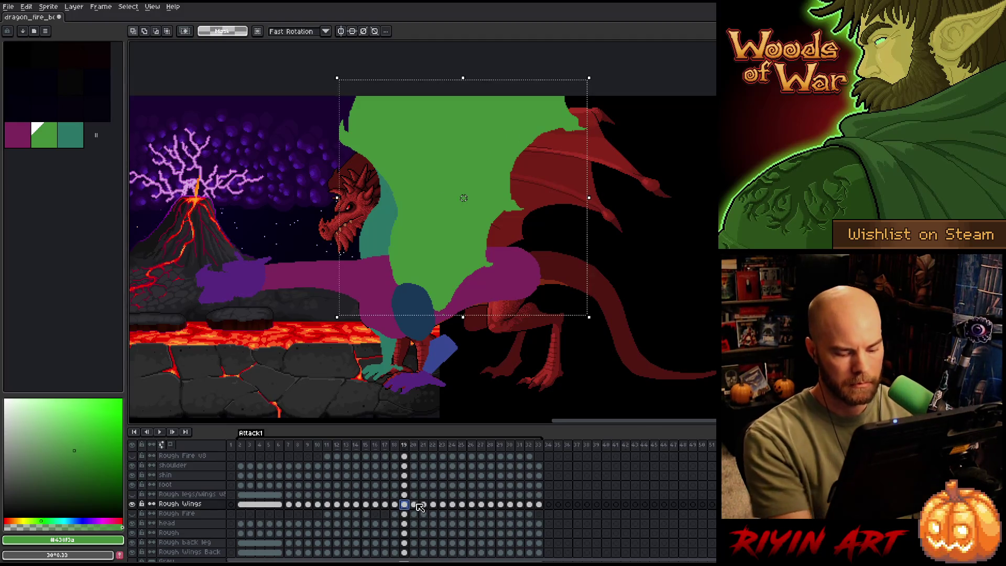
{"action": "left_click", "coordinate": [464, 197]}
{"action": "key", "text": "Return"}
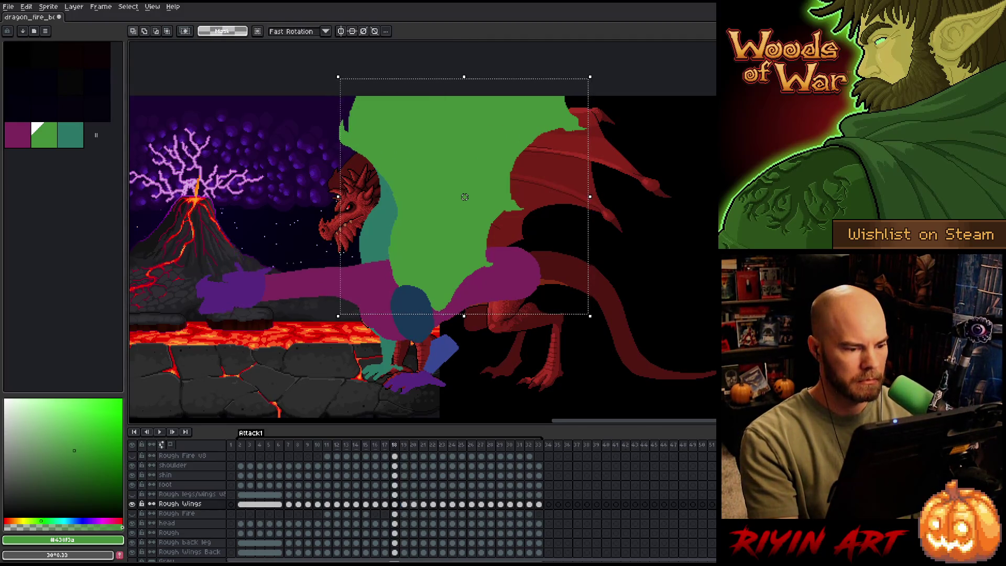
{"action": "left_click", "coordinate": [414, 505]}
{"action": "key", "text": "ctrl+d"}
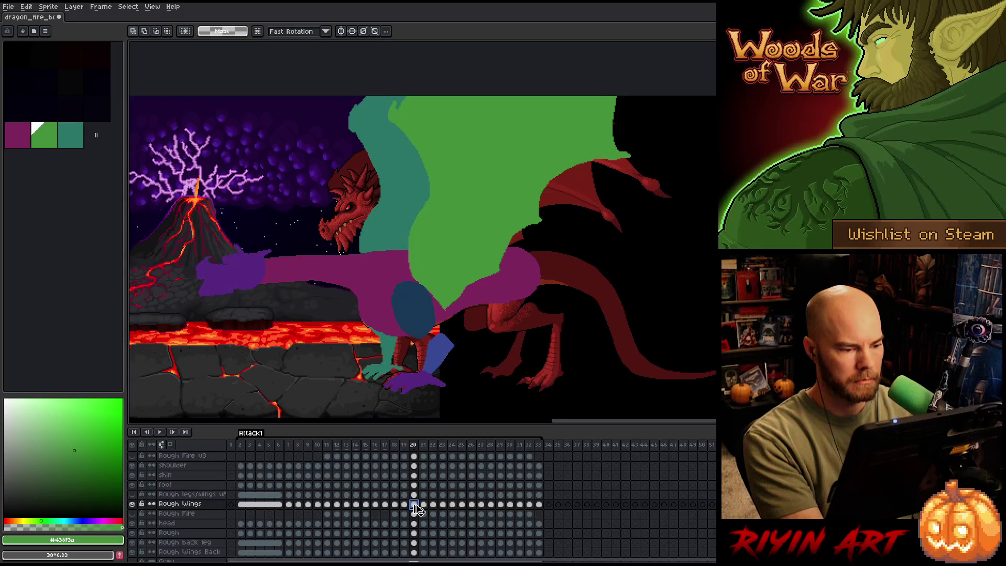
{"action": "left_click", "coordinate": [415, 506]}
Tilt the whole frame 20 wing about 4 degrees and commit it.
{"action": "key", "text": "ctrl+shift+d"}
{"action": "left_click_drag", "start_coordinate": [329, 76], "coordinate": [423, 141]}
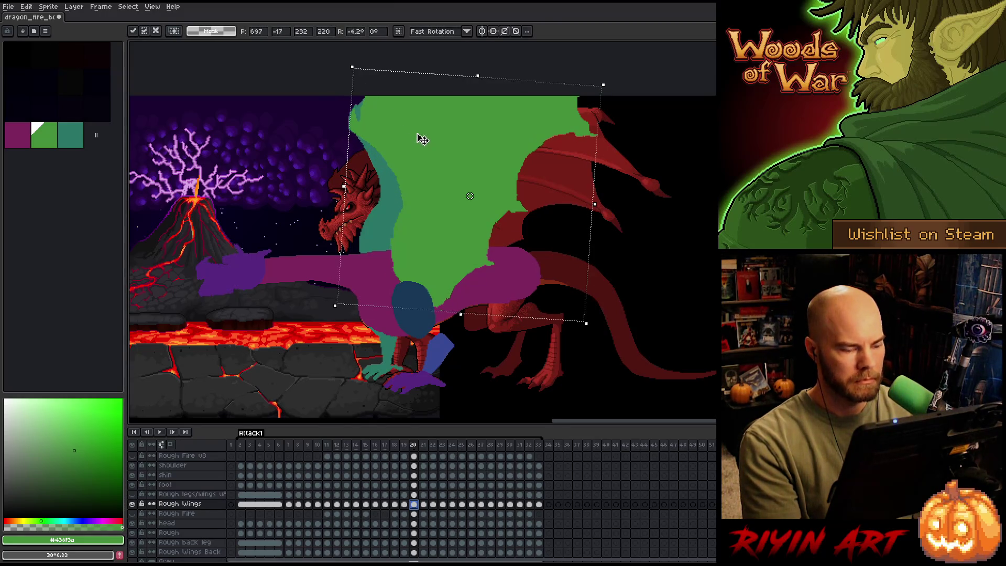
{"action": "key", "text": "Return"}
{"action": "key", "text": "Left"}
{"action": "key", "text": "Right"}
{"action": "key", "text": "ctrl+t"}
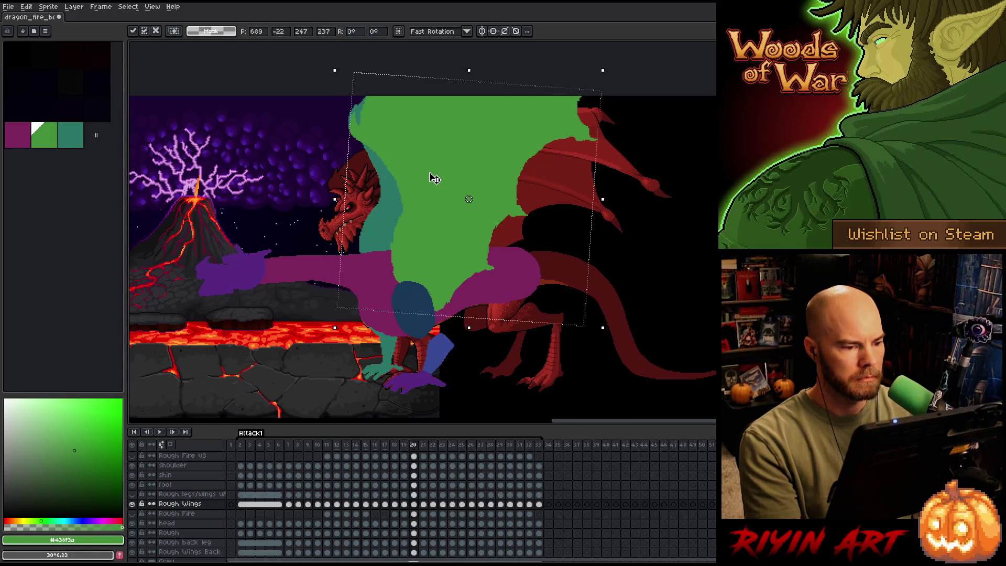
Compare the frame 20 wing against frames 19 and 23, then drop the selection.
{"action": "key", "text": "Left"}
{"action": "key", "text": "Right"}
{"action": "key", "text": "Right"}
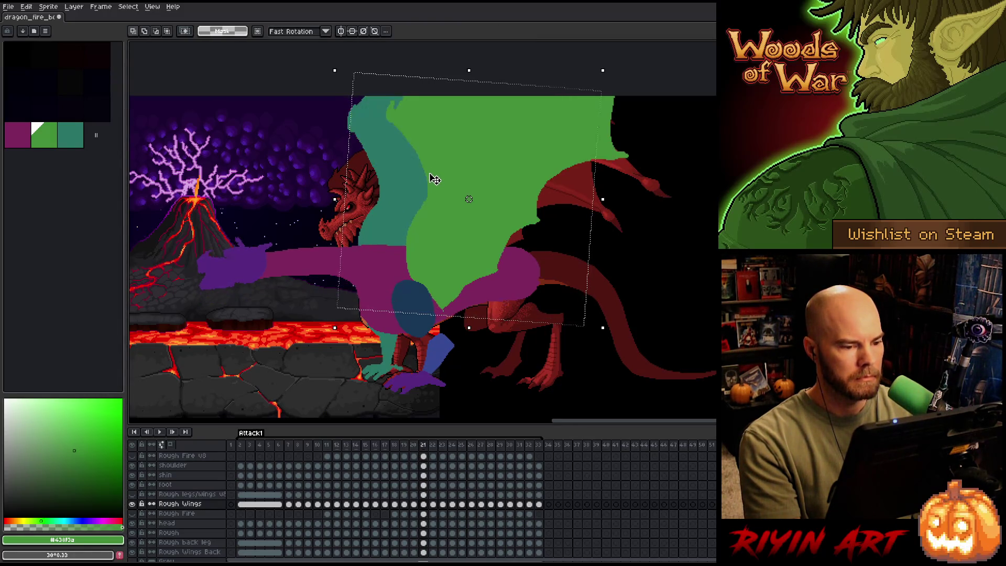
{"action": "key", "text": "Right"}
{"action": "key", "text": "Right"}
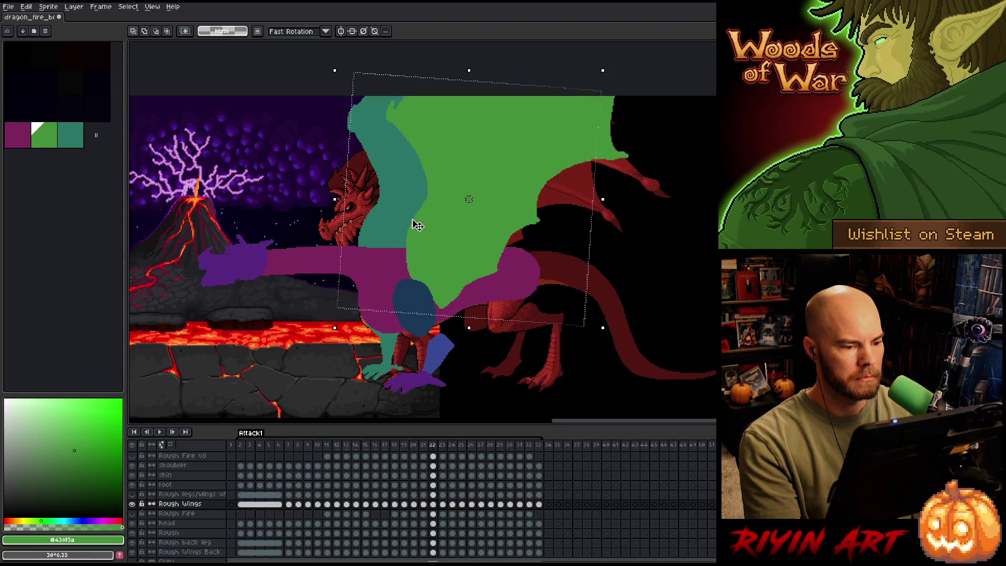
{"action": "key", "text": "Left"}
{"action": "key", "text": "Left"}
{"action": "key", "text": "Left"}
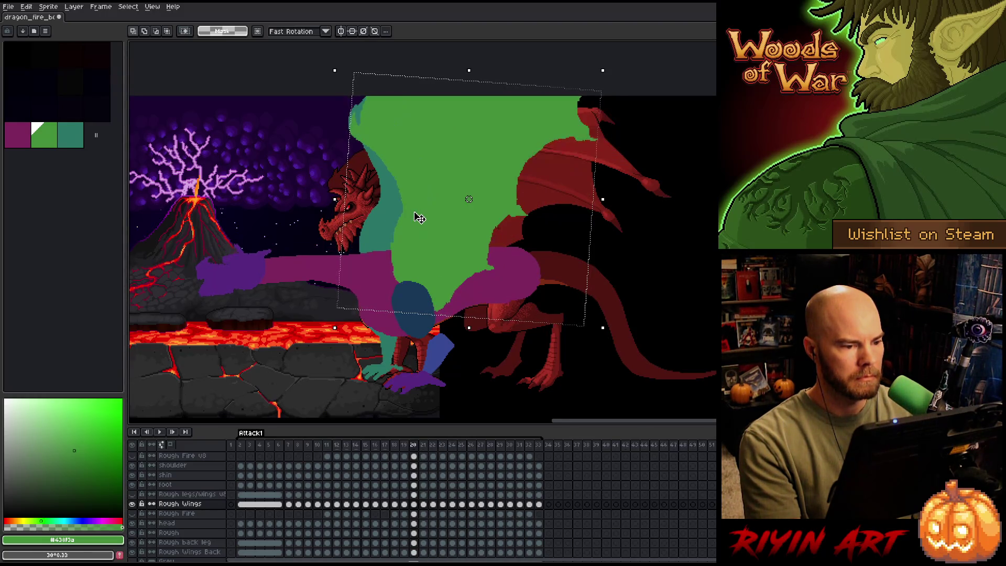
{"action": "key", "text": "Right"}
{"action": "key", "text": "Left"}
{"action": "left_click", "coordinate": [414, 504]}
{"action": "key", "text": "ctrl+d"}
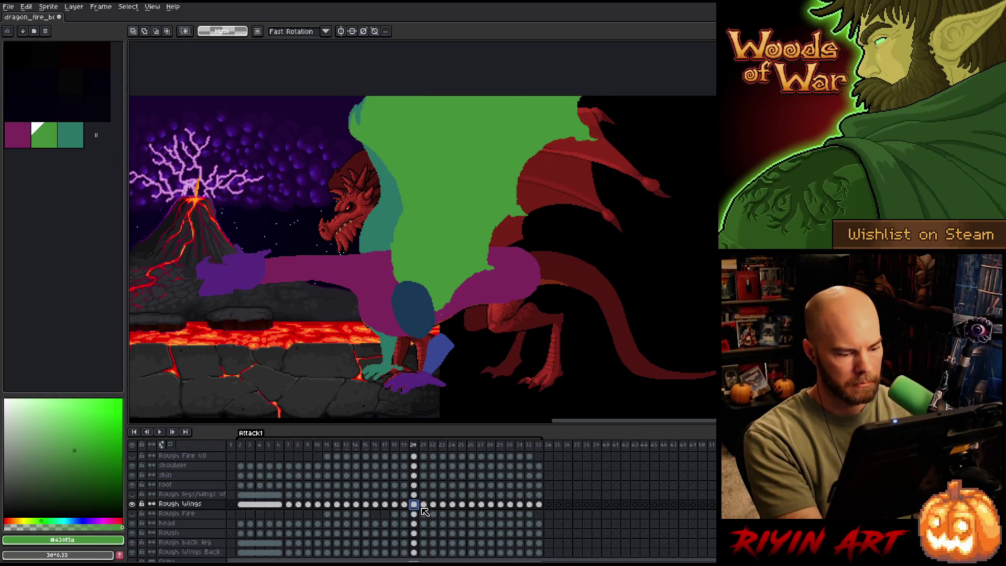
Flip through Rough Wings frames 18 to 22 to compare the wing poses.
{"action": "left_click", "coordinate": [423, 504]}
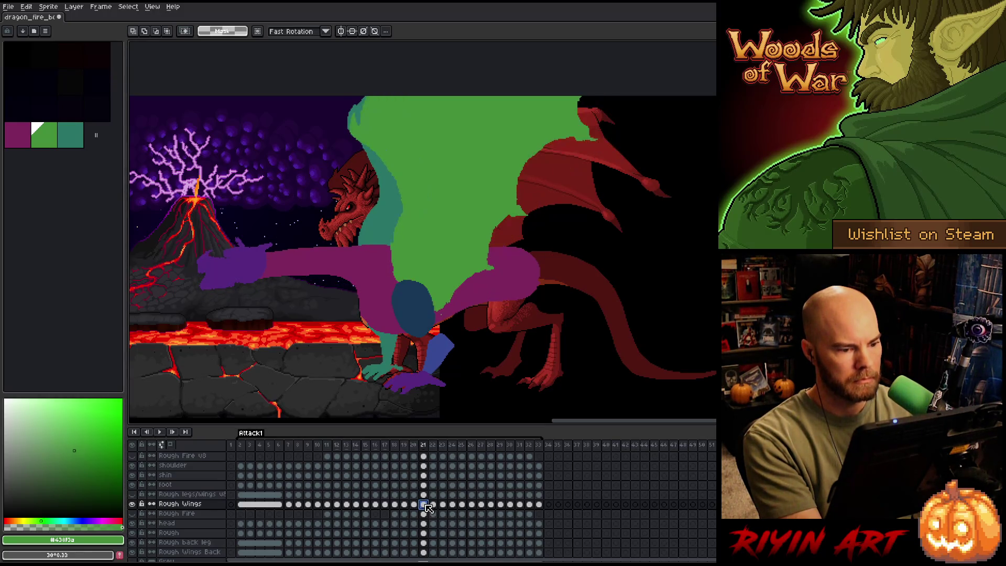
{"action": "left_click", "coordinate": [437, 504]}
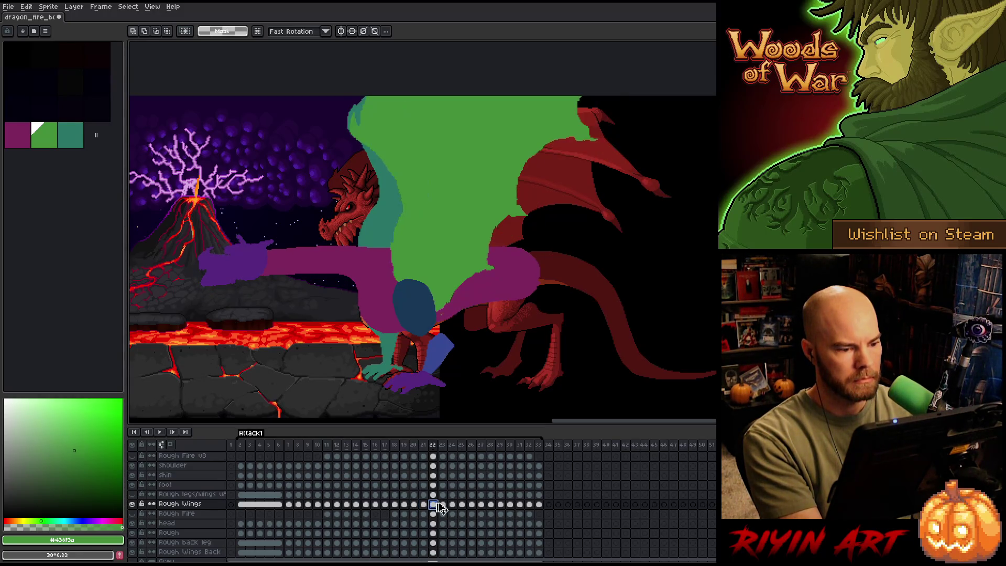
{"action": "key", "text": "Left"}
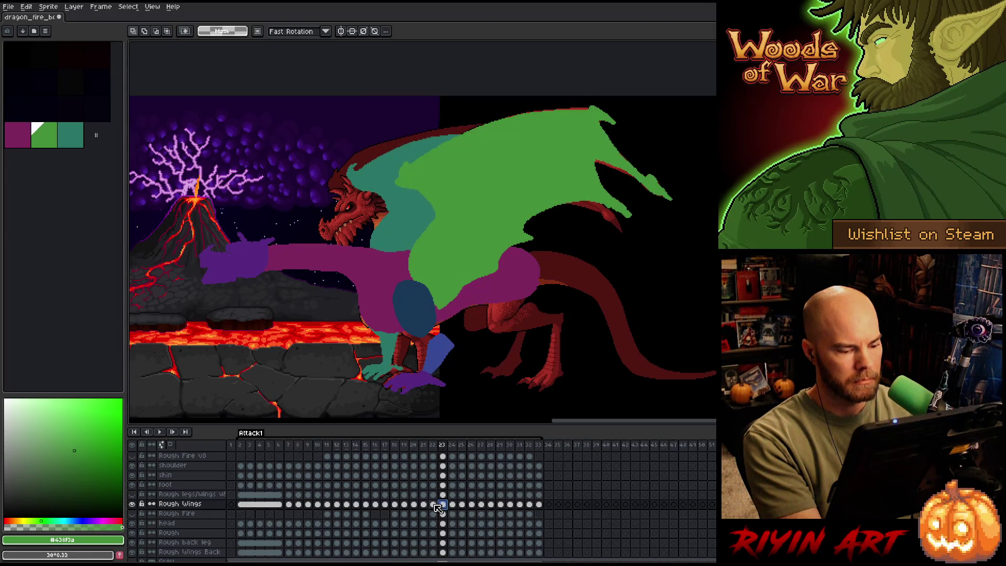
{"action": "key", "text": "Right"}
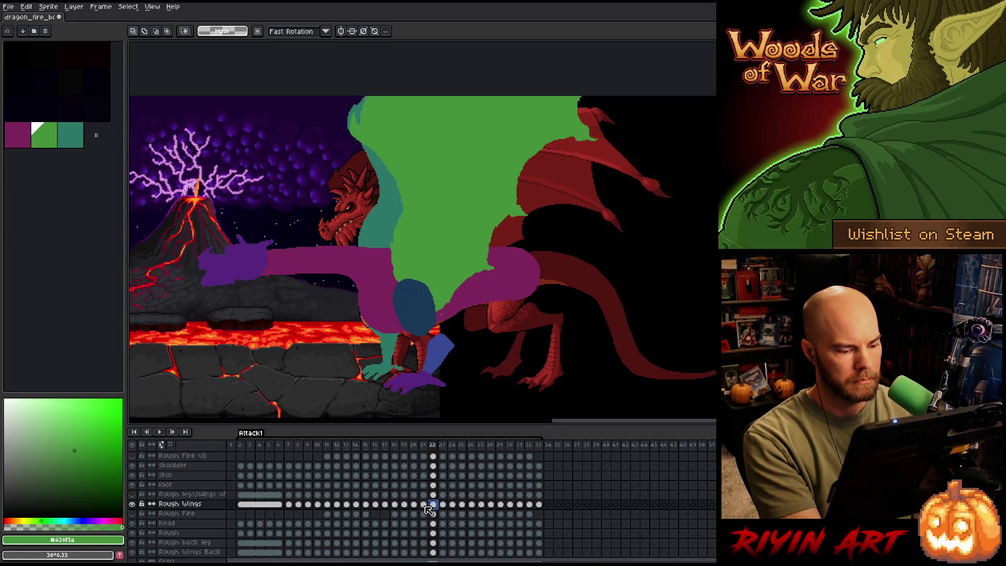
{"action": "left_click", "coordinate": [404, 505]}
{"action": "left_click", "coordinate": [394, 505]}
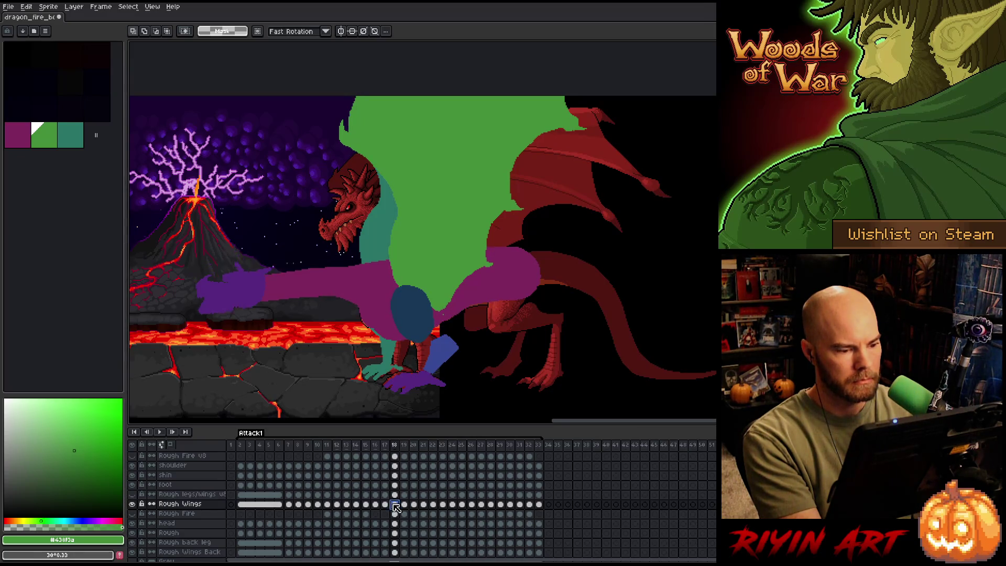
{"action": "left_click", "coordinate": [404, 505]}
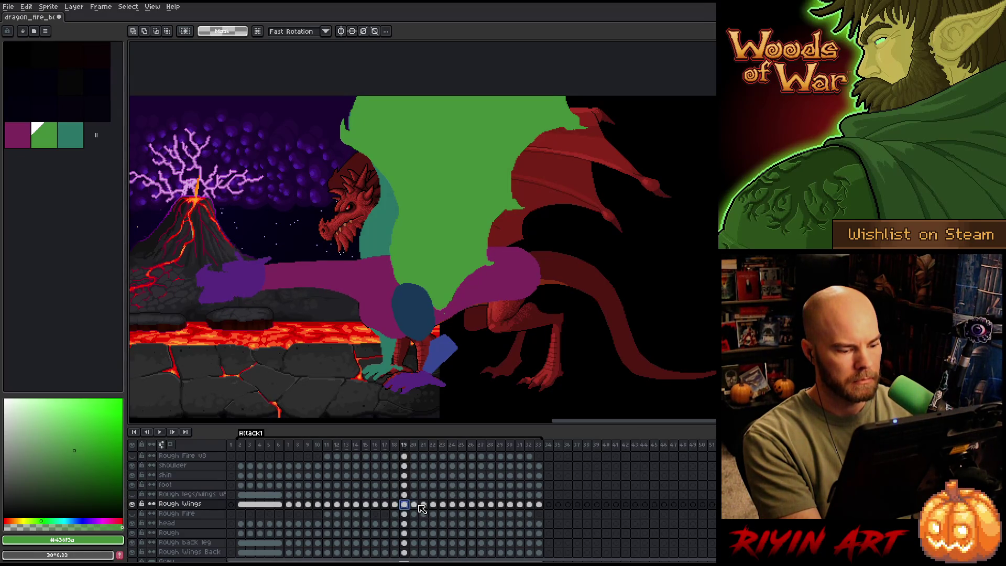
{"action": "left_click", "coordinate": [419, 506]}
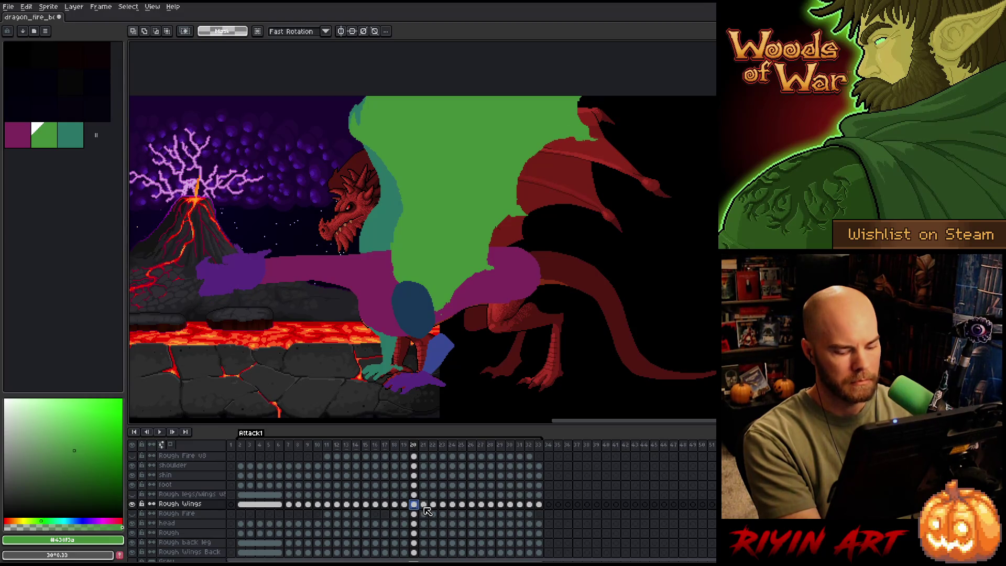
{"action": "key", "text": "Left"}
{"action": "key", "text": "Right"}
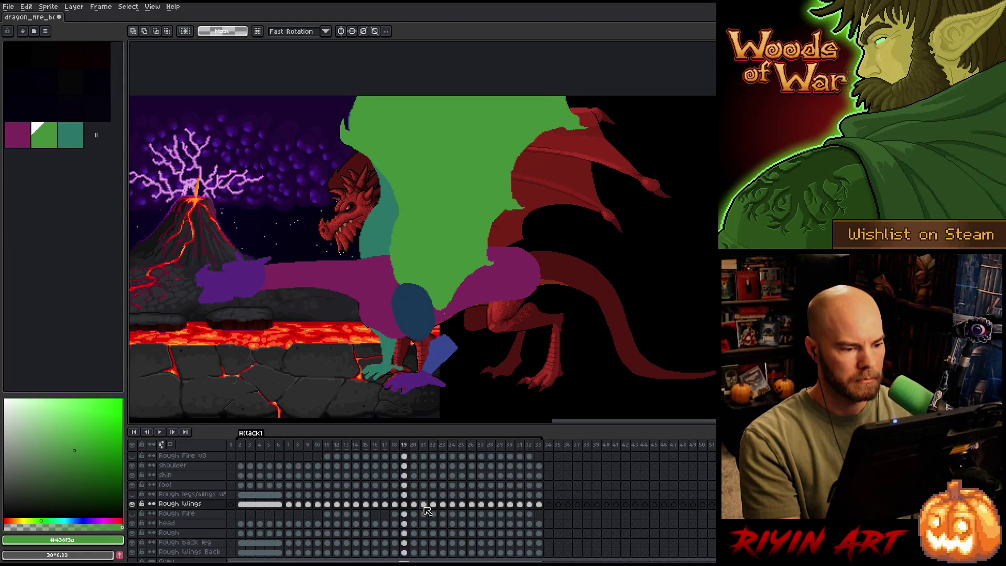
{"action": "left_click", "coordinate": [426, 504]}
Nudge the wing up about 2 px on frame 21 and slightly right and up on frame 22.
{"action": "key", "text": "ctrl+t"}
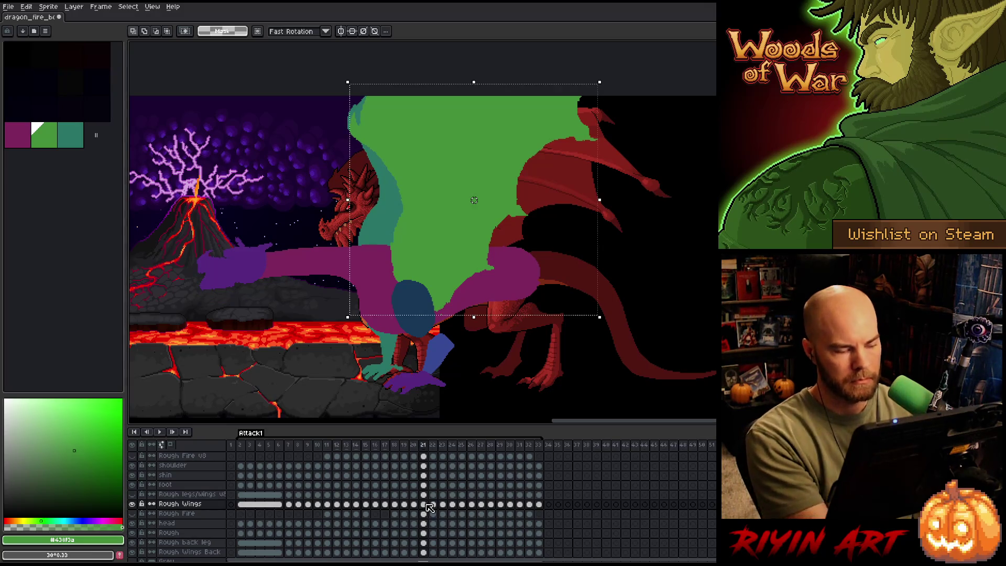
{"action": "left_click_drag", "start_coordinate": [475, 198], "coordinate": [474, 199]}
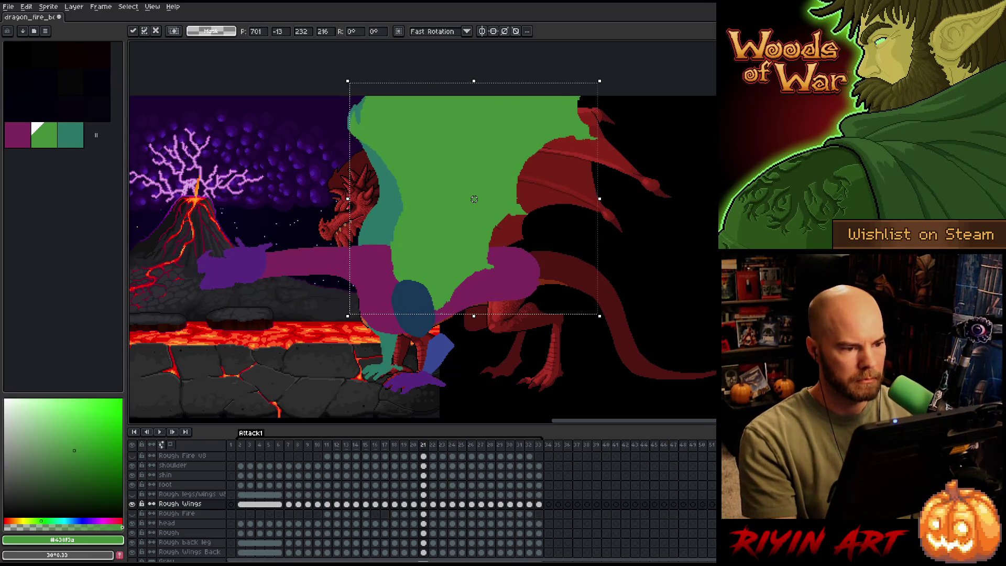
{"action": "key", "text": "Return"}
{"action": "key", "text": "Right"}
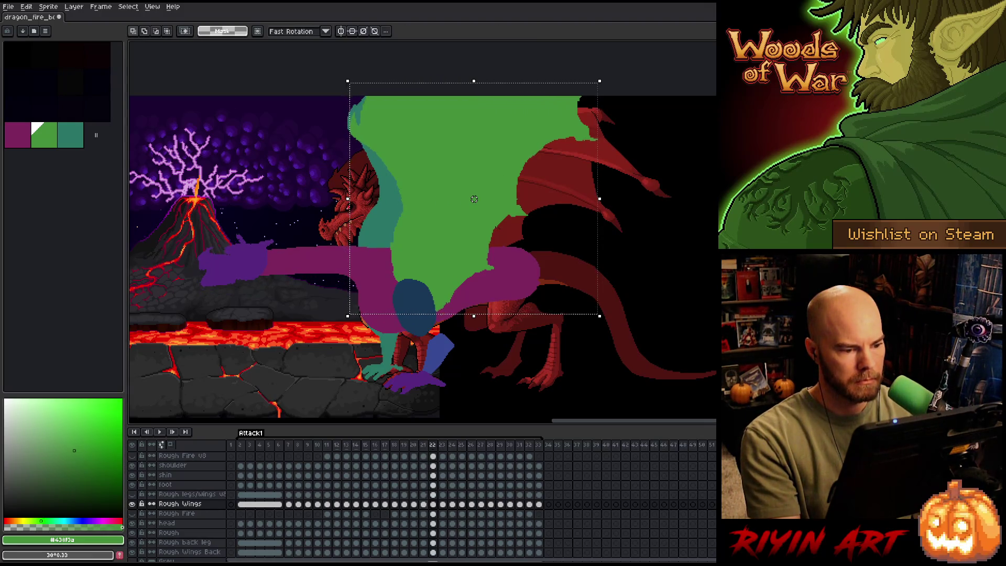
{"action": "left_click_drag", "start_coordinate": [474, 201], "coordinate": [476, 198]}
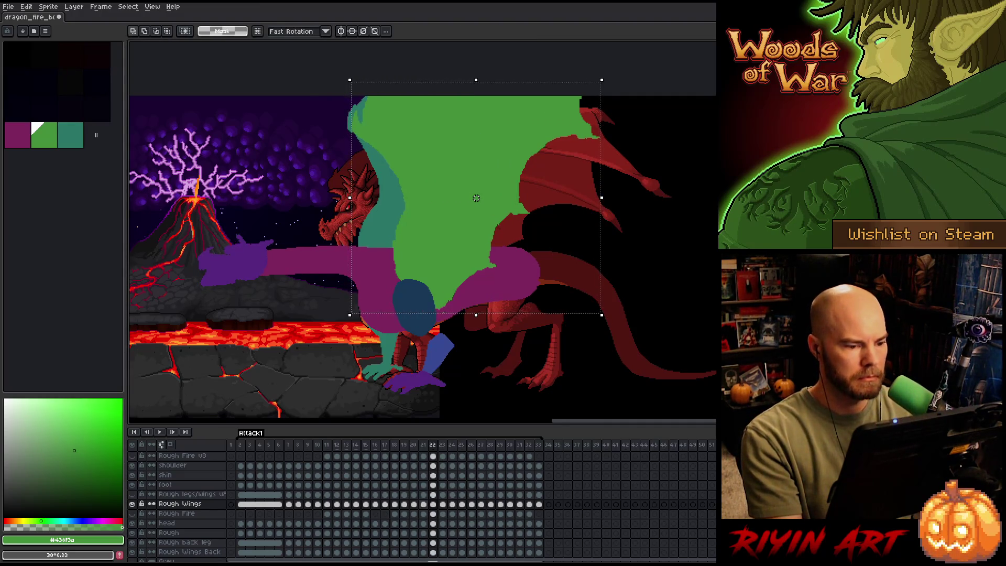
{"action": "key", "text": "Right"}
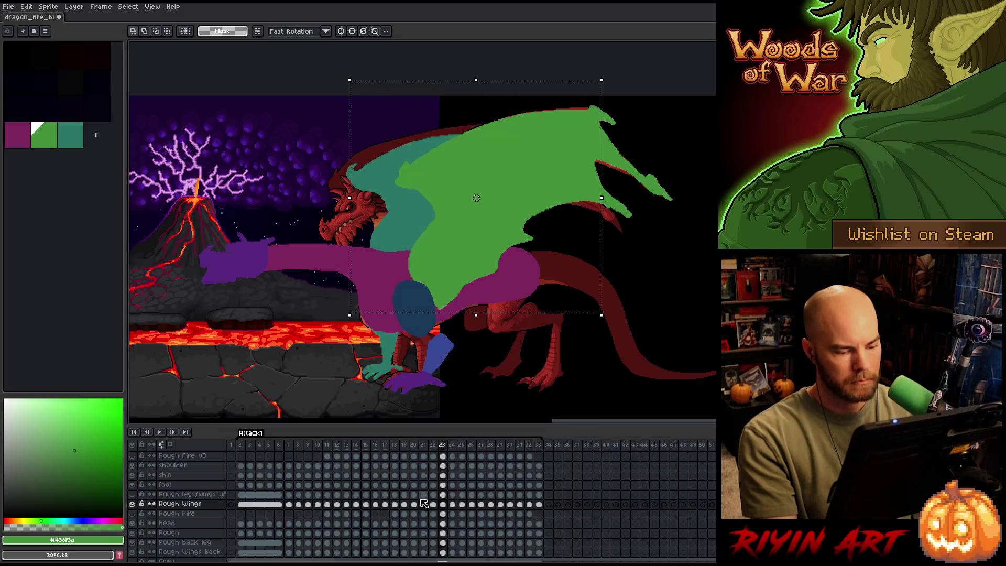
{"action": "key", "text": "ctrl+d"}
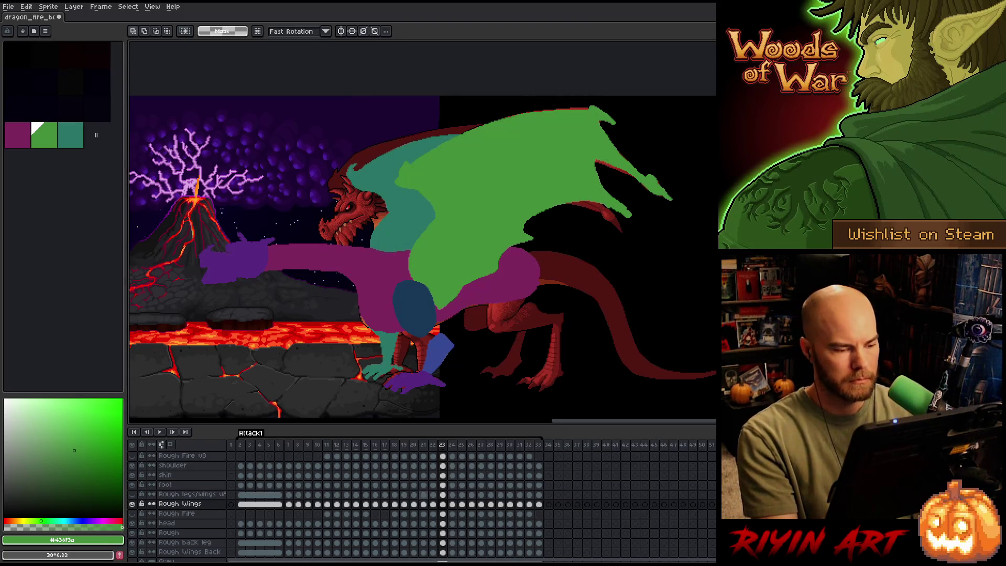
Shift the frame 25 wing slightly down, comparing it against frame 26.
{"action": "key", "text": "Right"}
{"action": "key", "text": "Right"}
{"action": "key", "text": "Right"}
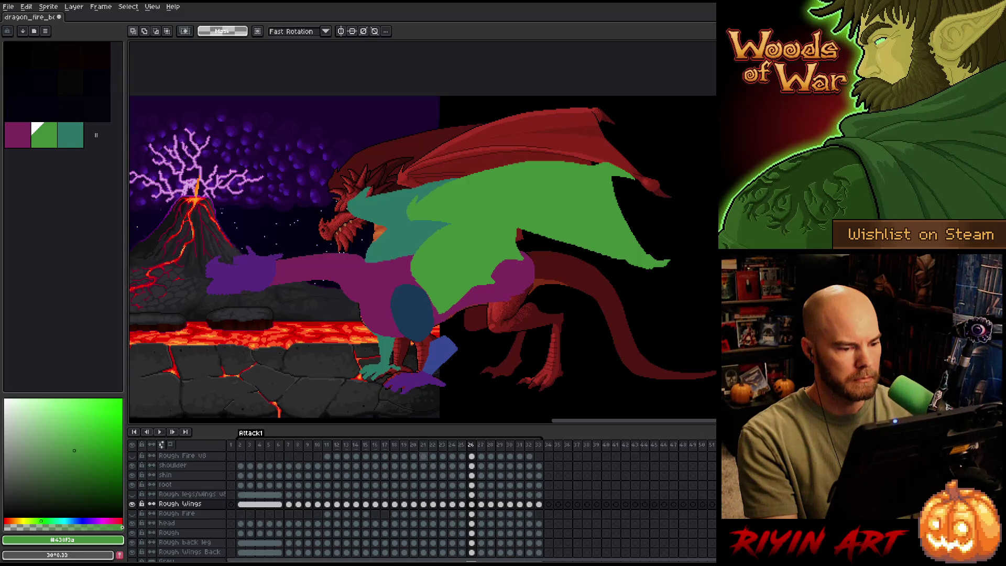
{"action": "key", "text": "Left"}
{"action": "key", "text": "Right"}
{"action": "key", "text": "Right"}
{"action": "key", "text": "Left"}
{"action": "key", "text": "Left"}
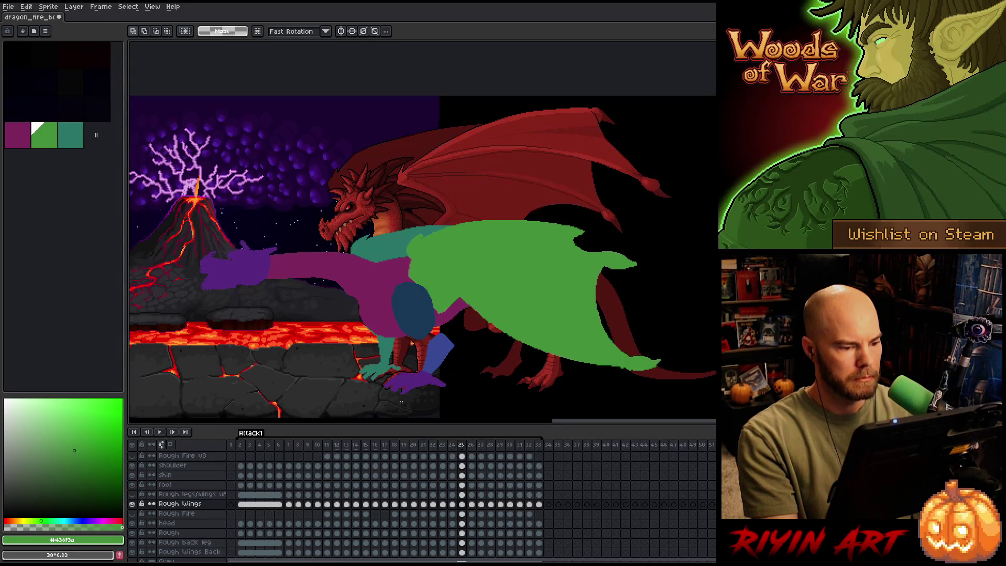
{"action": "key", "text": "ctrl+t"}
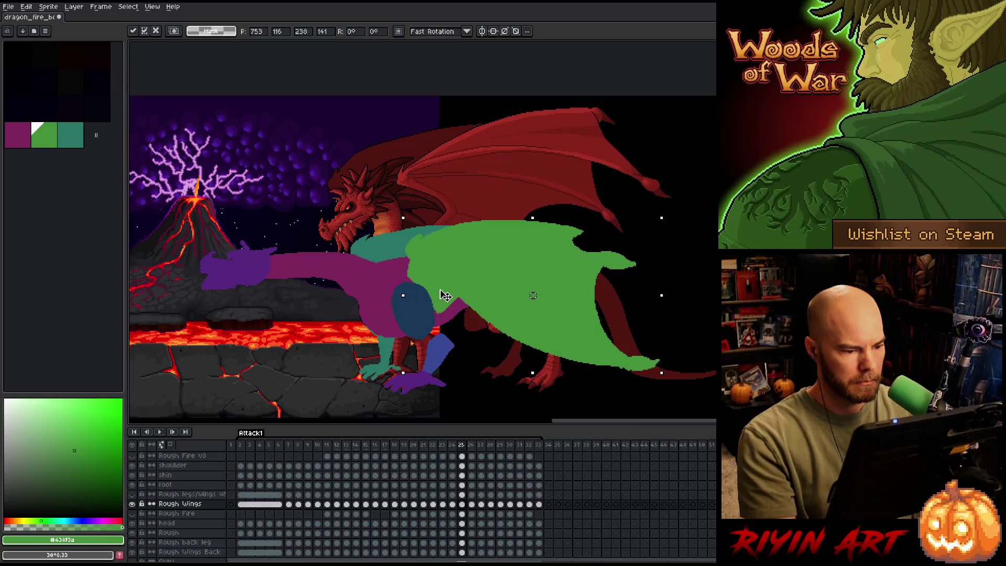
{"action": "key", "text": "Down"}
{"action": "key", "text": "Down"}
{"action": "key", "text": "Down"}
{"action": "key", "text": "Return"}
{"action": "key", "text": "Right"}
{"action": "key", "text": "Left"}
{"action": "key", "text": "Right"}
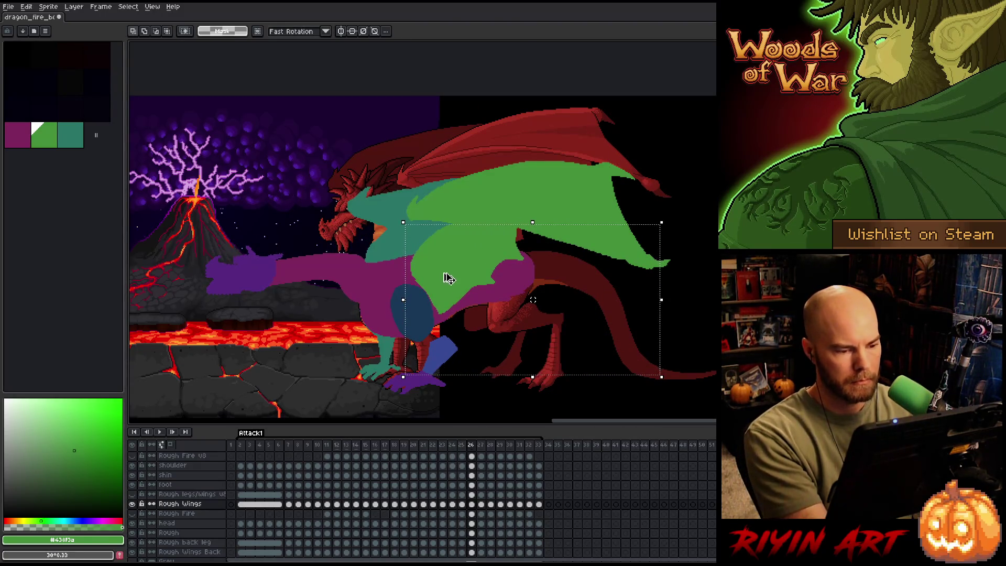
Adjust and commit the wings on frames 26 and 27, checking them against neighbouring frames.
{"action": "key", "text": "ctrl+t"}
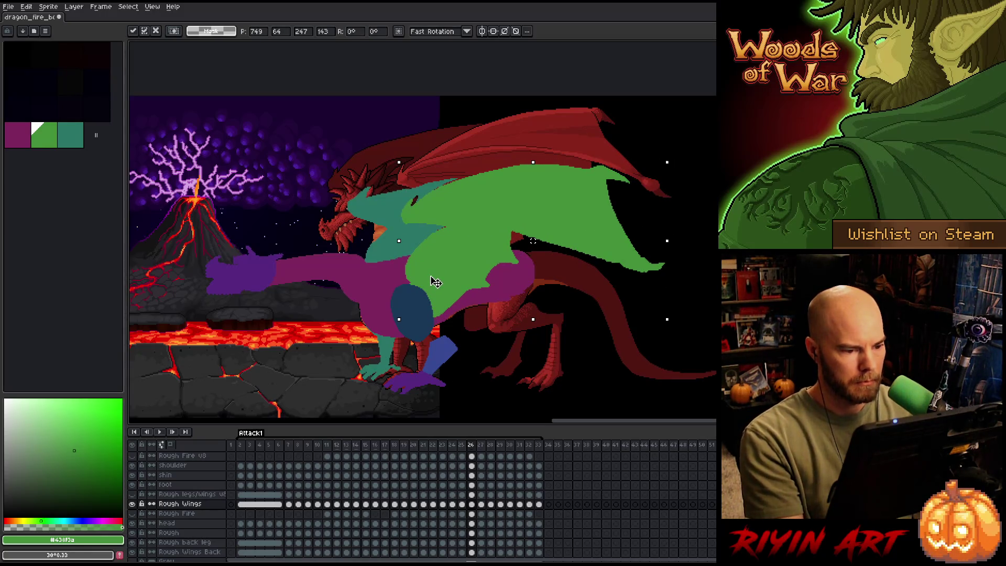
{"action": "key", "text": "Return"}
{"action": "key", "text": "Right"}
{"action": "key", "text": "Left"}
{"action": "key", "text": "Right"}
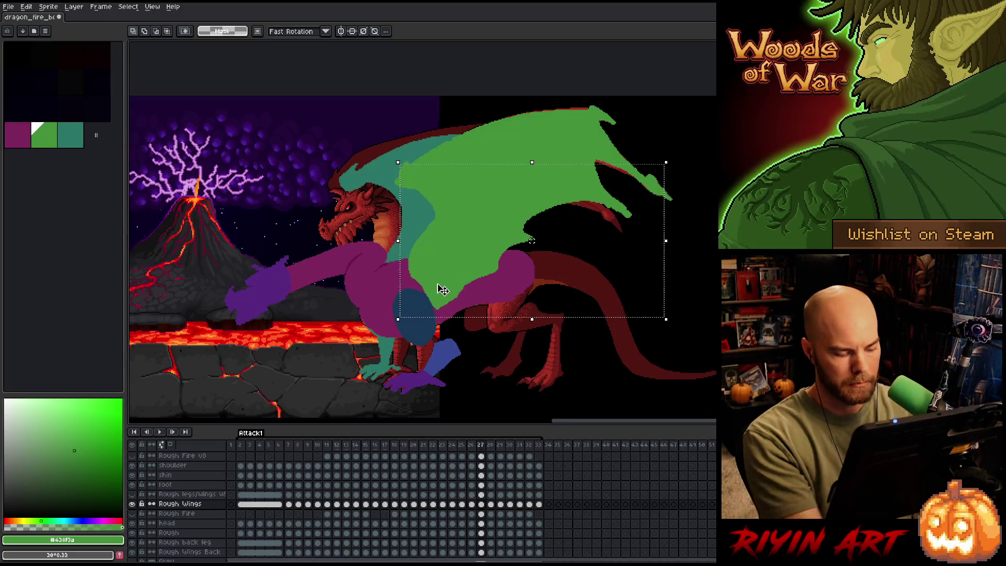
{"action": "key", "text": "ctrl+t"}
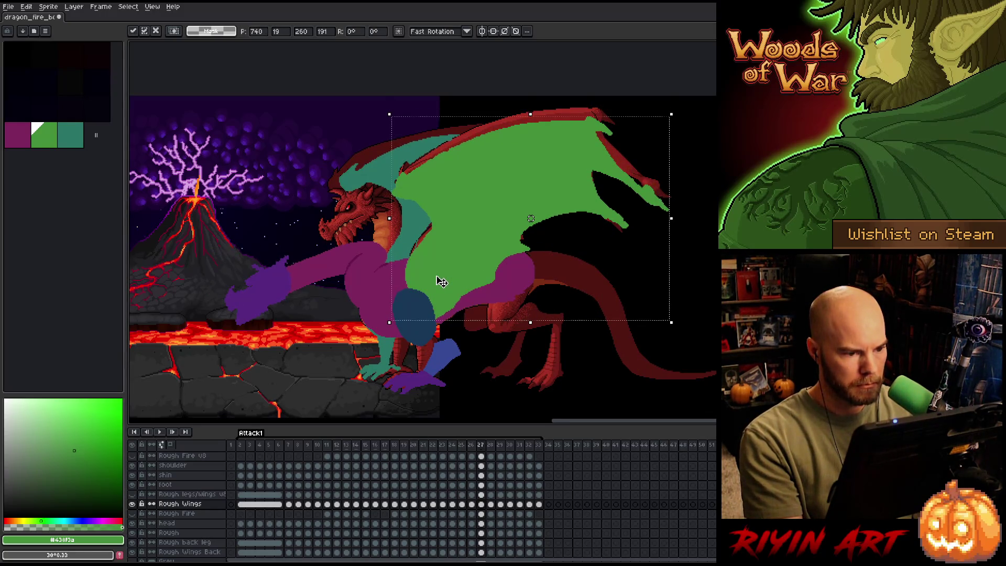
{"action": "key", "text": "Right"}
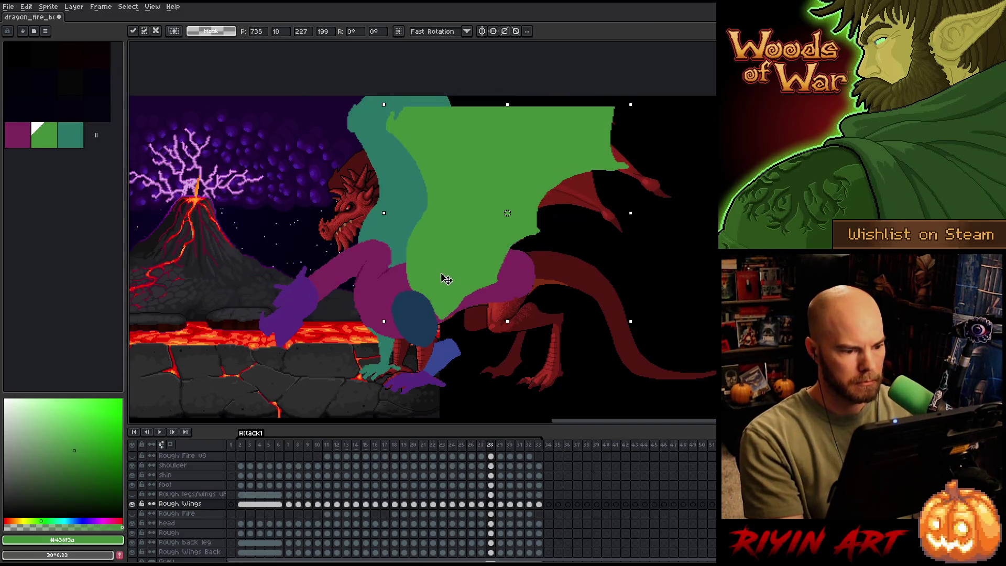
{"action": "key", "text": "Left"}
{"action": "key", "text": "Right"}
{"action": "key", "text": "Right"}
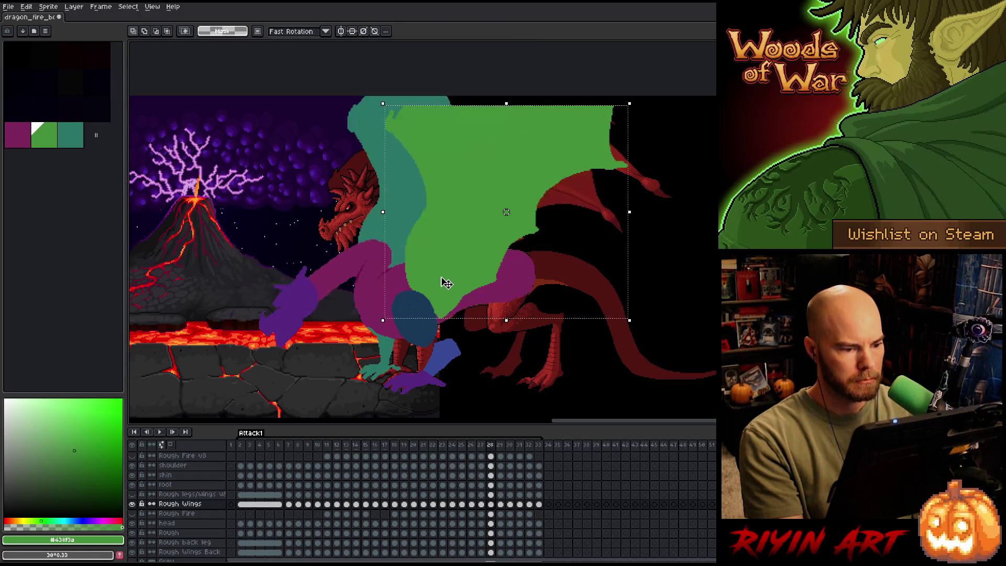
Reposition and widen the frame 29 wing, and shift the frame 30 wing about 10 px left.
{"action": "left_click_drag", "start_coordinate": [443, 268], "coordinate": [438, 273]}
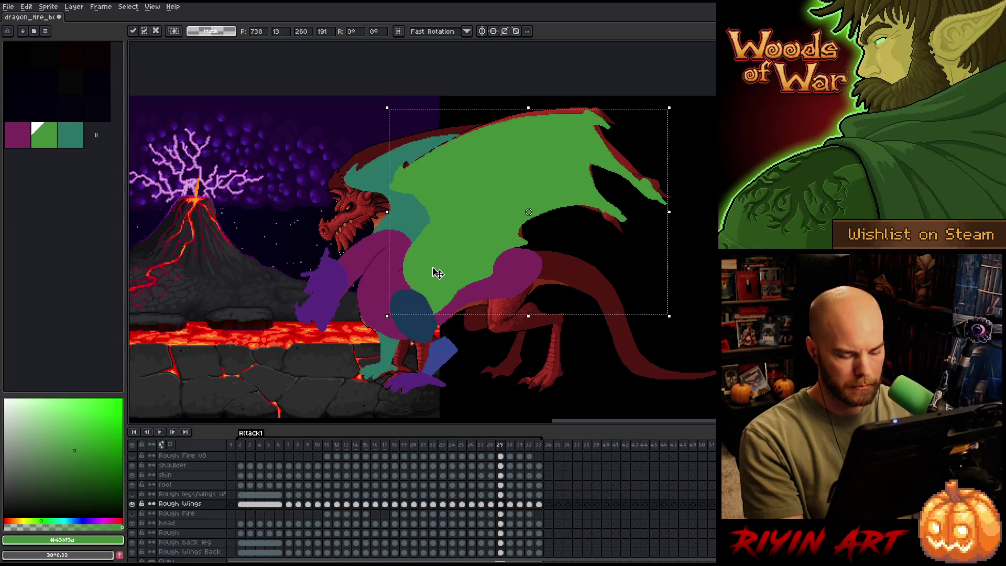
{"action": "key", "text": "Right"}
{"action": "key", "text": "Left"}
{"action": "key", "text": "Right"}
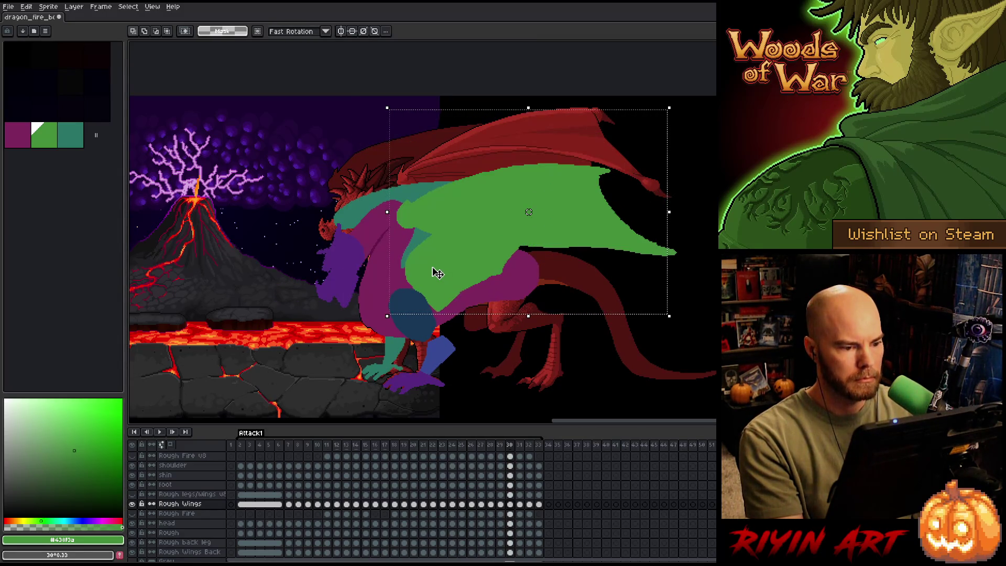
{"action": "key", "text": "ctrl+d"}
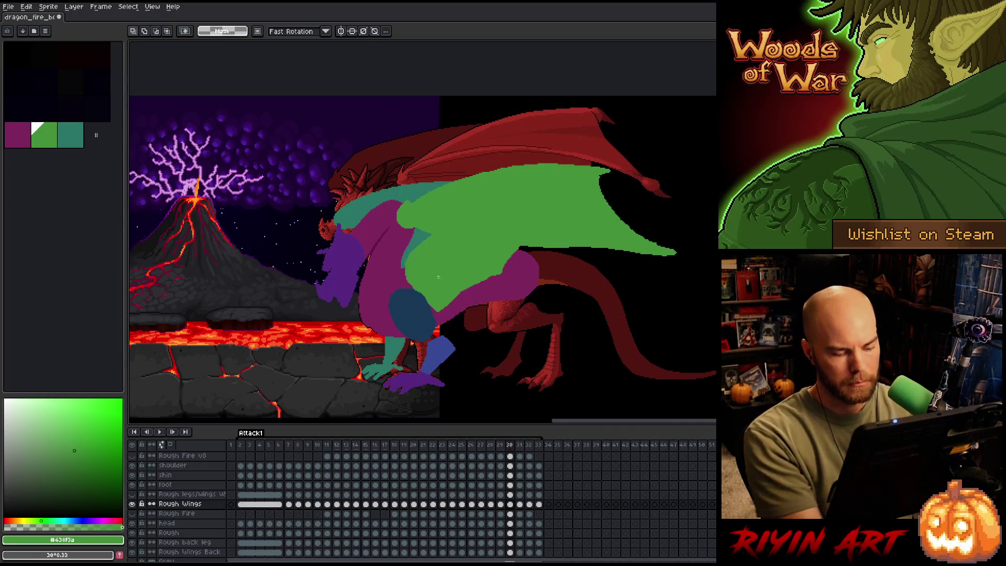
{"action": "key", "text": "v"}
{"action": "left_click_drag", "start_coordinate": [441, 282], "coordinate": [435, 281]}
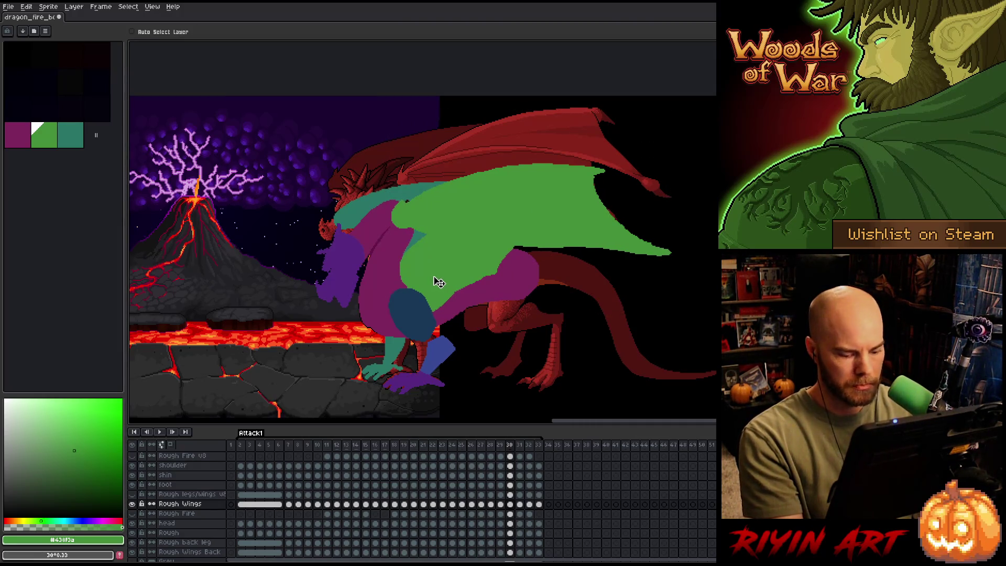
Compare the wing across frames 29–31 and shift it a few pixels left.
{"action": "key", "text": "Right"}
{"action": "key", "text": "Left"}
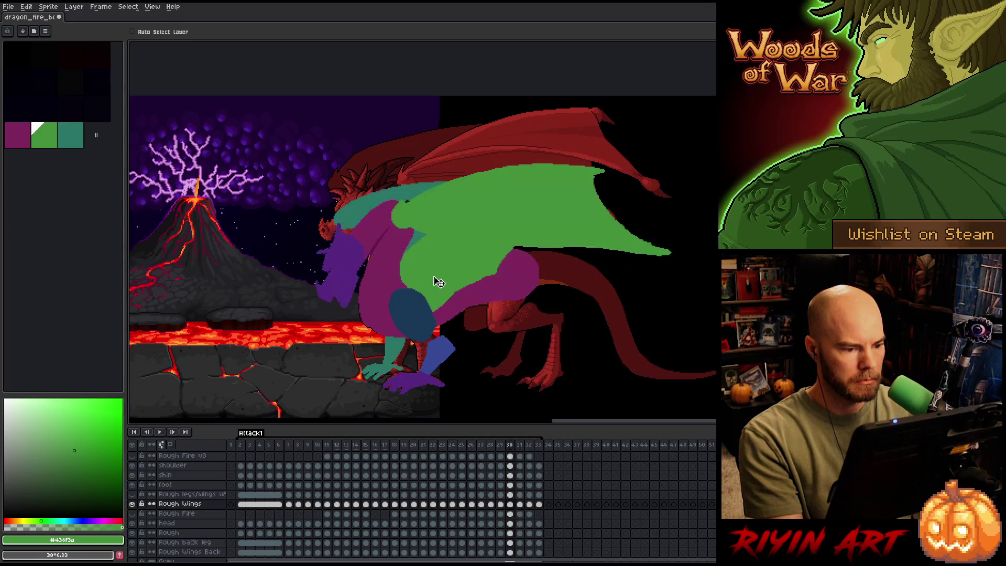
{"action": "key", "text": "Left"}
{"action": "key", "text": "Left"}
{"action": "key", "text": "Right"}
{"action": "key", "text": "Right"}
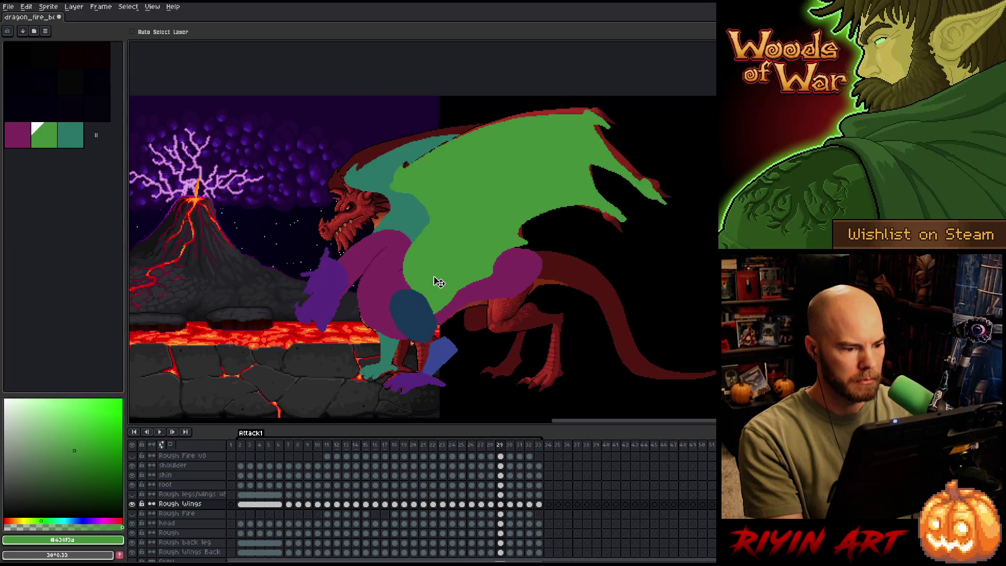
{"action": "key", "text": "Right"}
Flip between frames 31 and 32 and nudge the green wing slightly into place.
{"action": "key", "text": "Left"}
{"action": "key", "text": "Right"}
{"action": "left_click_drag", "start_coordinate": [440, 282], "coordinate": [436, 281]}
{"action": "key", "text": "Left"}
{"action": "key", "text": "Right"}
{"action": "key", "text": "Right"}
Compare frames 31–33 and move the wing about 4 px left and down.
{"action": "key", "text": "Left"}
{"action": "key", "text": "Right"}
{"action": "left_click_drag", "start_coordinate": [442, 283], "coordinate": [437, 281]}
{"action": "key", "text": "Left"}
{"action": "key", "text": "Right"}
{"action": "key", "text": "Left"}
{"action": "key", "text": "Left"}
{"action": "key", "text": "Left"}
{"action": "key", "text": "Right"}
{"action": "key", "text": "Right"}
{"action": "key", "text": "Left"}
{"action": "key", "text": "Left"}
{"action": "key", "text": "Right"}
{"action": "key", "text": "Right"}
{"action": "key", "text": "Right"}
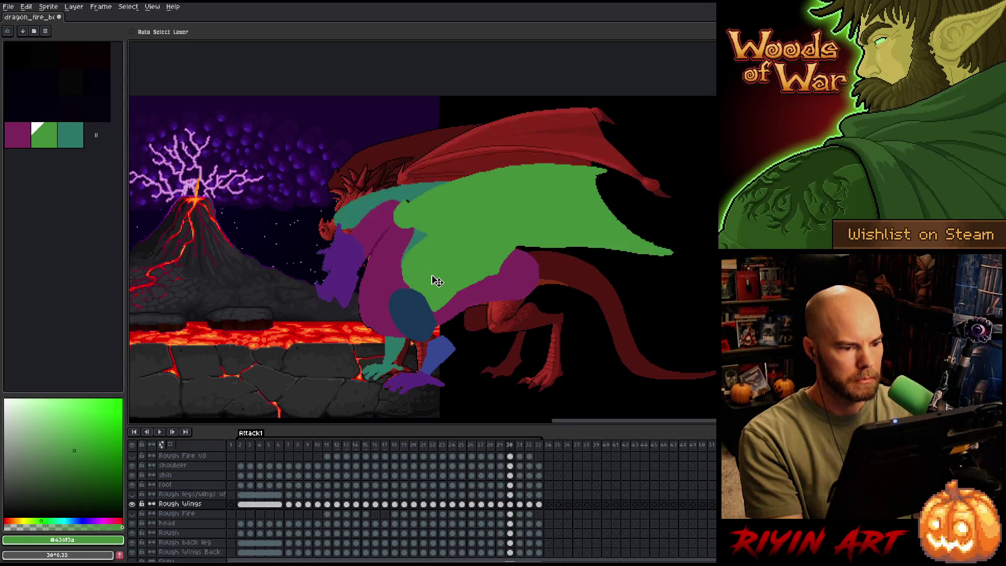
{"action": "key", "text": "Left"}
{"action": "key", "text": "Right"}
{"action": "key", "text": "Left"}
{"action": "key", "text": "Right"}
{"action": "key", "text": "Right"}
{"action": "key", "text": "Right"}
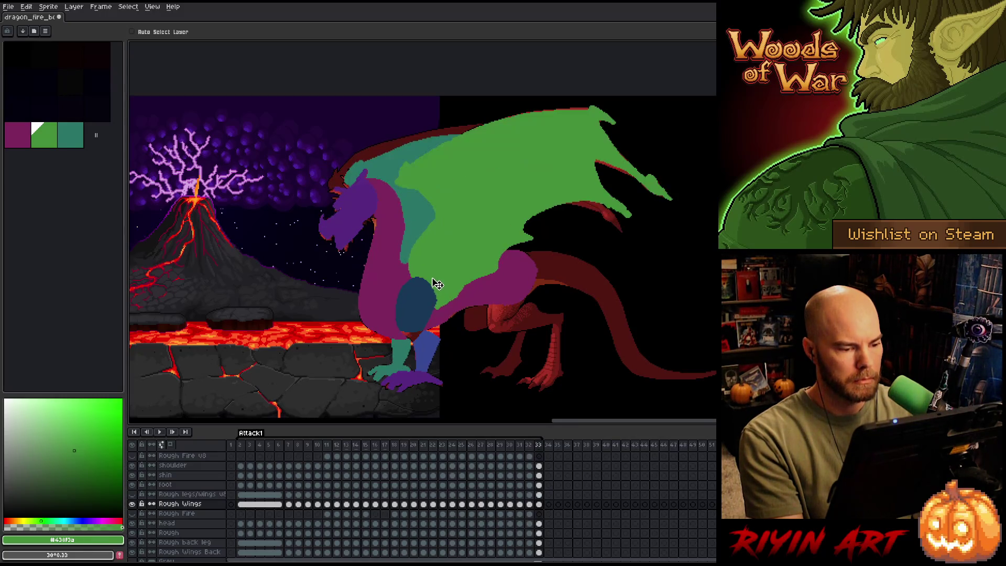
{"action": "left_click_drag", "start_coordinate": [440, 279], "coordinate": [438, 281]}
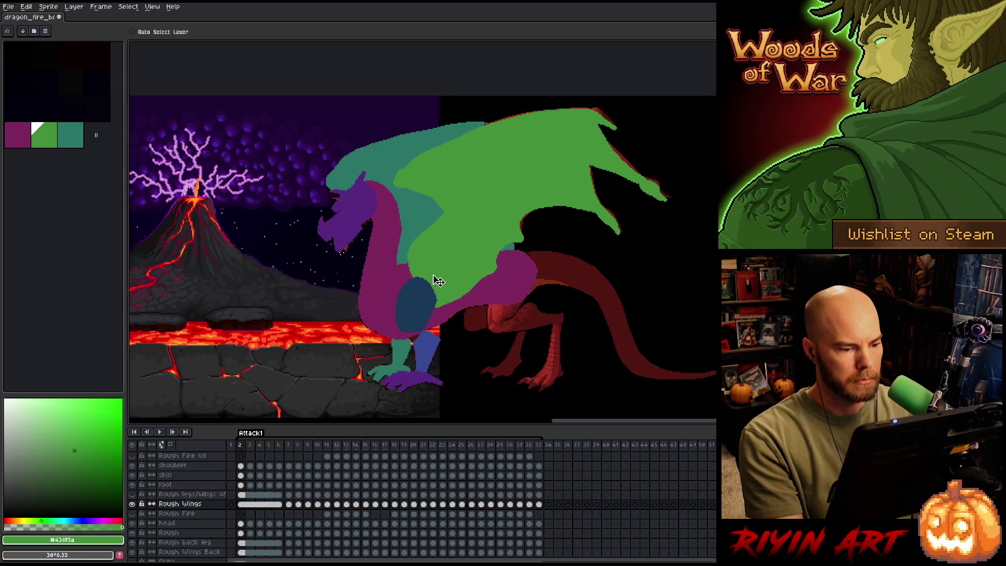
Play the dragon attack animation twice to check the wing, stopping at frame 22.
{"action": "key", "text": "Right"}
{"action": "key", "text": "Return"}
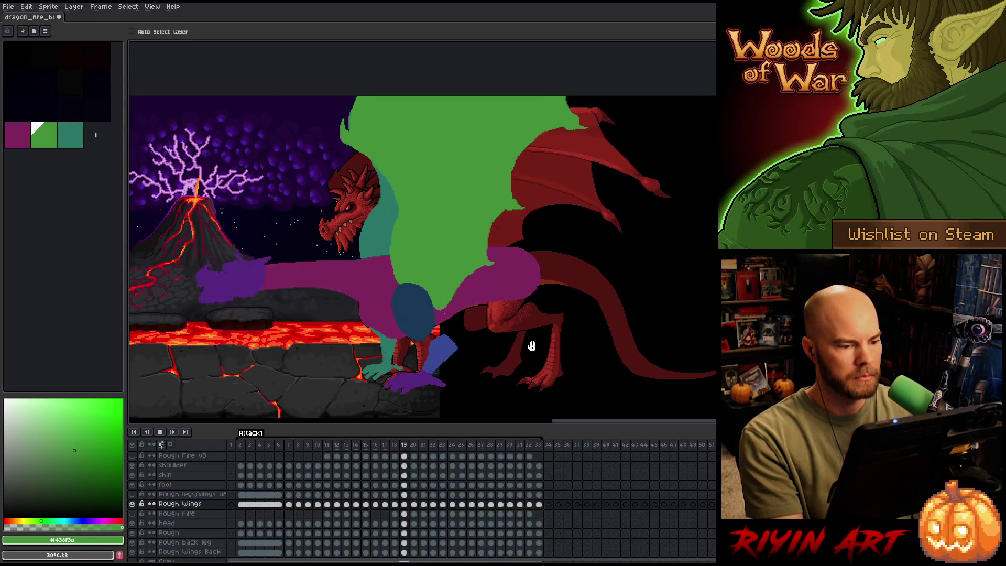
{"action": "key", "text": "Return"}
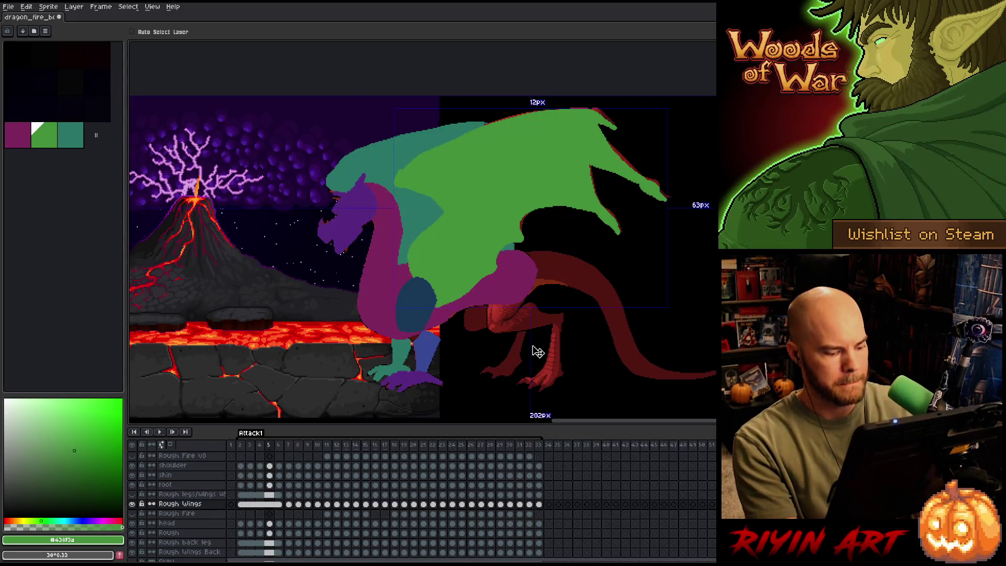
{"action": "key", "text": "Return"}
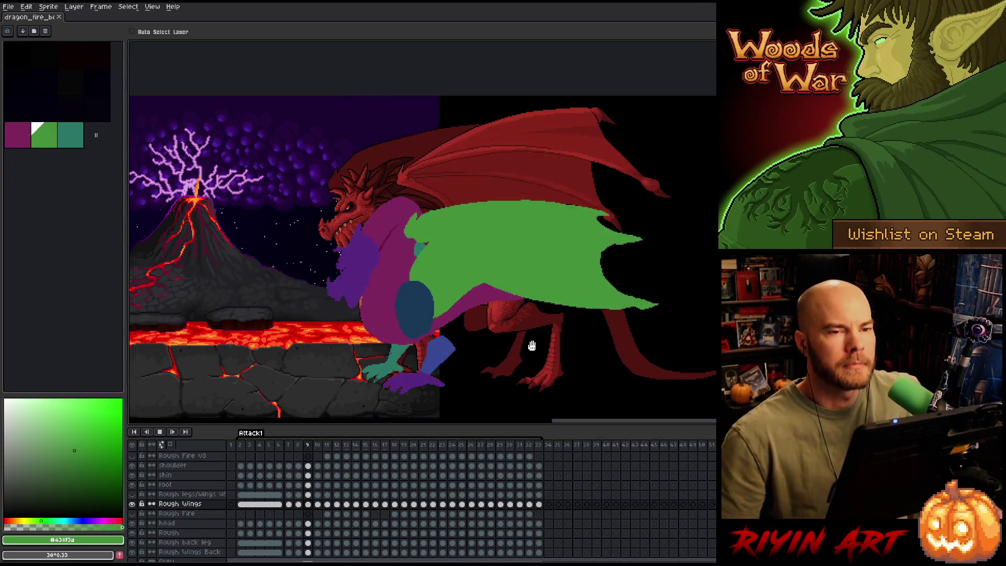
{"action": "key", "text": "Return"}
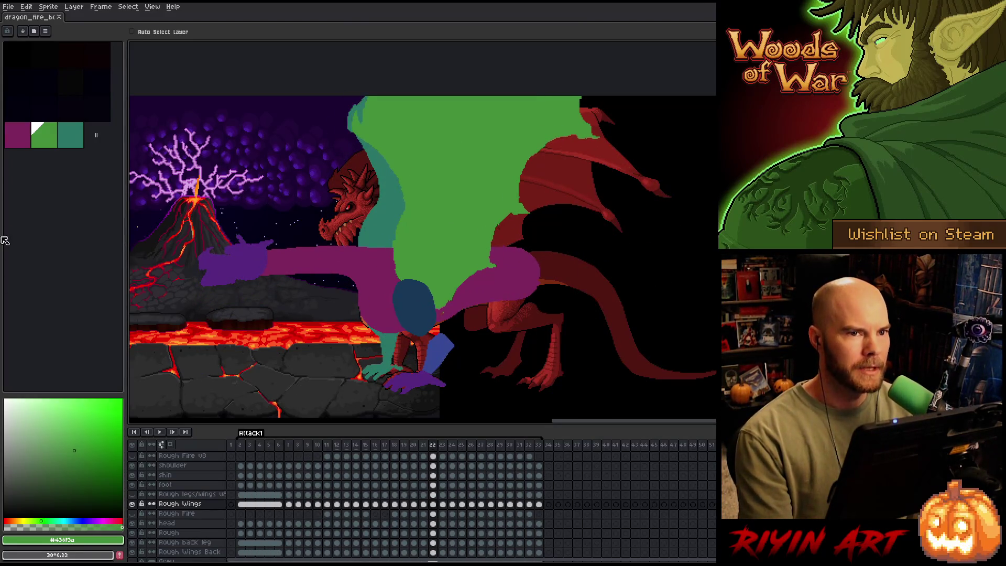
{"action": "left_click", "coordinate": [9, 7]}
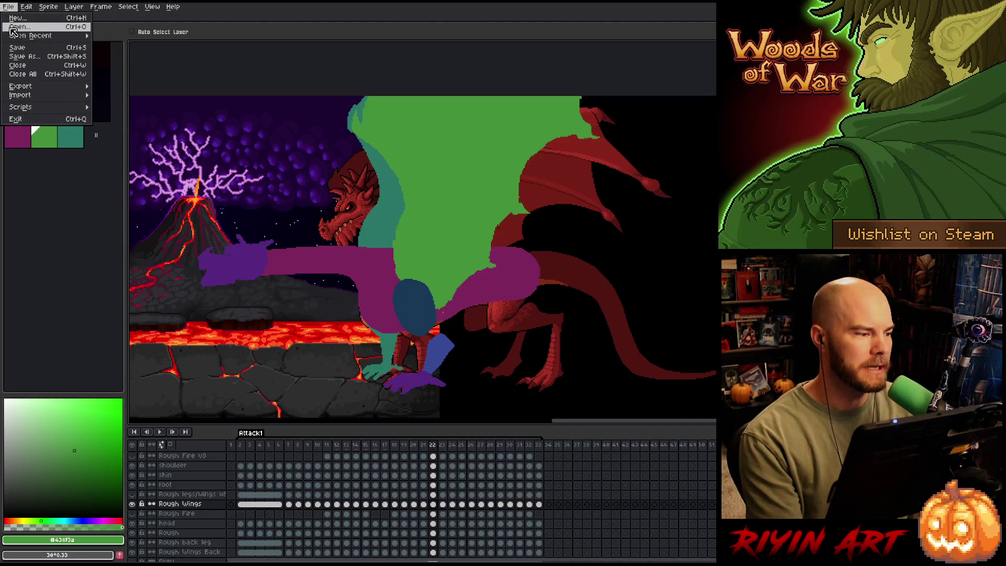
Scroll the TreeRevenge file list and open lava_flow_v3.aseprite as a reference.
{"action": "left_click", "coordinate": [21, 27]}
{"action": "scroll", "coordinate": [314, 285], "scroll_direction": "down", "scroll_amount": 2}
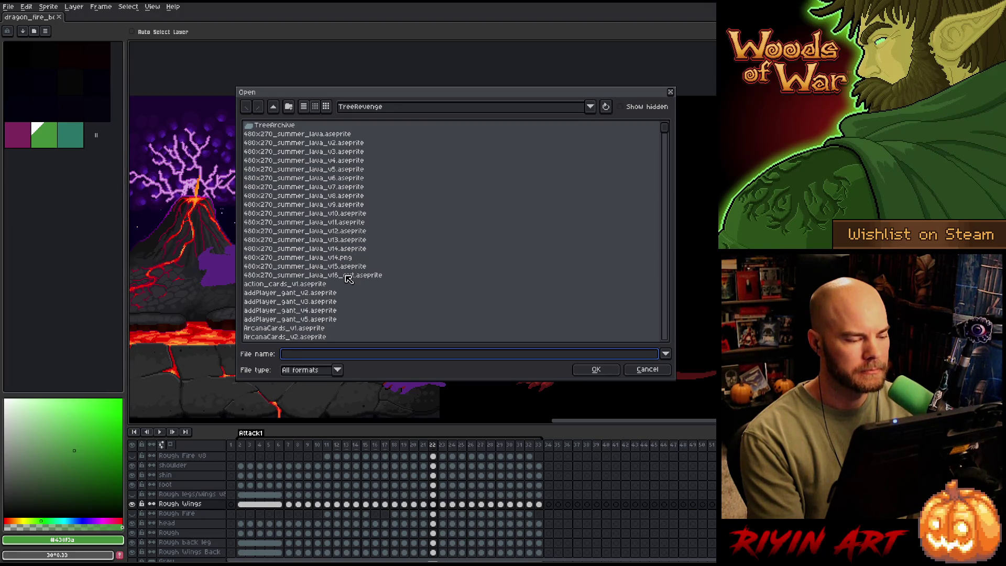
{"action": "scroll", "coordinate": [349, 279], "scroll_direction": "down", "scroll_amount": 10}
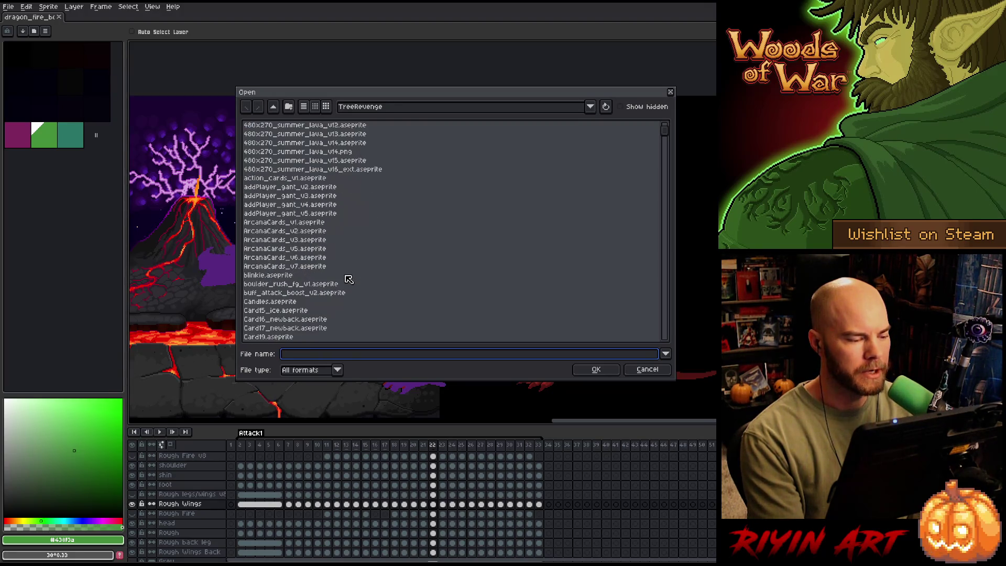
{"action": "scroll", "coordinate": [322, 311], "scroll_direction": "down", "scroll_amount": 10}
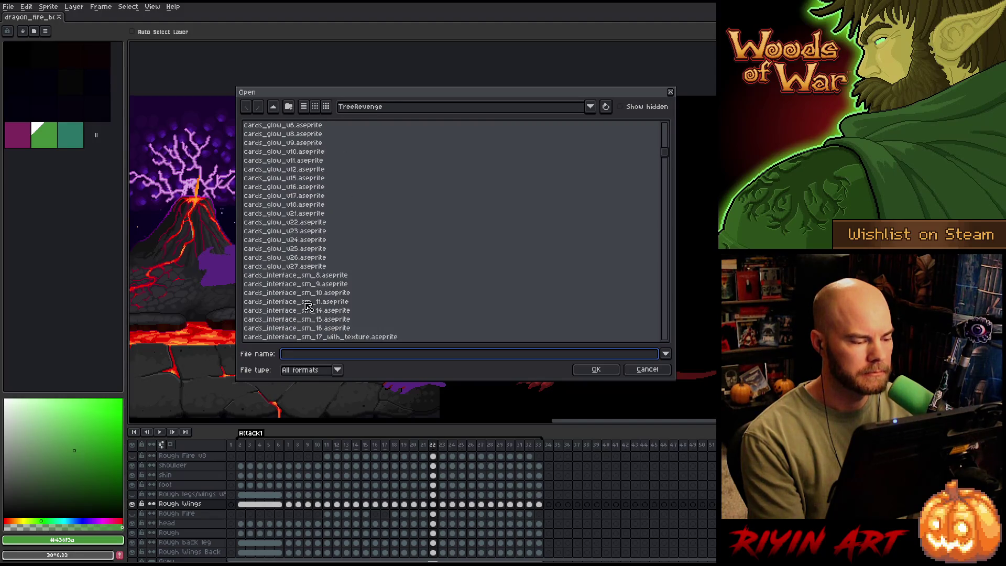
{"action": "scroll", "coordinate": [307, 300], "scroll_direction": "down", "scroll_amount": 10}
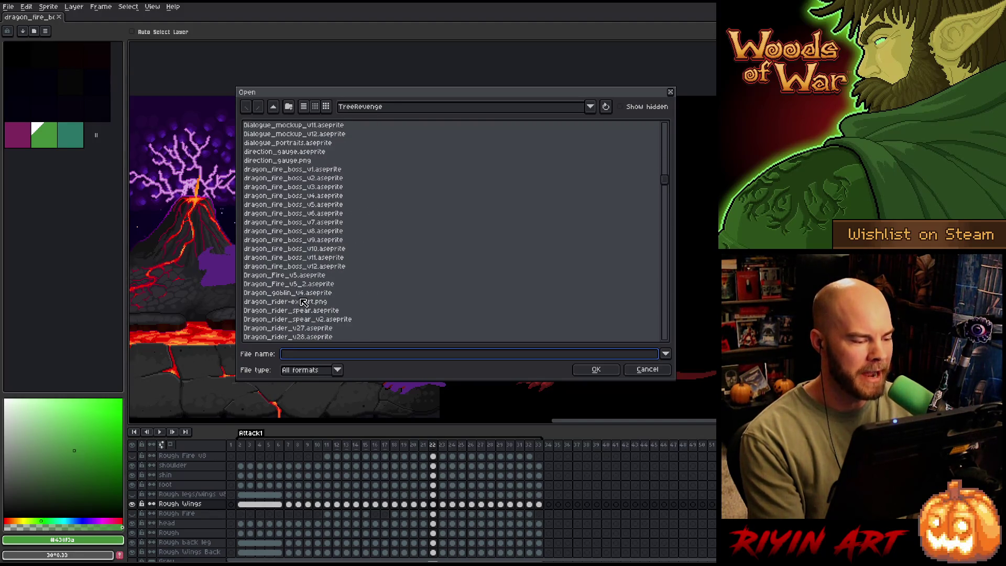
{"action": "scroll", "coordinate": [310, 300], "scroll_direction": "down", "scroll_amount": 10}
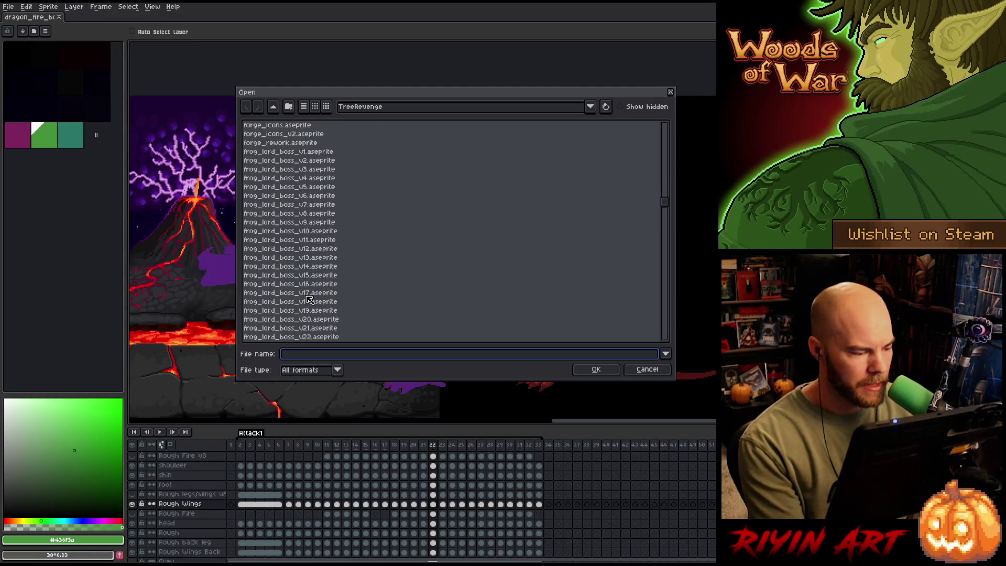
{"action": "scroll", "coordinate": [309, 300], "scroll_direction": "down", "scroll_amount": 10}
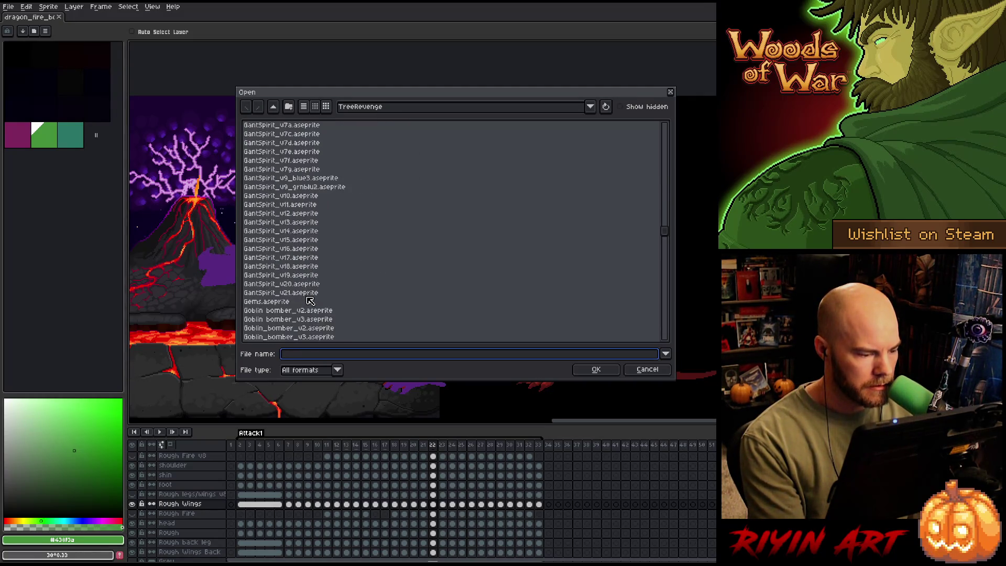
{"action": "scroll", "coordinate": [303, 286], "scroll_direction": "down", "scroll_amount": 10}
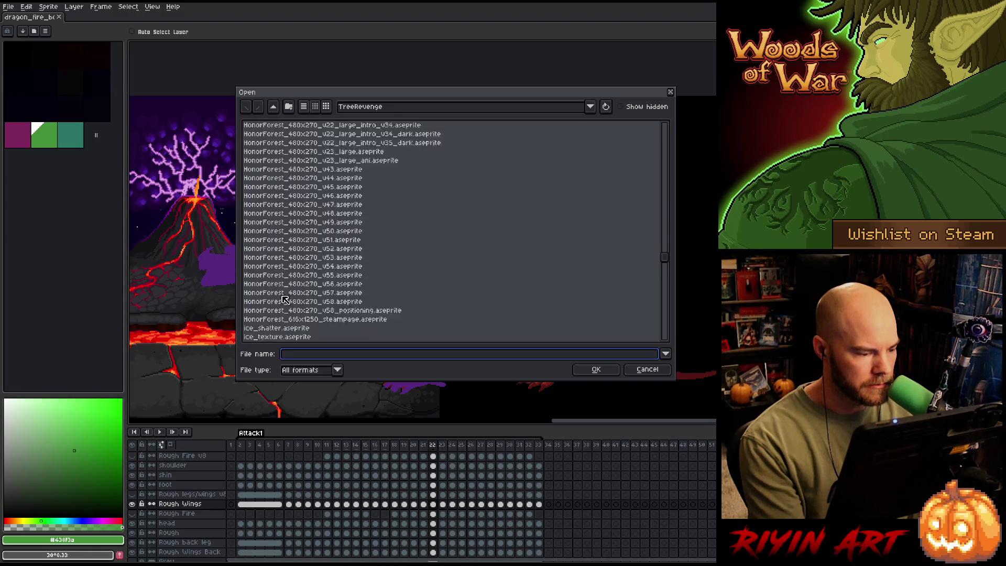
{"action": "scroll", "coordinate": [291, 246], "scroll_direction": "down", "scroll_amount": 7}
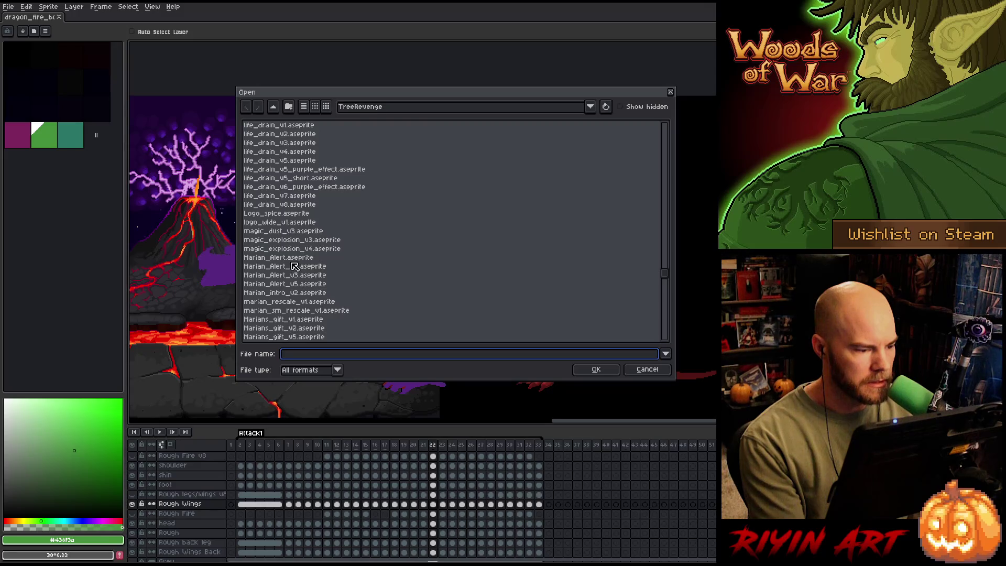
{"action": "double_click", "coordinate": [293, 284]}
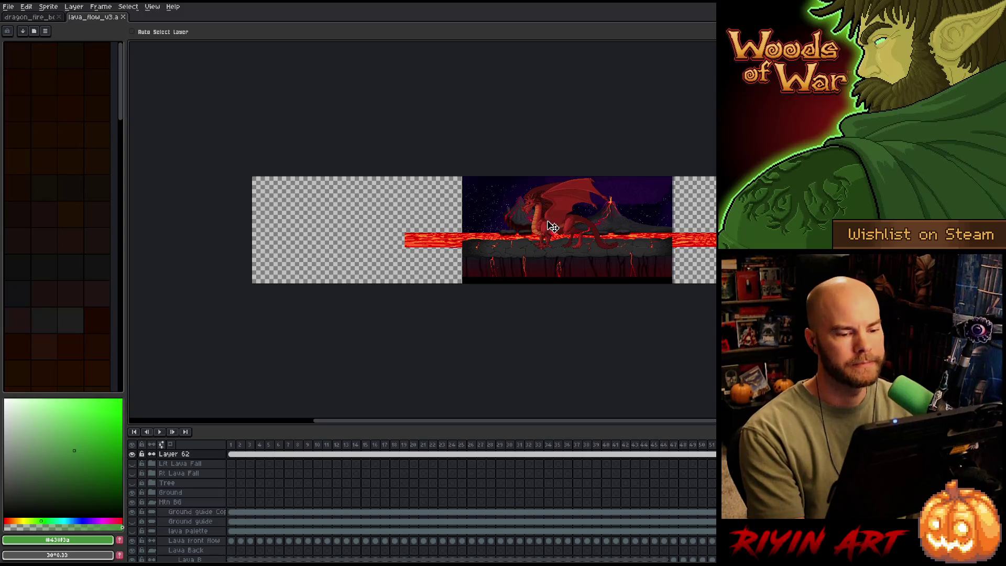
Zoom in and play lava_flow_v3, framing the dragon with the timeline hidden in full screen.
{"action": "scroll", "coordinate": [556, 232], "scroll_direction": "up", "scroll_amount": 5}
{"action": "key", "text": "Return"}
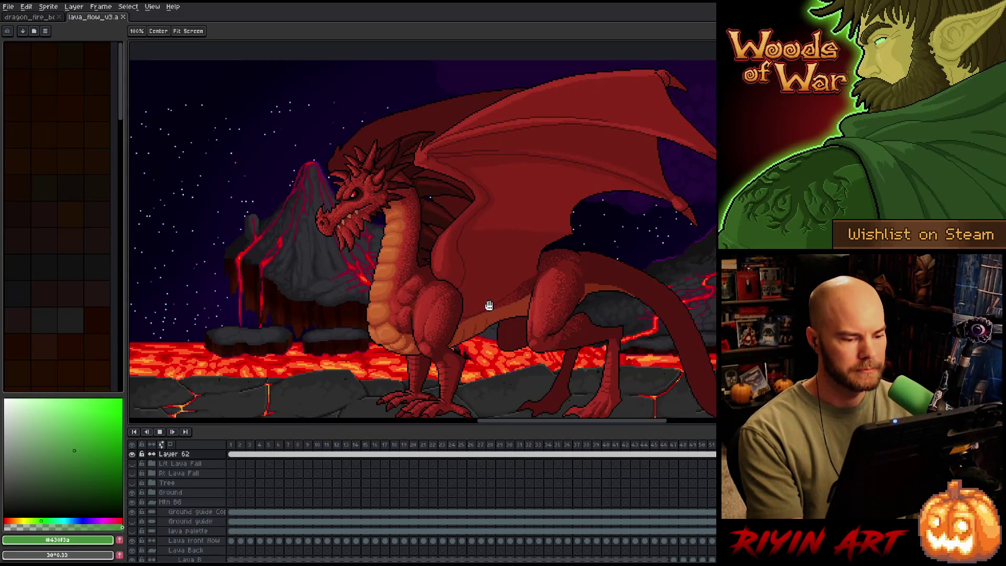
{"action": "left_click_drag", "start_coordinate": [490, 280], "coordinate": [380, 276]}
{"action": "key", "text": "Tab"}
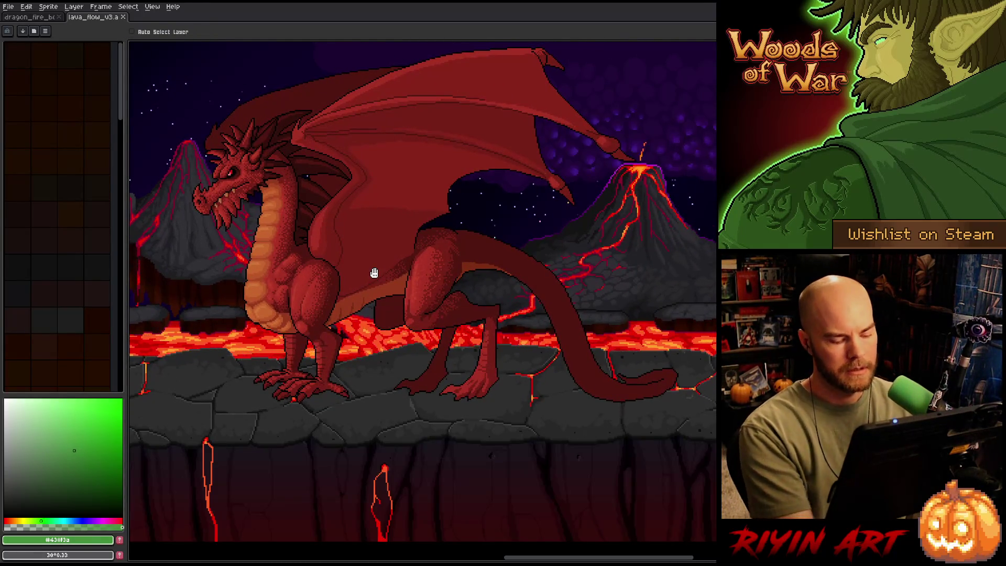
{"action": "key", "text": "F11"}
{"action": "left_click_drag", "start_coordinate": [353, 297], "coordinate": [358, 294]}
{"action": "key", "text": "v"}
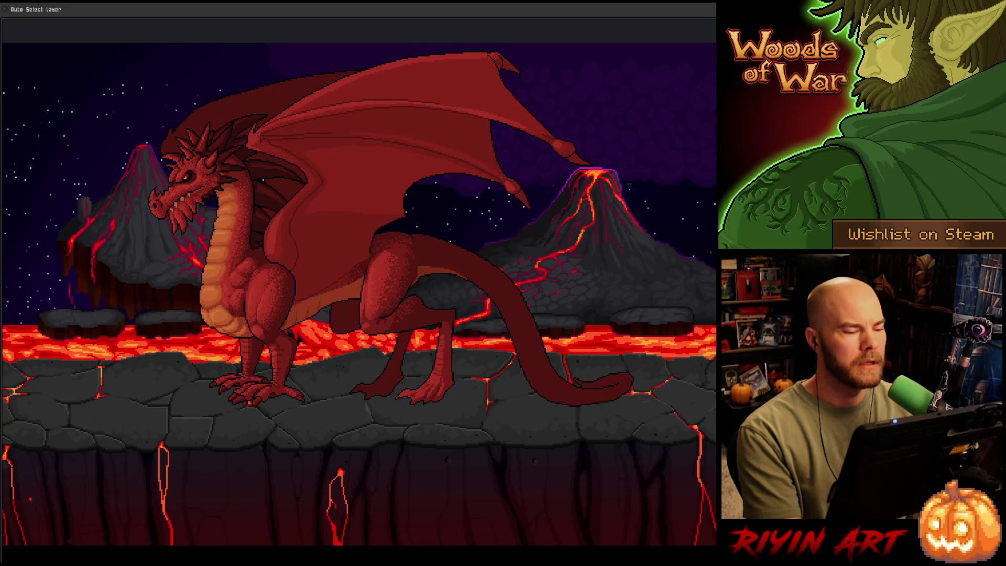
{"action": "key", "text": "h"}
{"action": "left_click_drag", "start_coordinate": [359, 293], "coordinate": [362, 304]}
{"action": "key", "text": "v"}
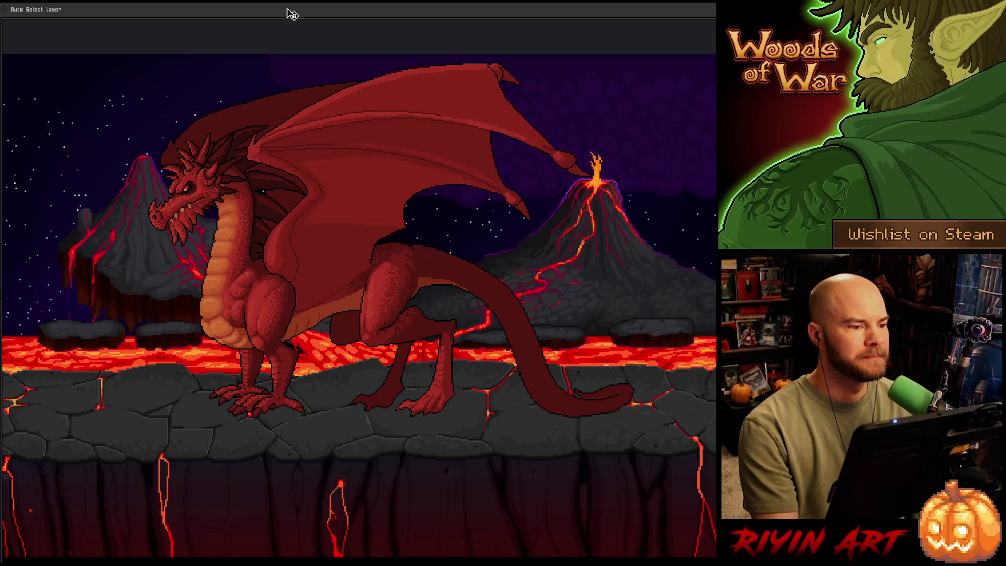
{"action": "key", "text": "Tab"}
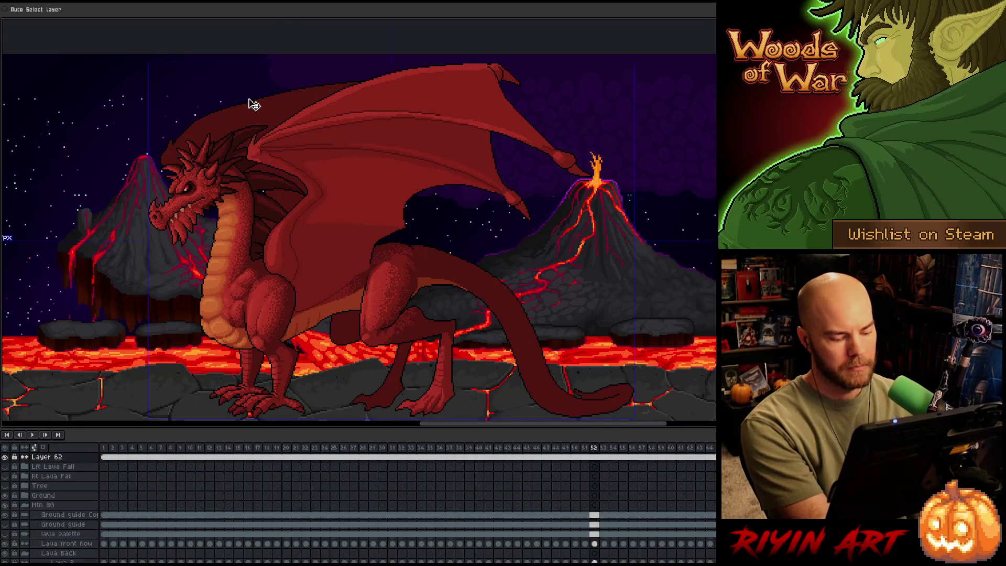
Restore the full editing interface and close the lava_flow_v3 file.
{"action": "key", "text": "Tab"}
{"action": "key", "text": "ctrl+f"}
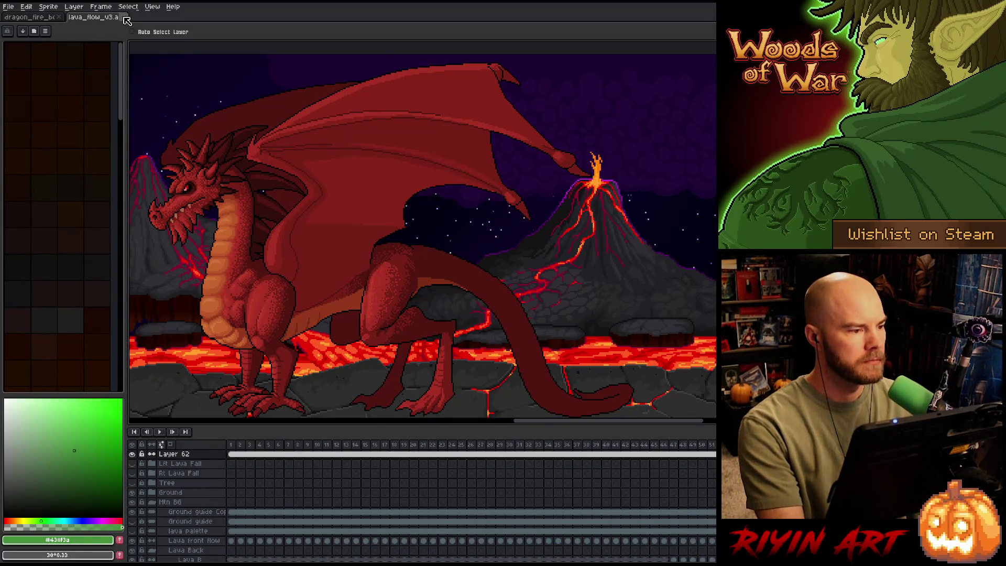
{"action": "left_click", "coordinate": [125, 17]}
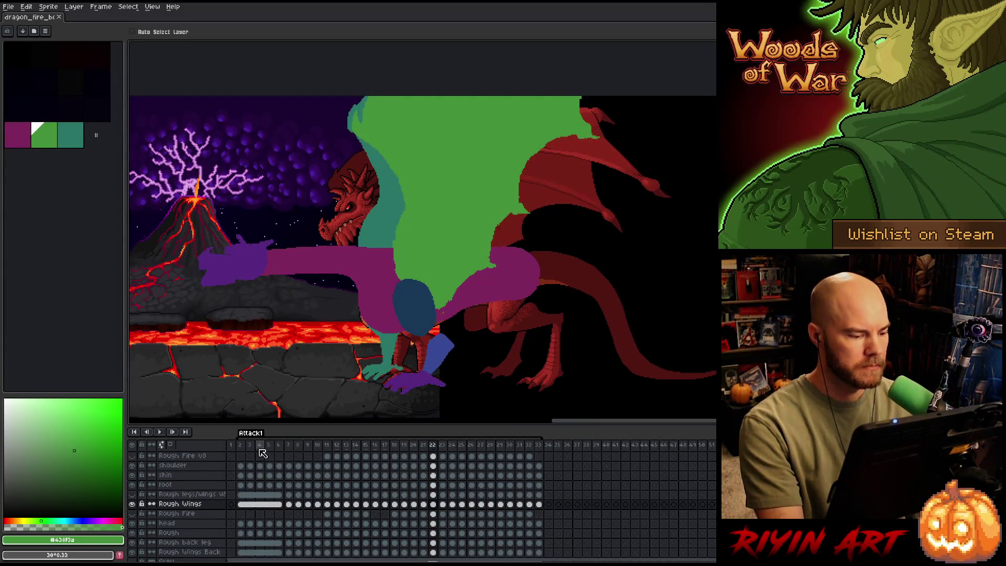
Play the dragon fire animation, stop at frame 15, and step toward frame 20.
{"action": "key", "text": "Return"}
{"action": "left_click_drag", "start_coordinate": [321, 314], "coordinate": [383, 305]}
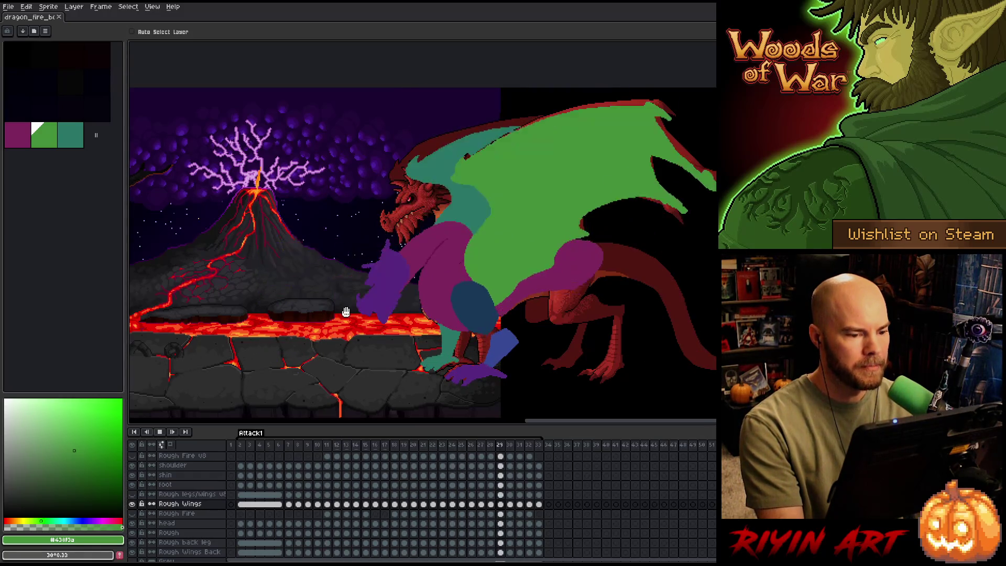
{"action": "key", "text": "Return"}
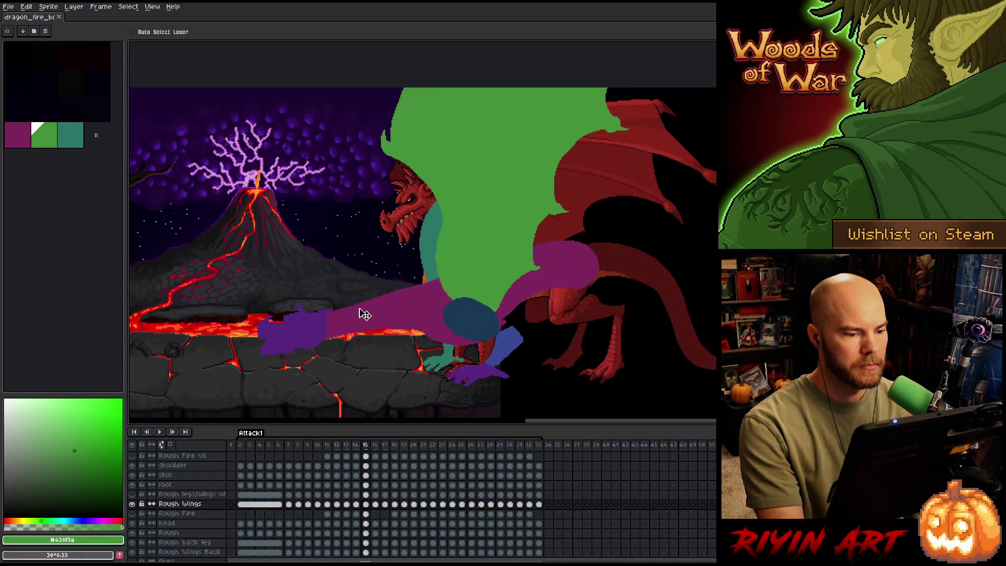
{"action": "key", "text": "Right"}
{"action": "key", "text": "Right"}
{"action": "key", "text": "Right"}
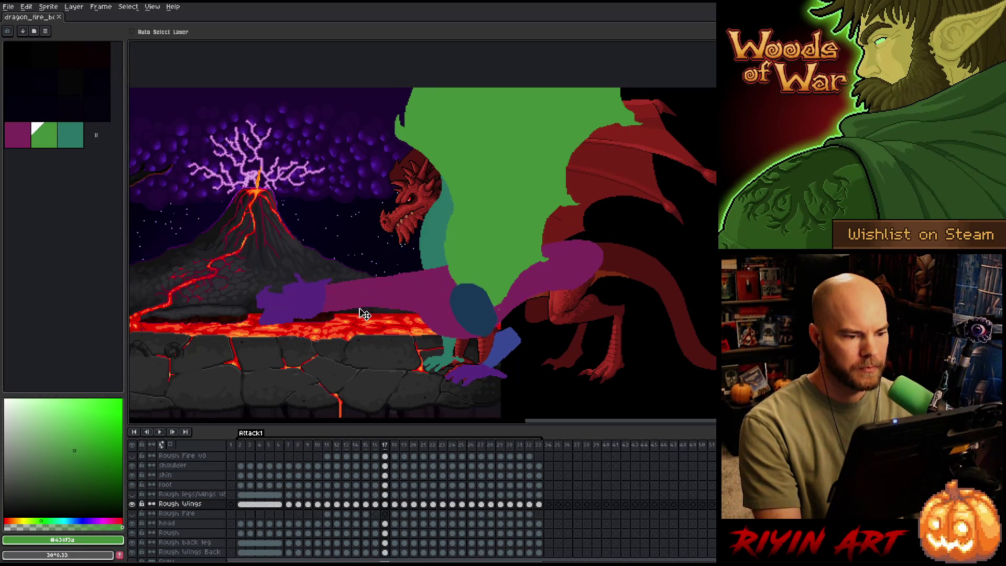